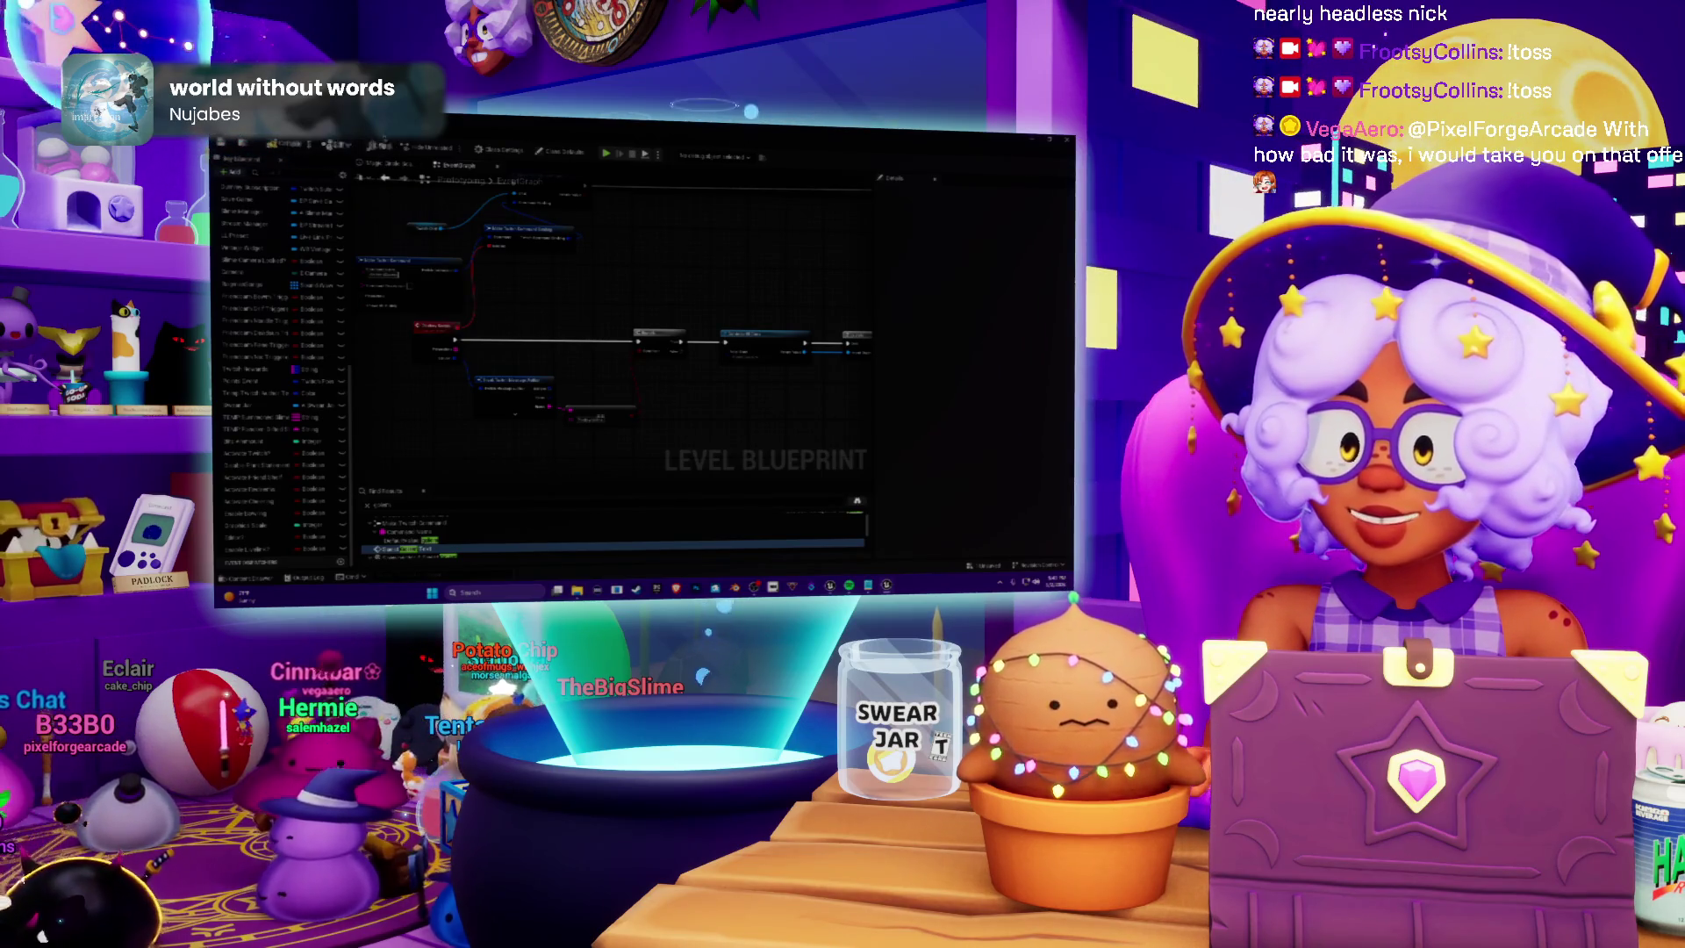
Return from the Level Blueprint graph to the level editor
key(alt+Tab)
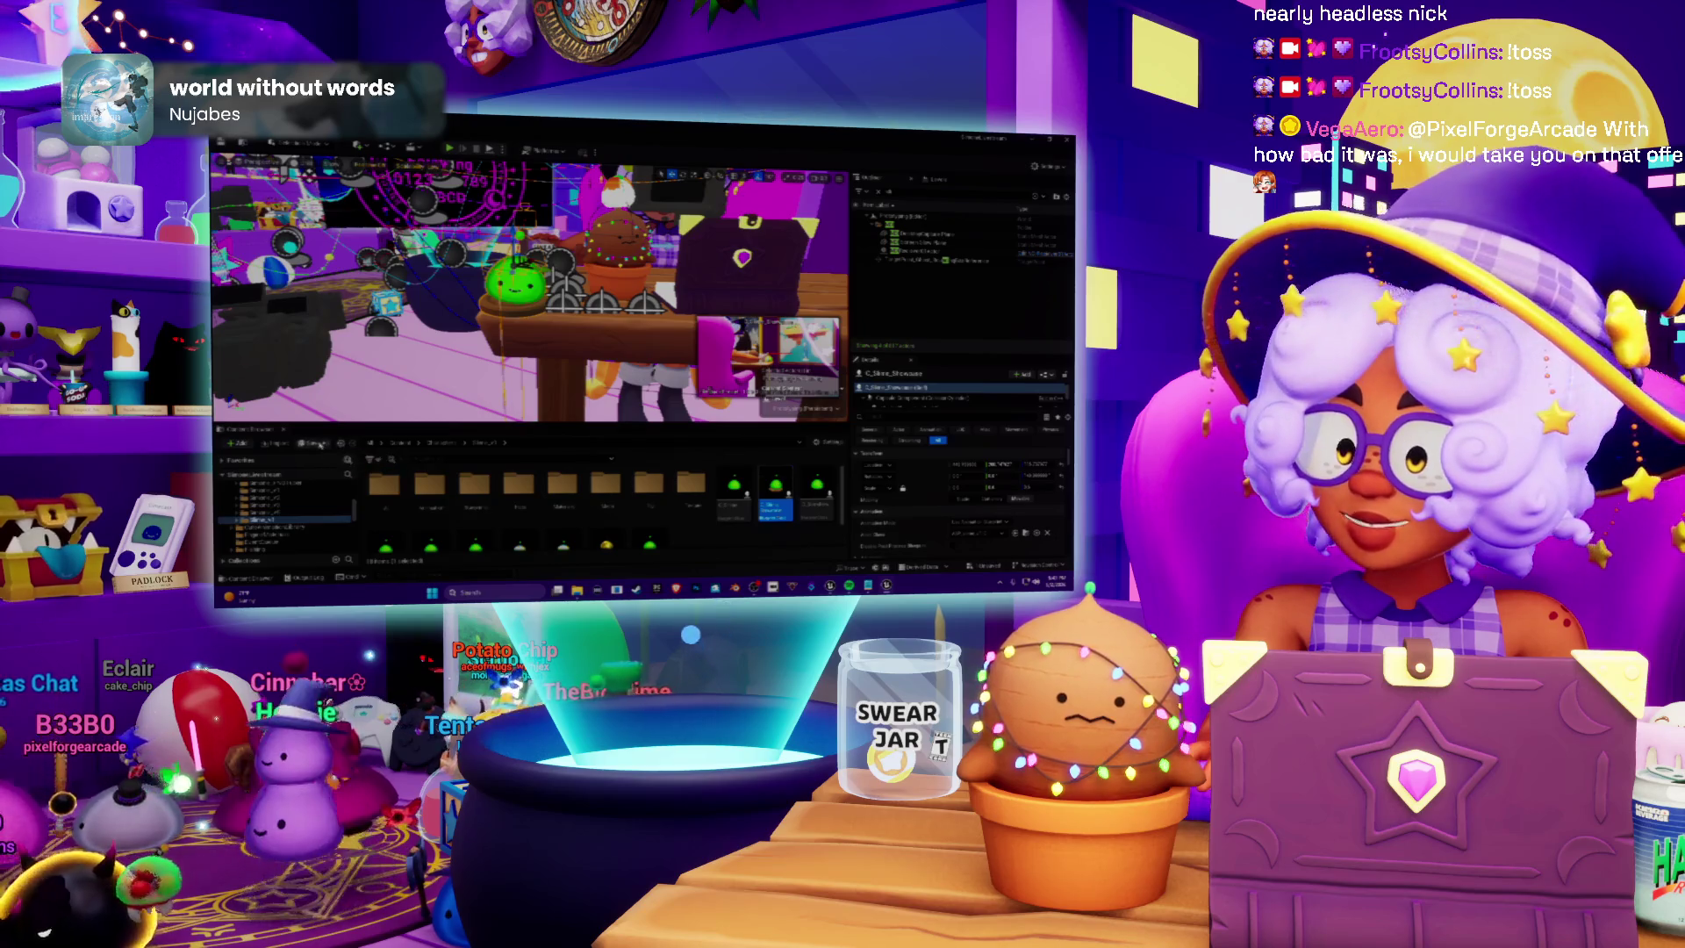
Save all modified level packages, then switch over to Spotify
key(ctrl+s)
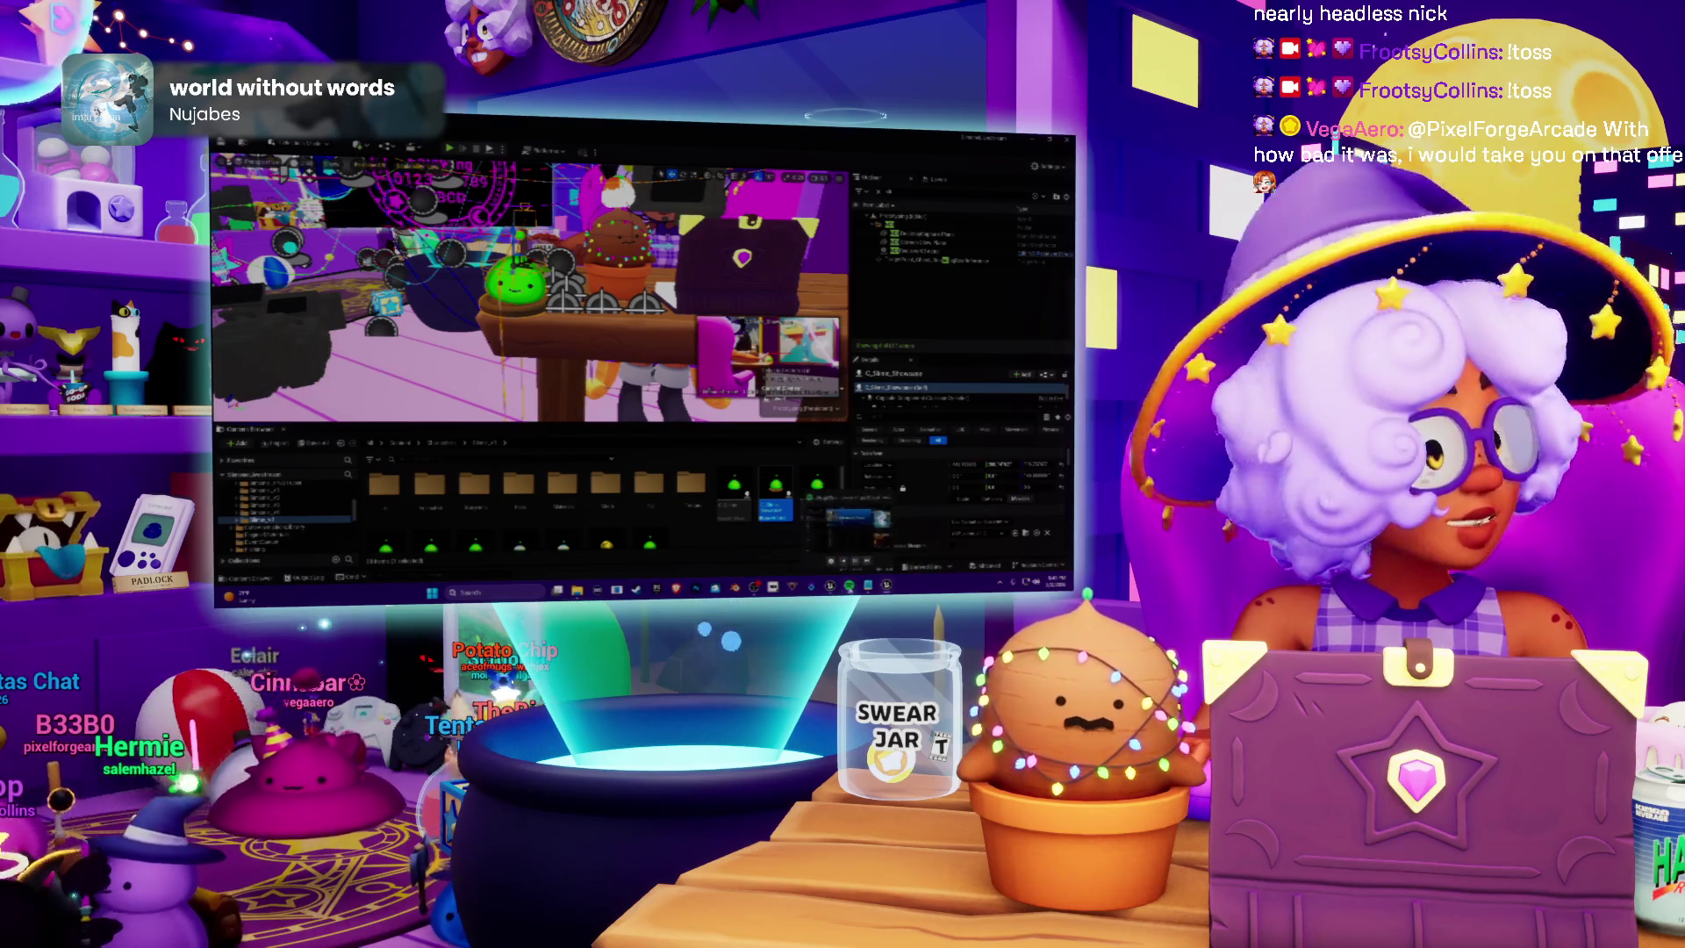
key(alt+Tab)
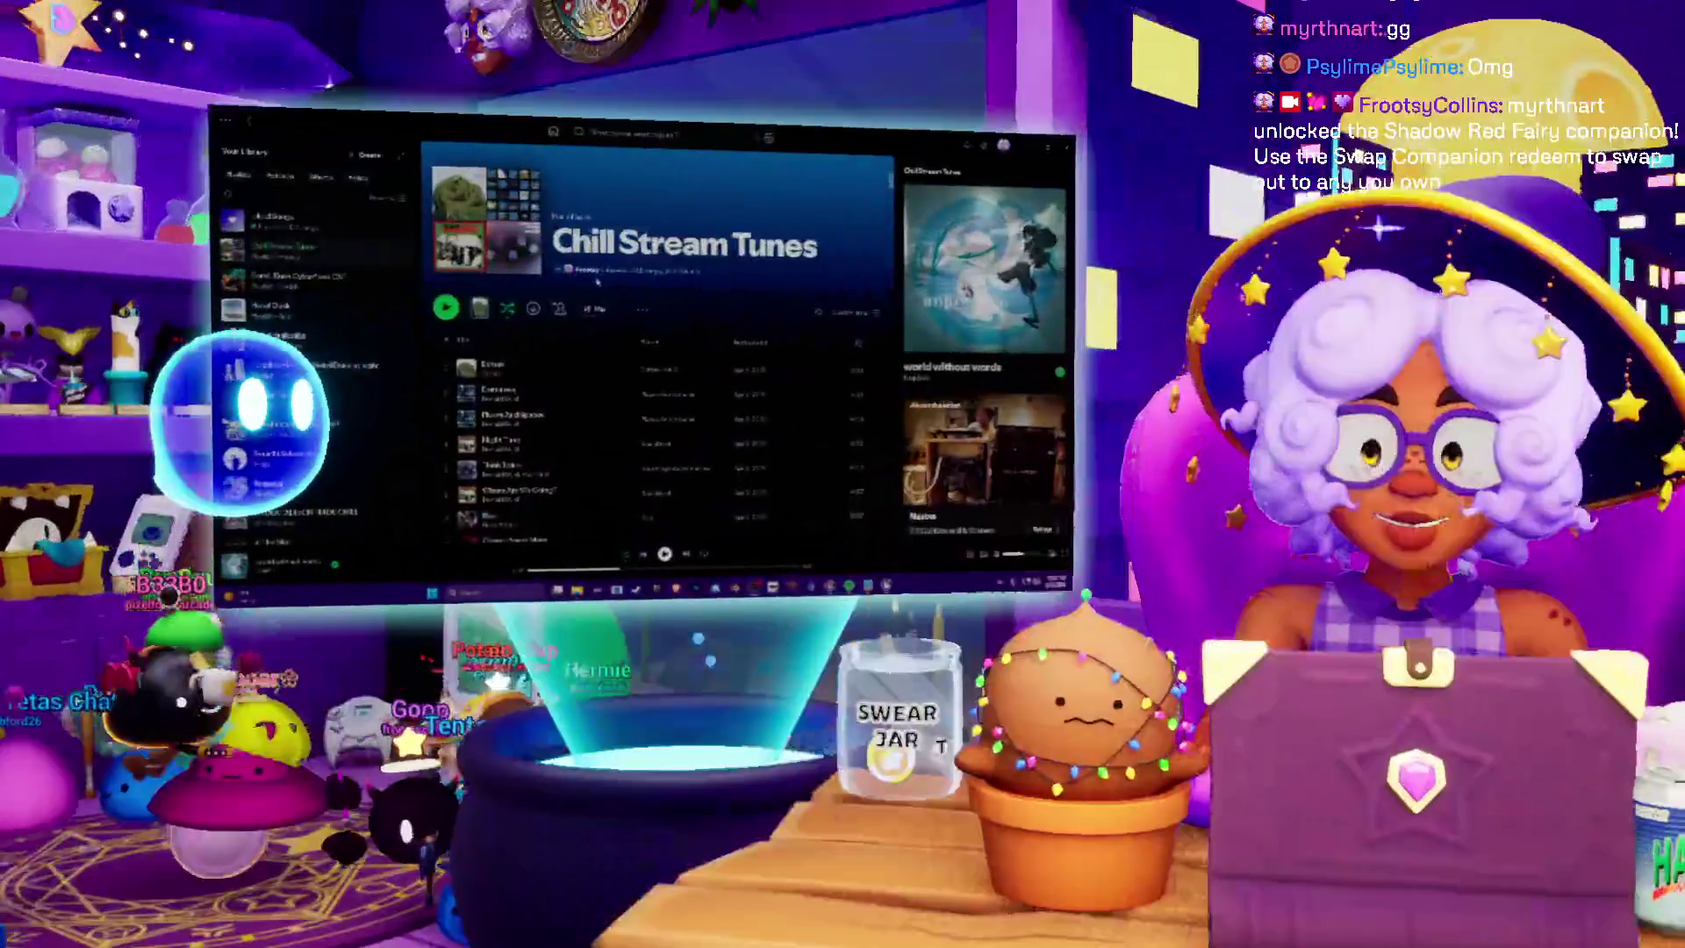
Start the Chill Stream Tunes playlist and return to the editor's Level Blueprint graph
key(space)
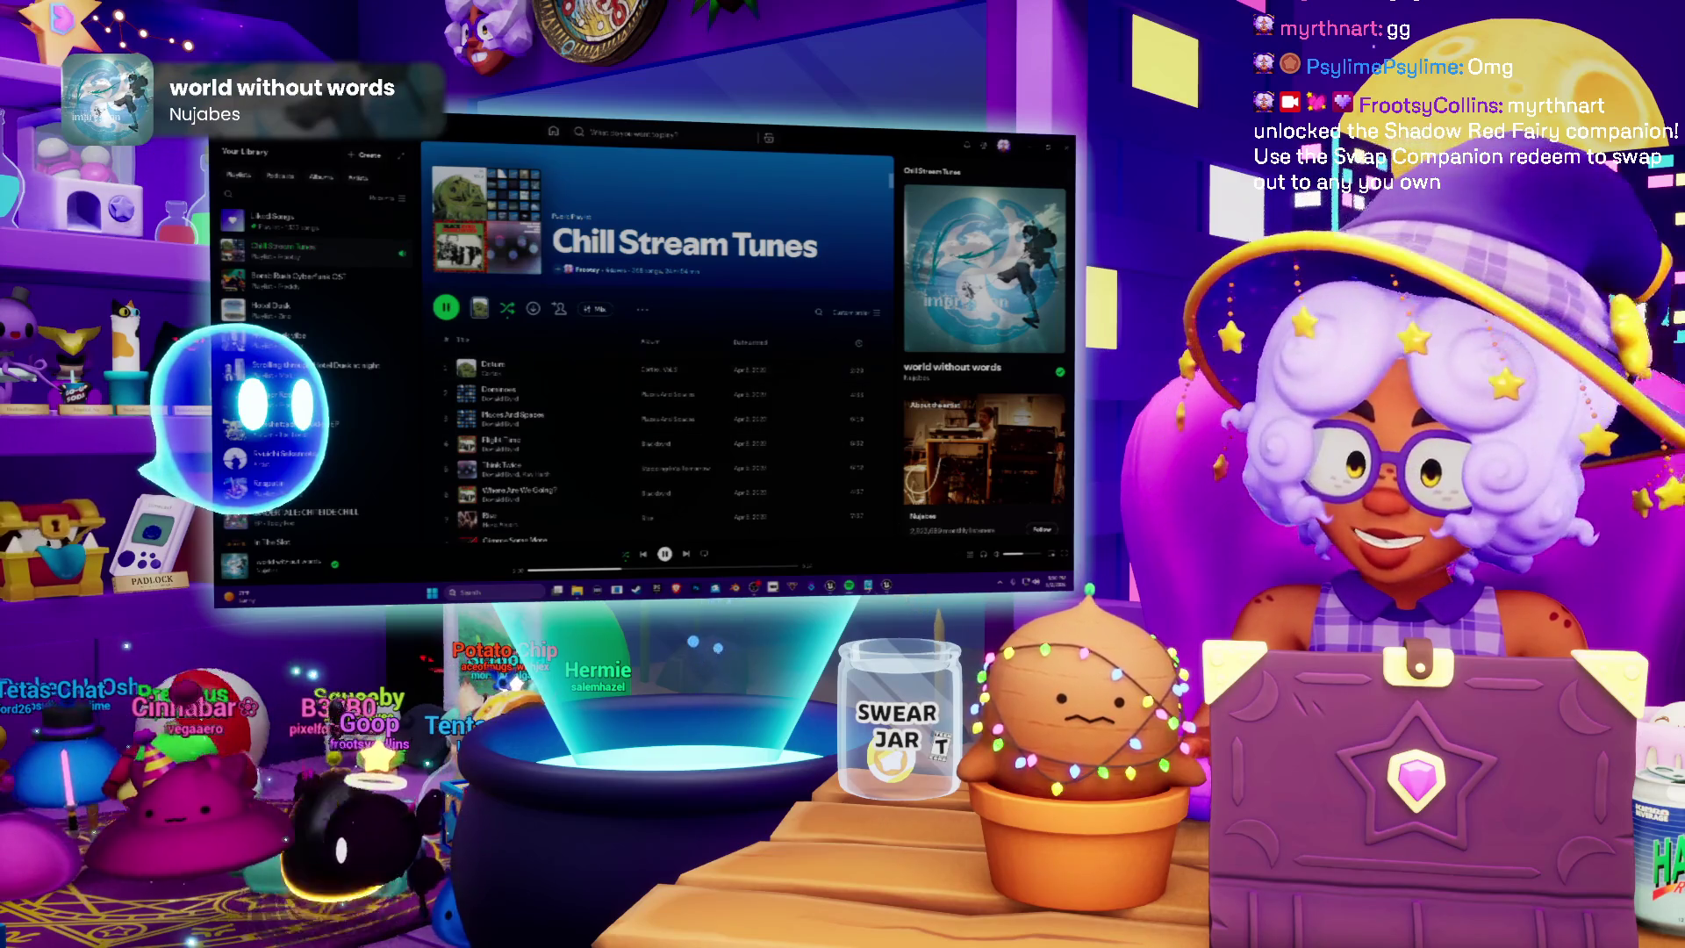
key(alt+Tab)
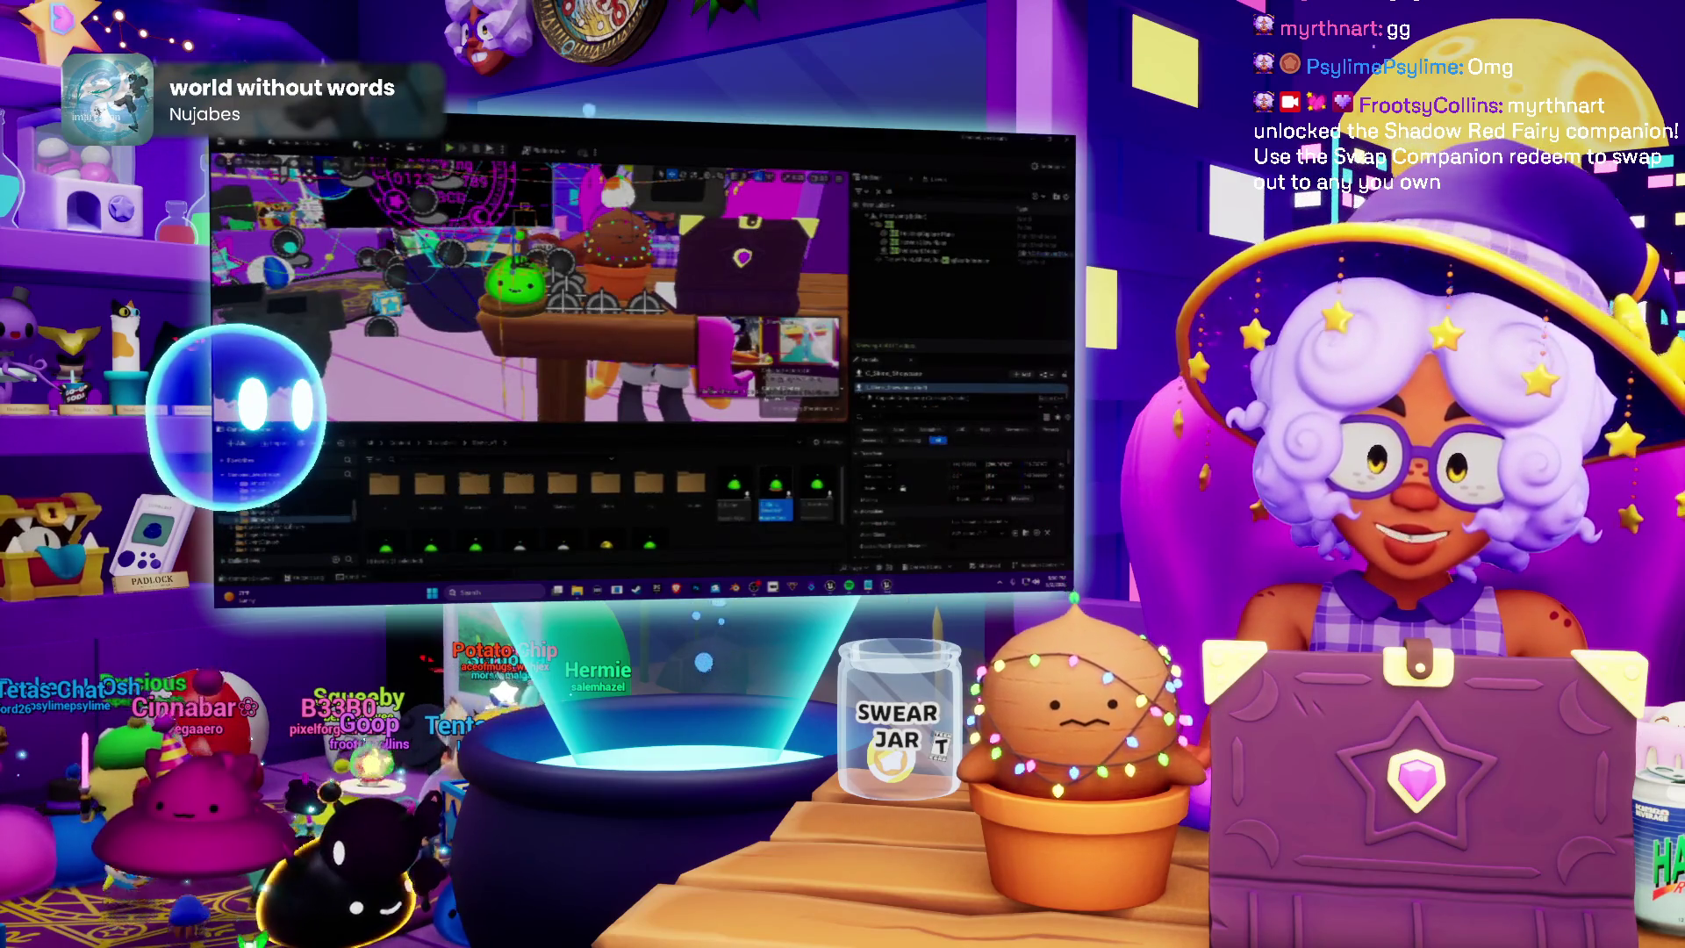
key(alt+Tab)
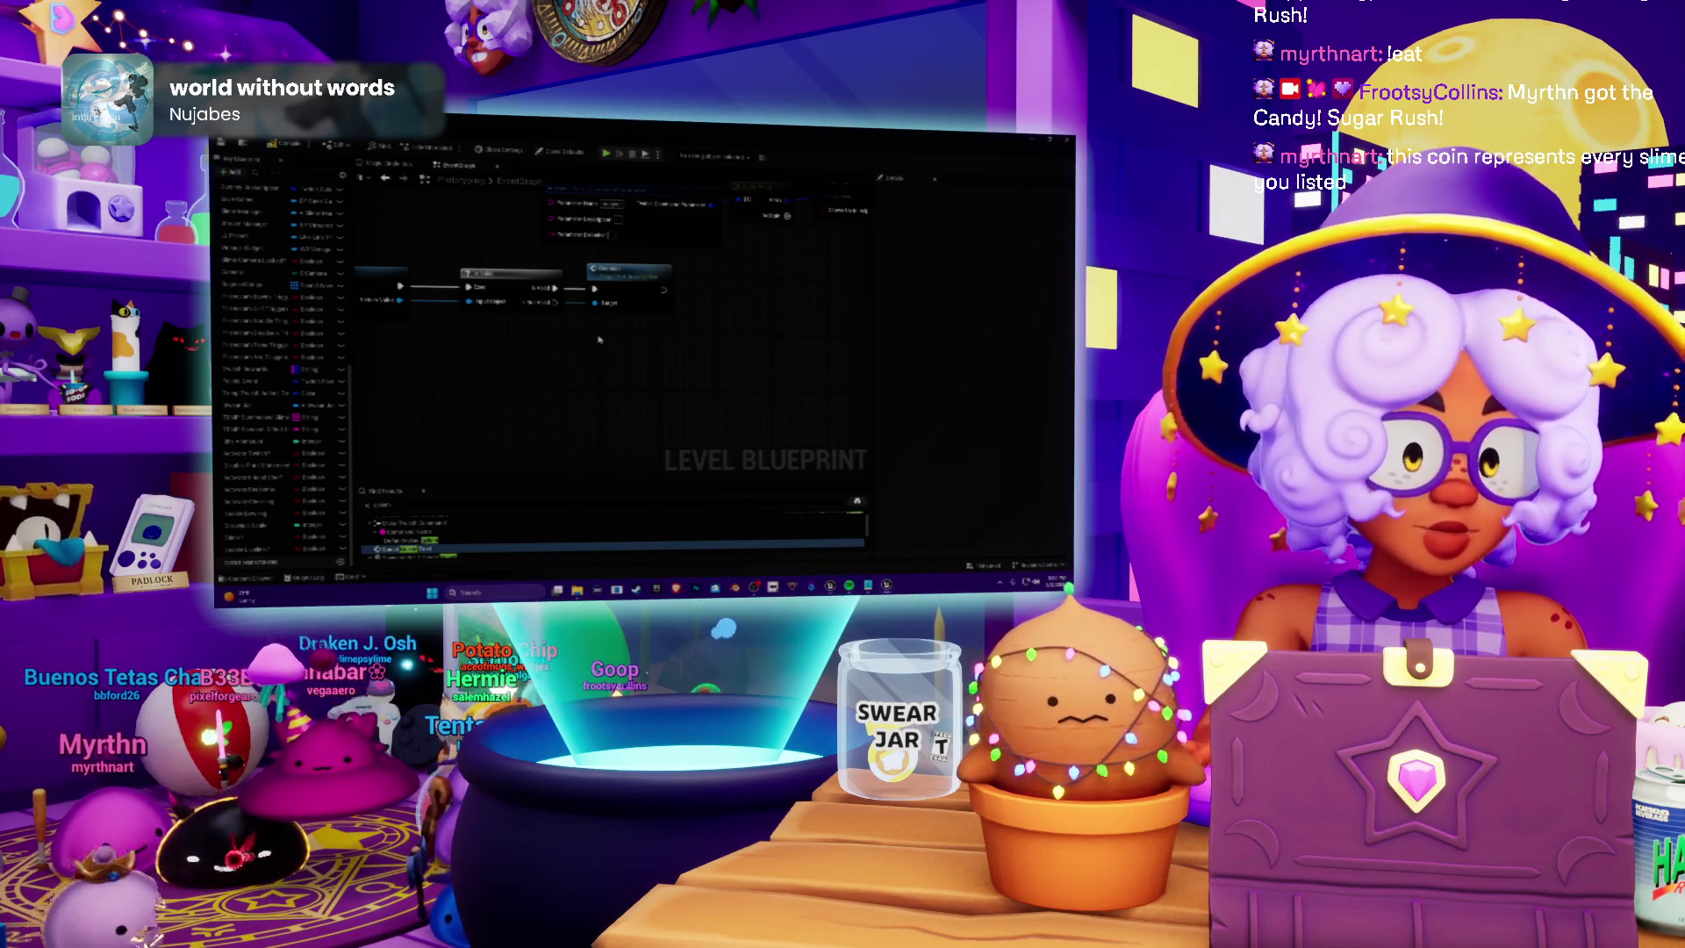
Paste two nodes below the existing chain, wire them to the Set node, and tidy them
key(ctrl+v)
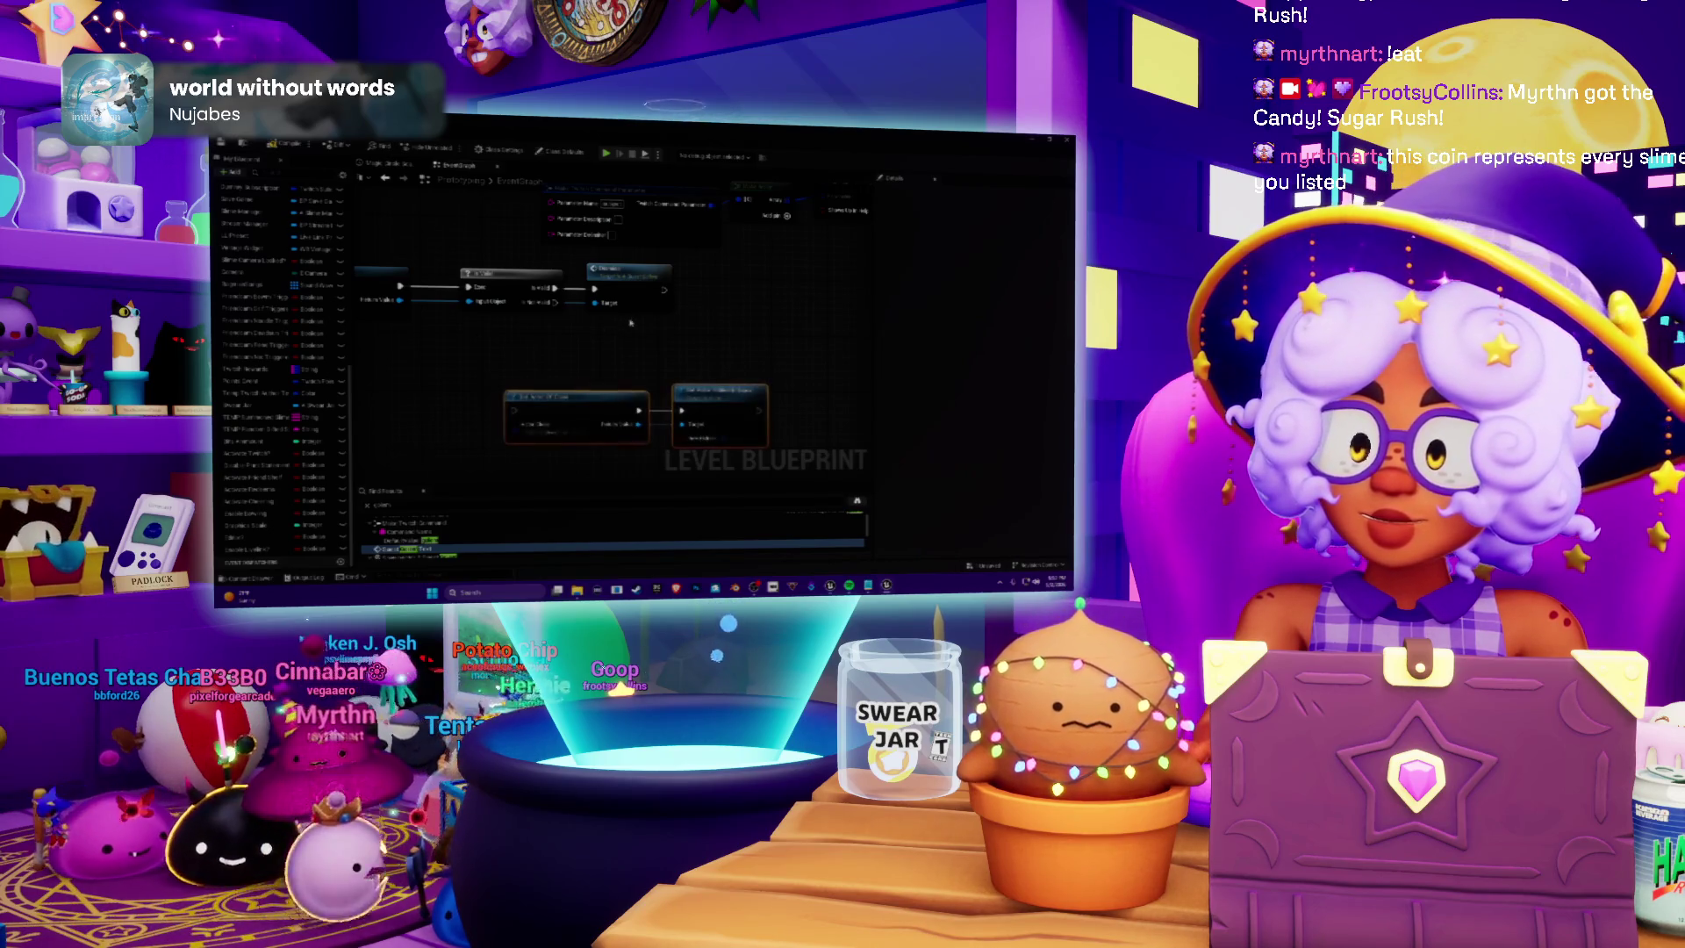
drag(666, 290, 514, 409)
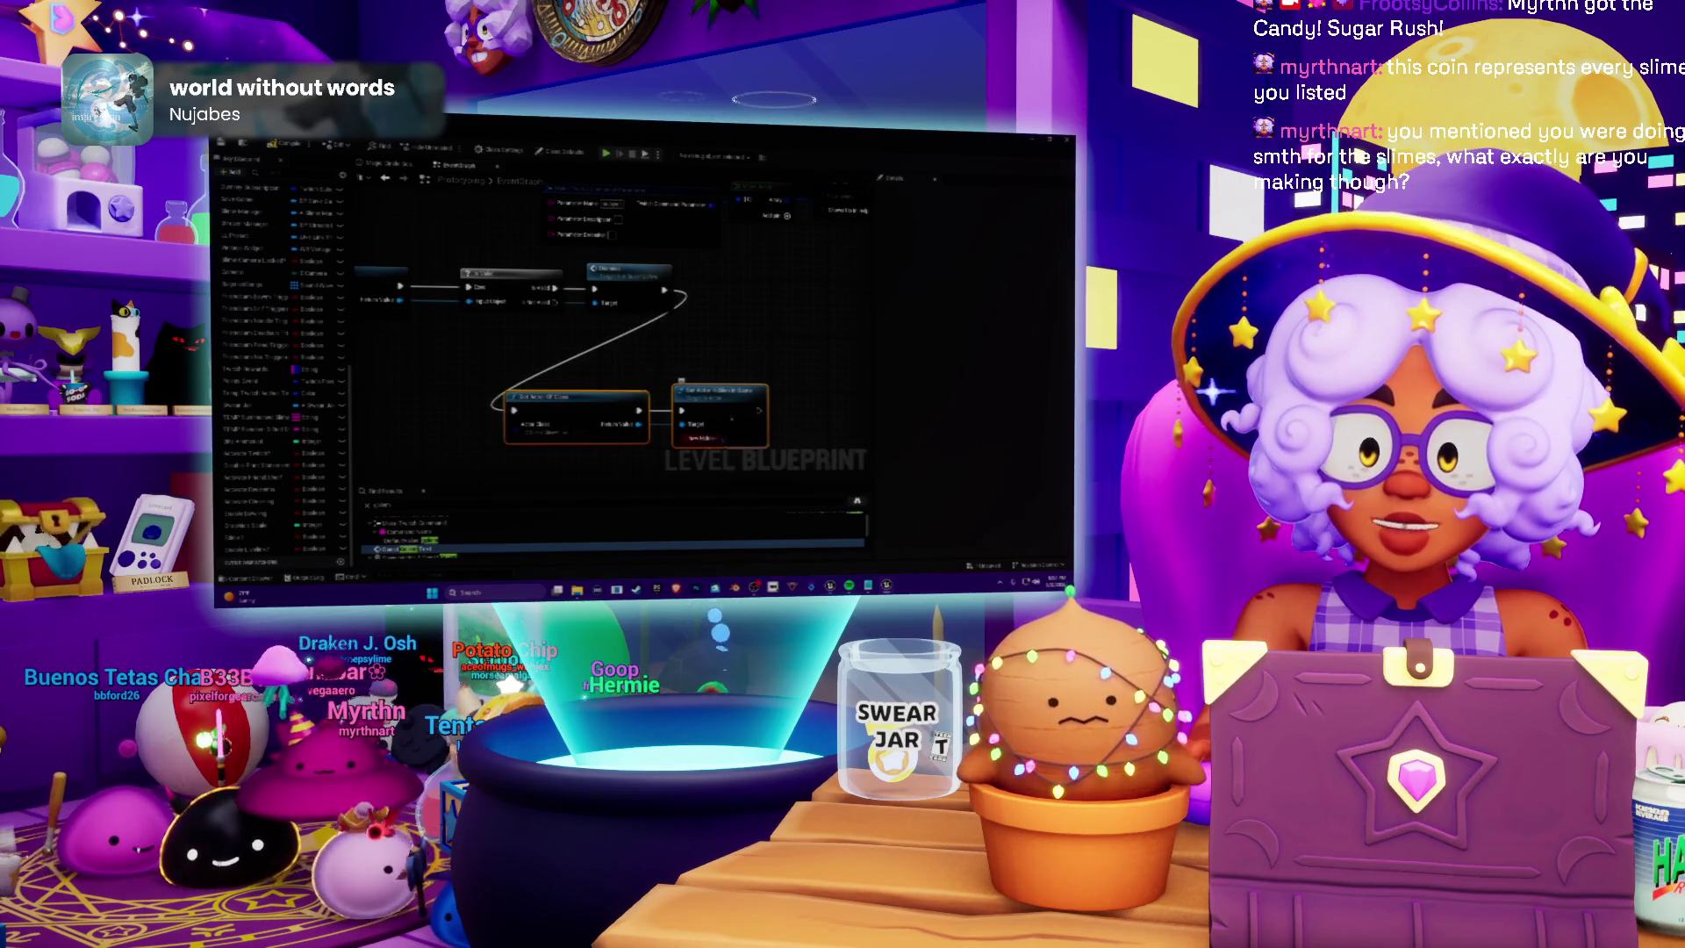
drag(568, 401, 684, 394)
scroll(684, 394, down, 2)
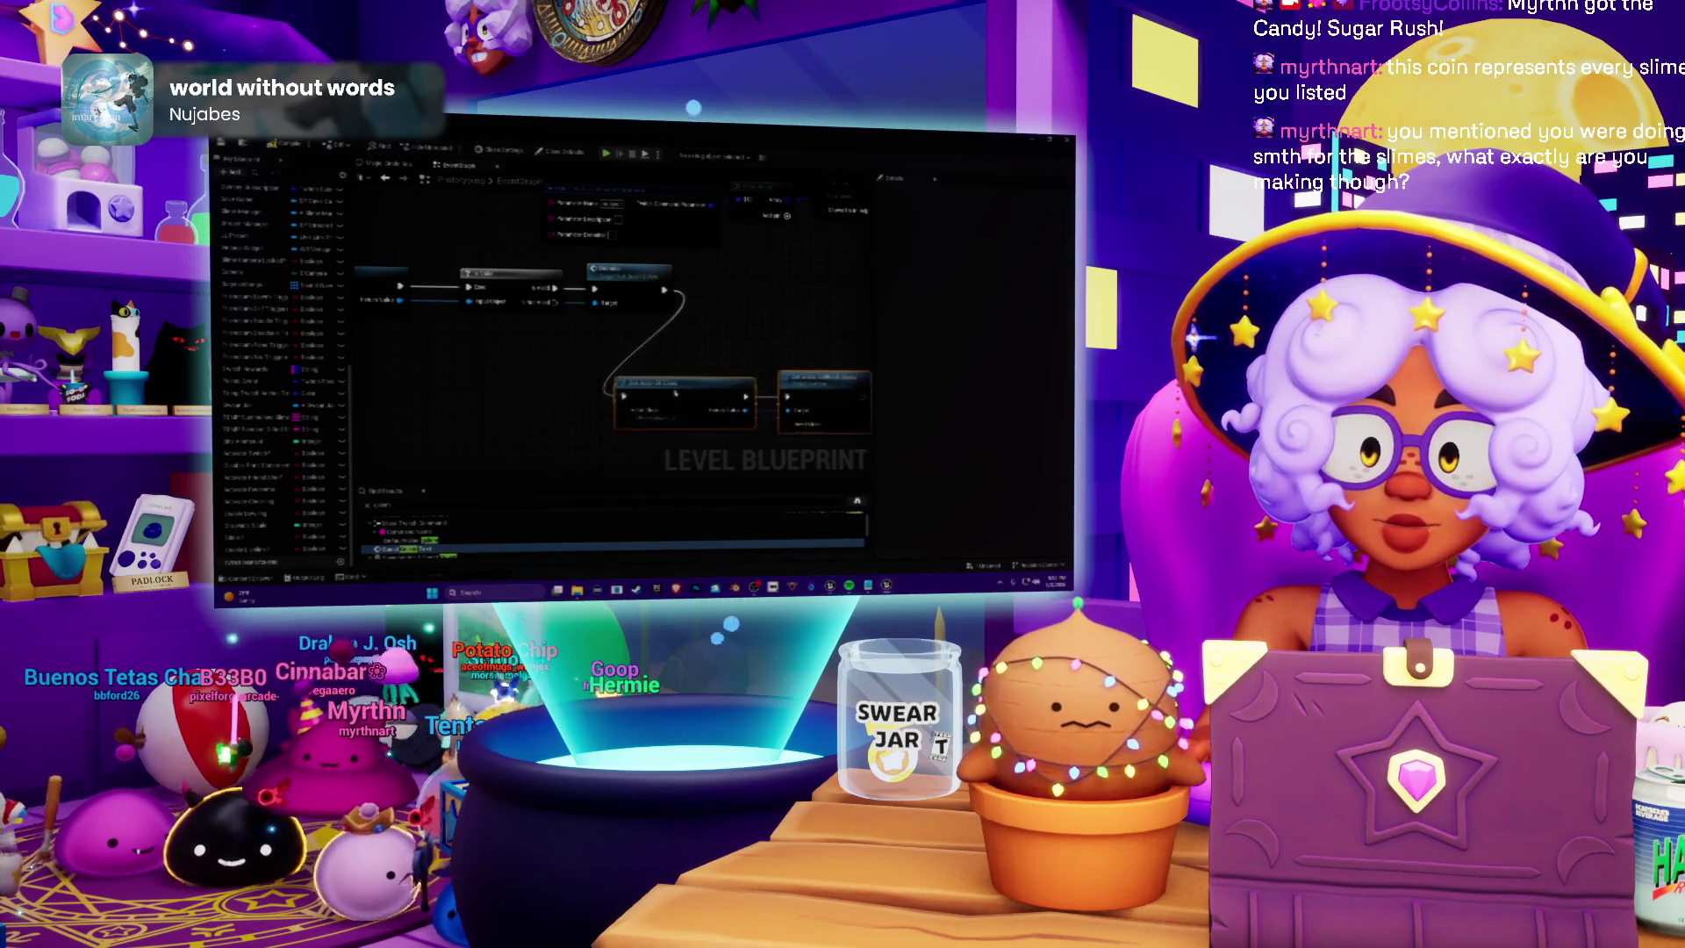
scroll(696, 382, down, 3)
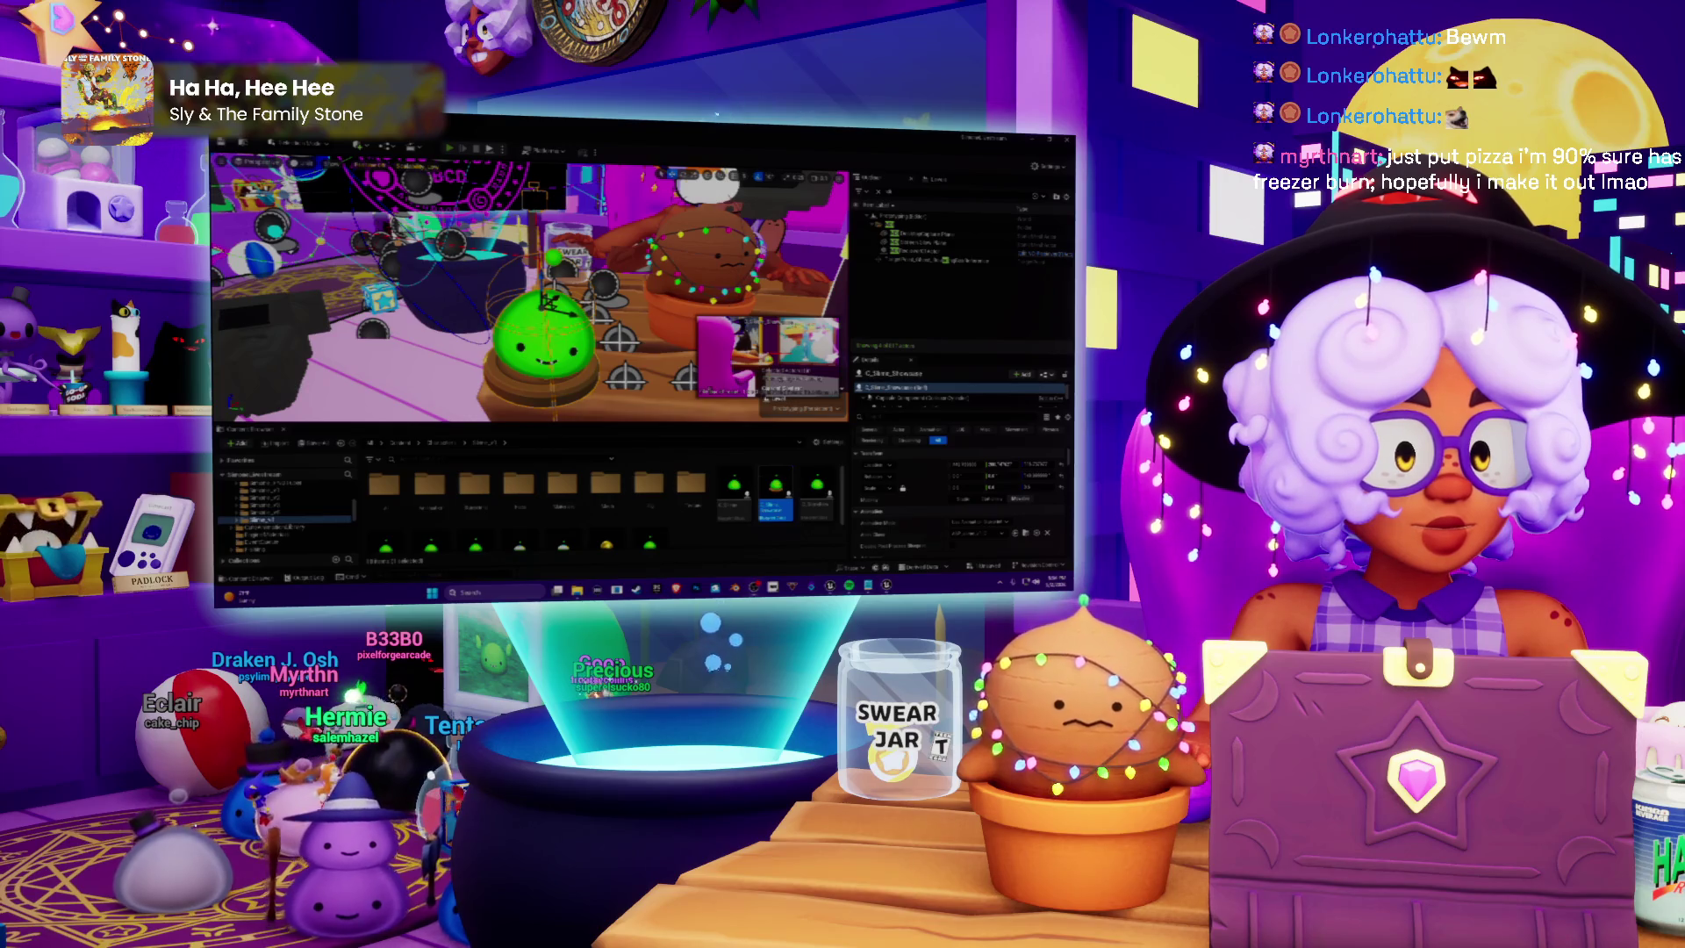
Run a Play In Editor test of the room level
key(ctrl+p)
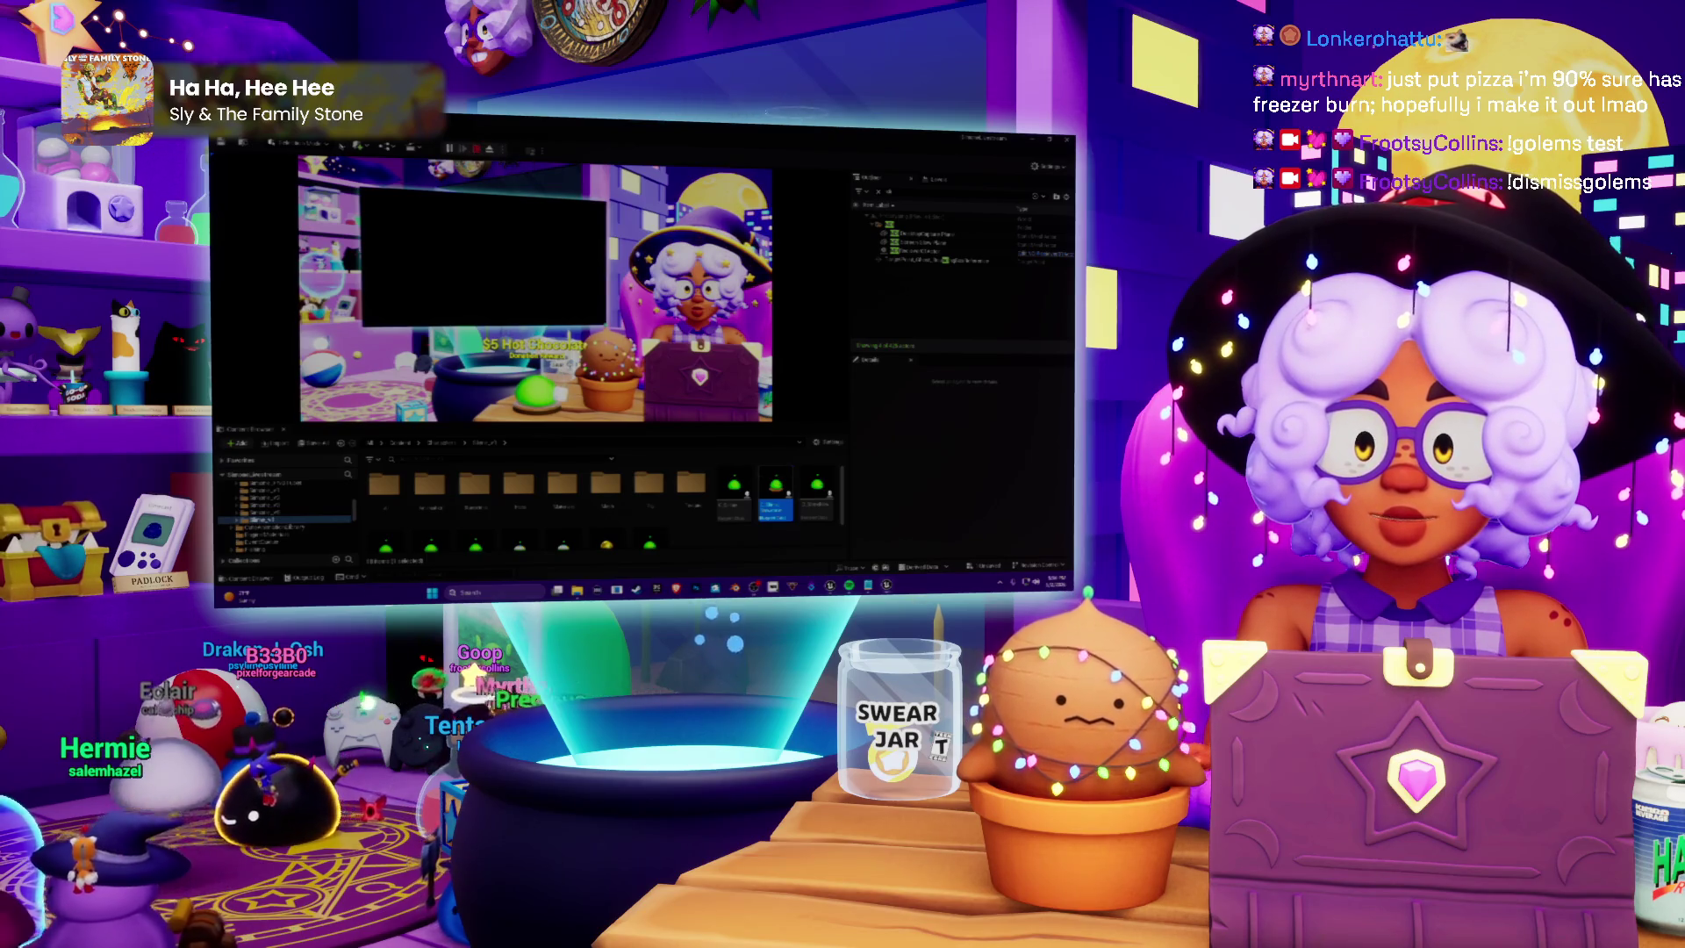
Stop the play test and go back to the Level Blueprint event graph
key(Escape)
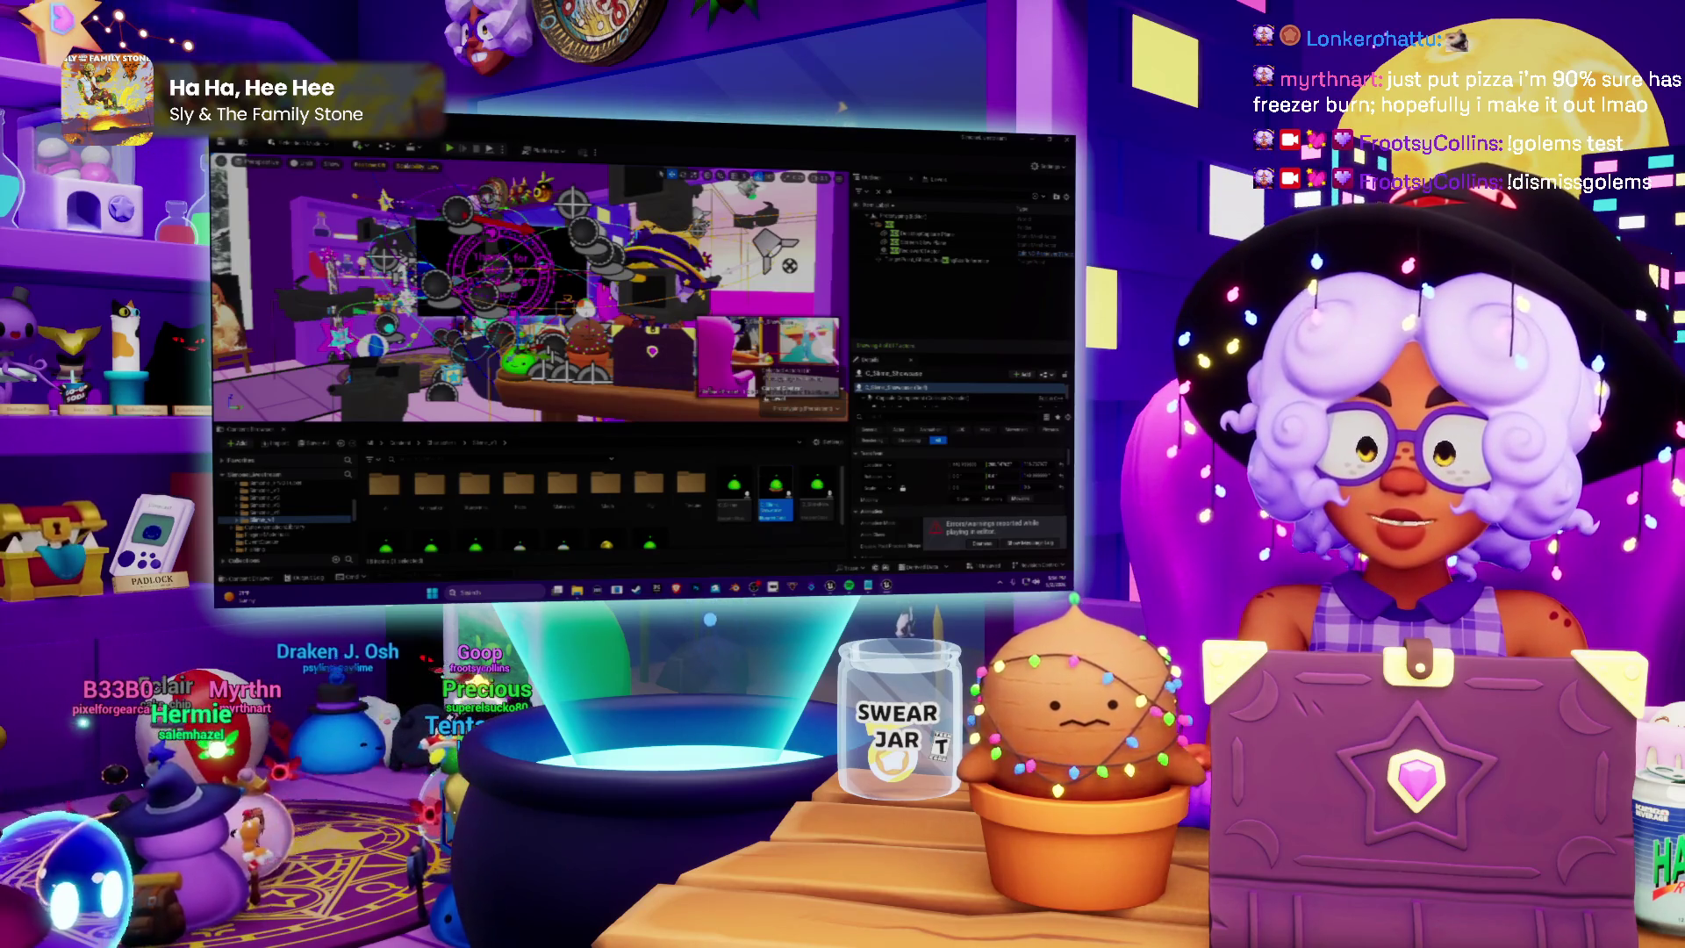
key(alt+Tab)
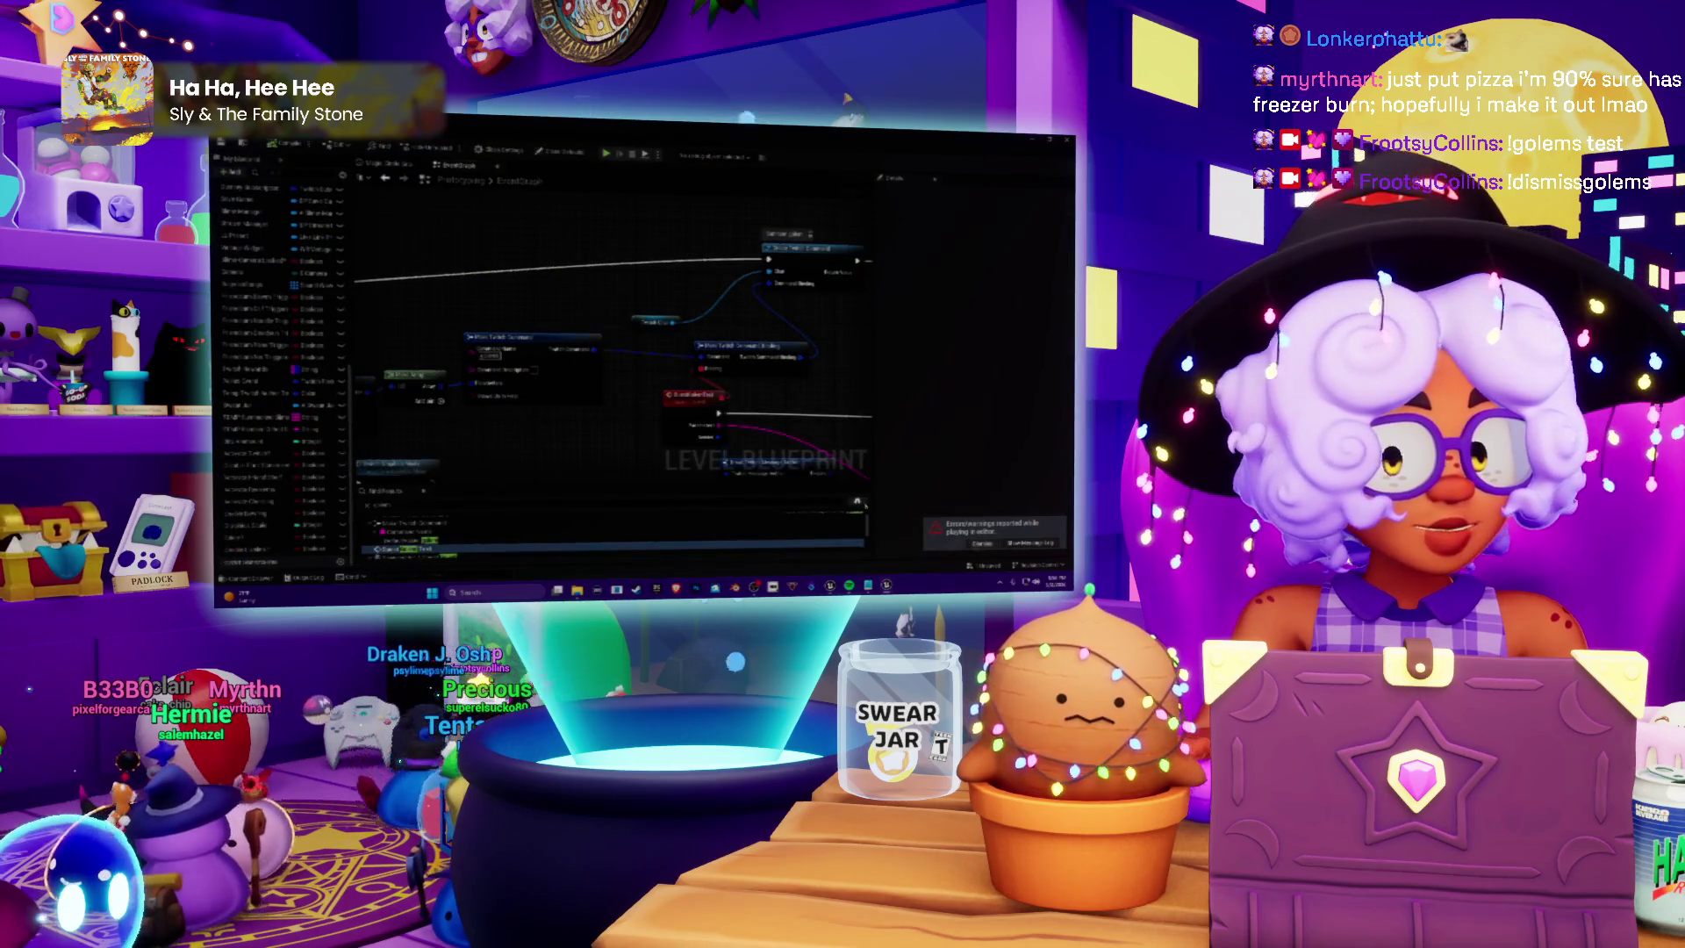
scroll(773, 326, down, 2)
scroll(773, 327, down, 3)
scroll(718, 313, down, 2)
scroll(614, 334, up, 2)
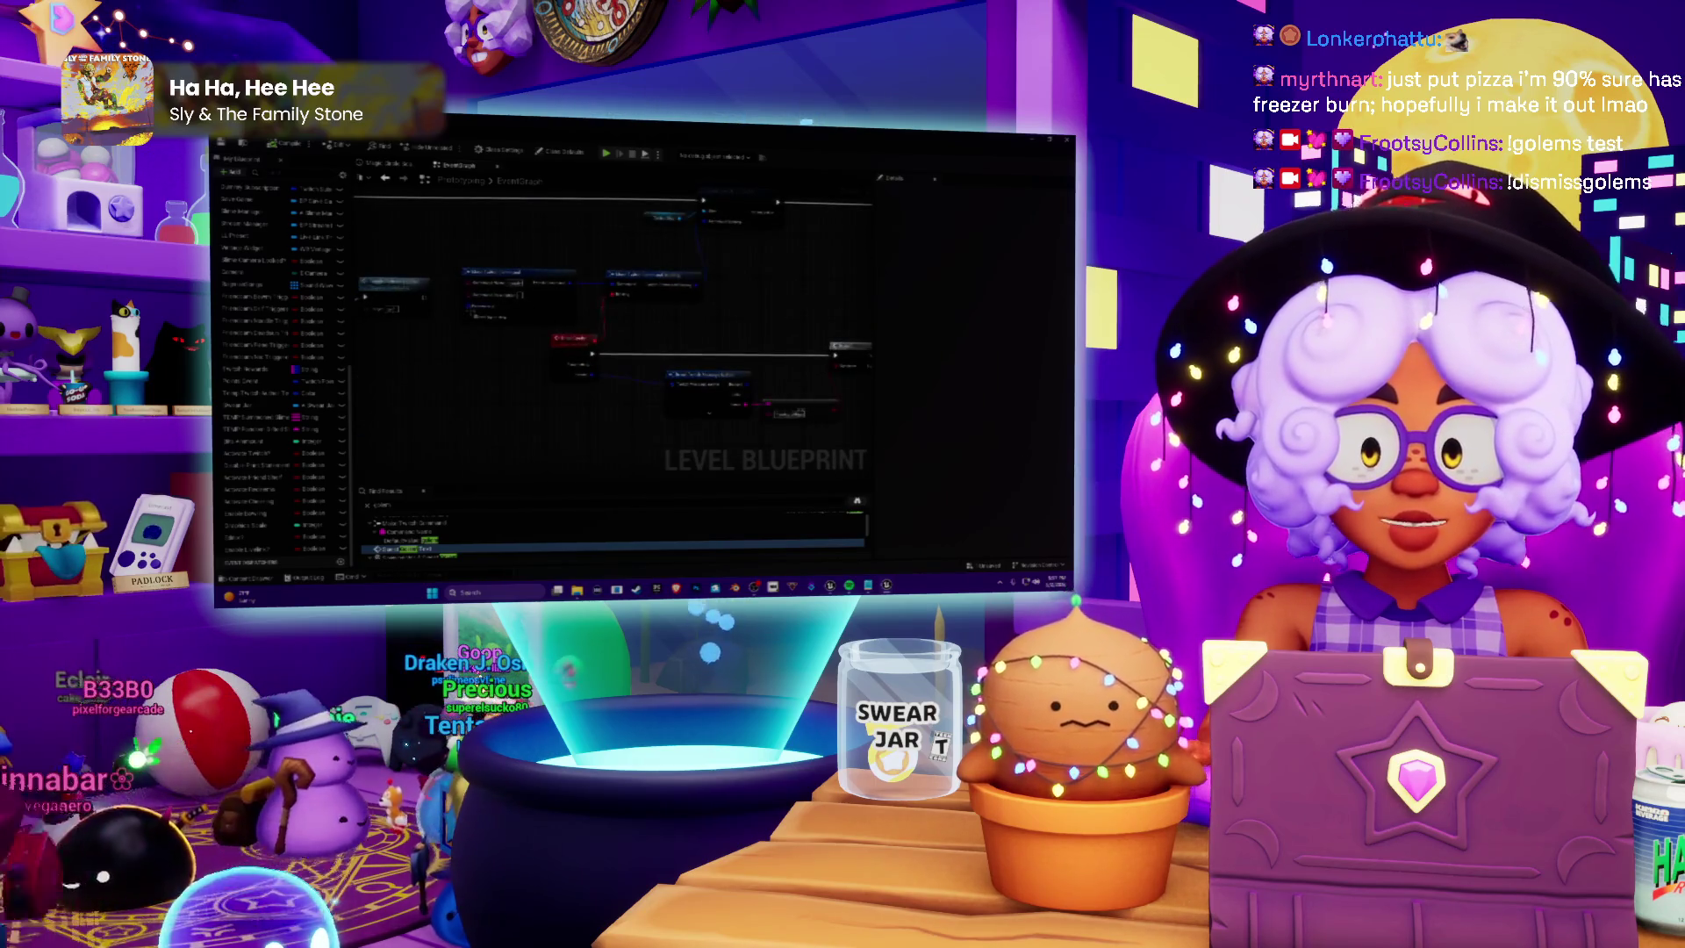
scroll(633, 336, up, 2)
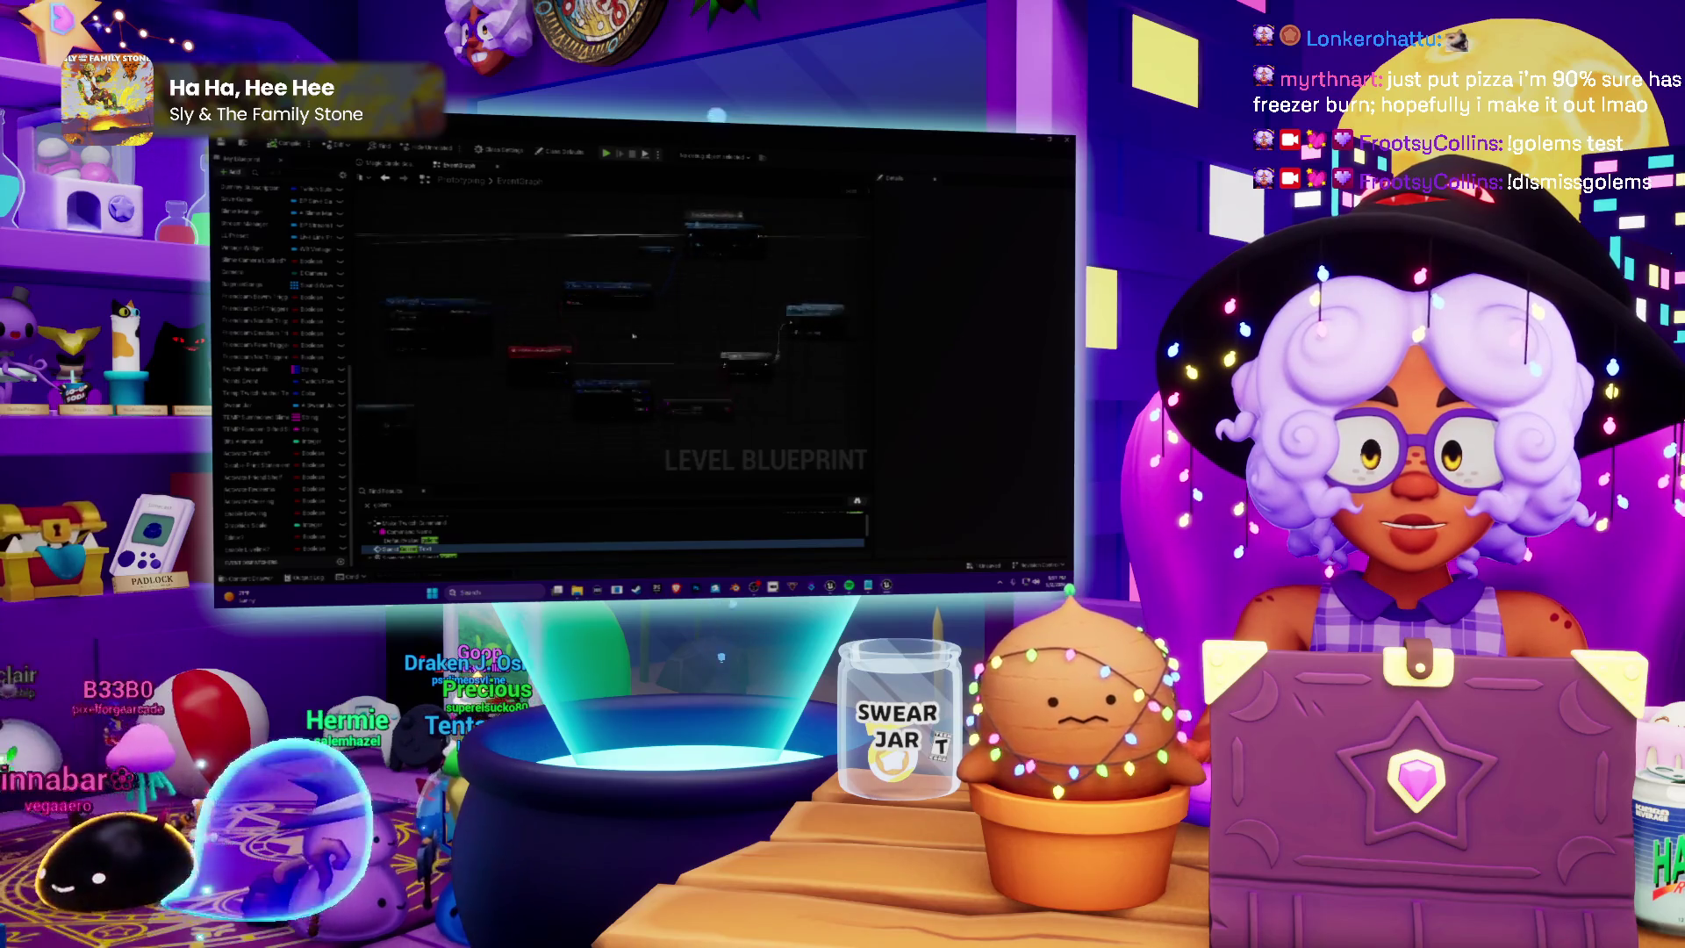
scroll(633, 335, up, 2)
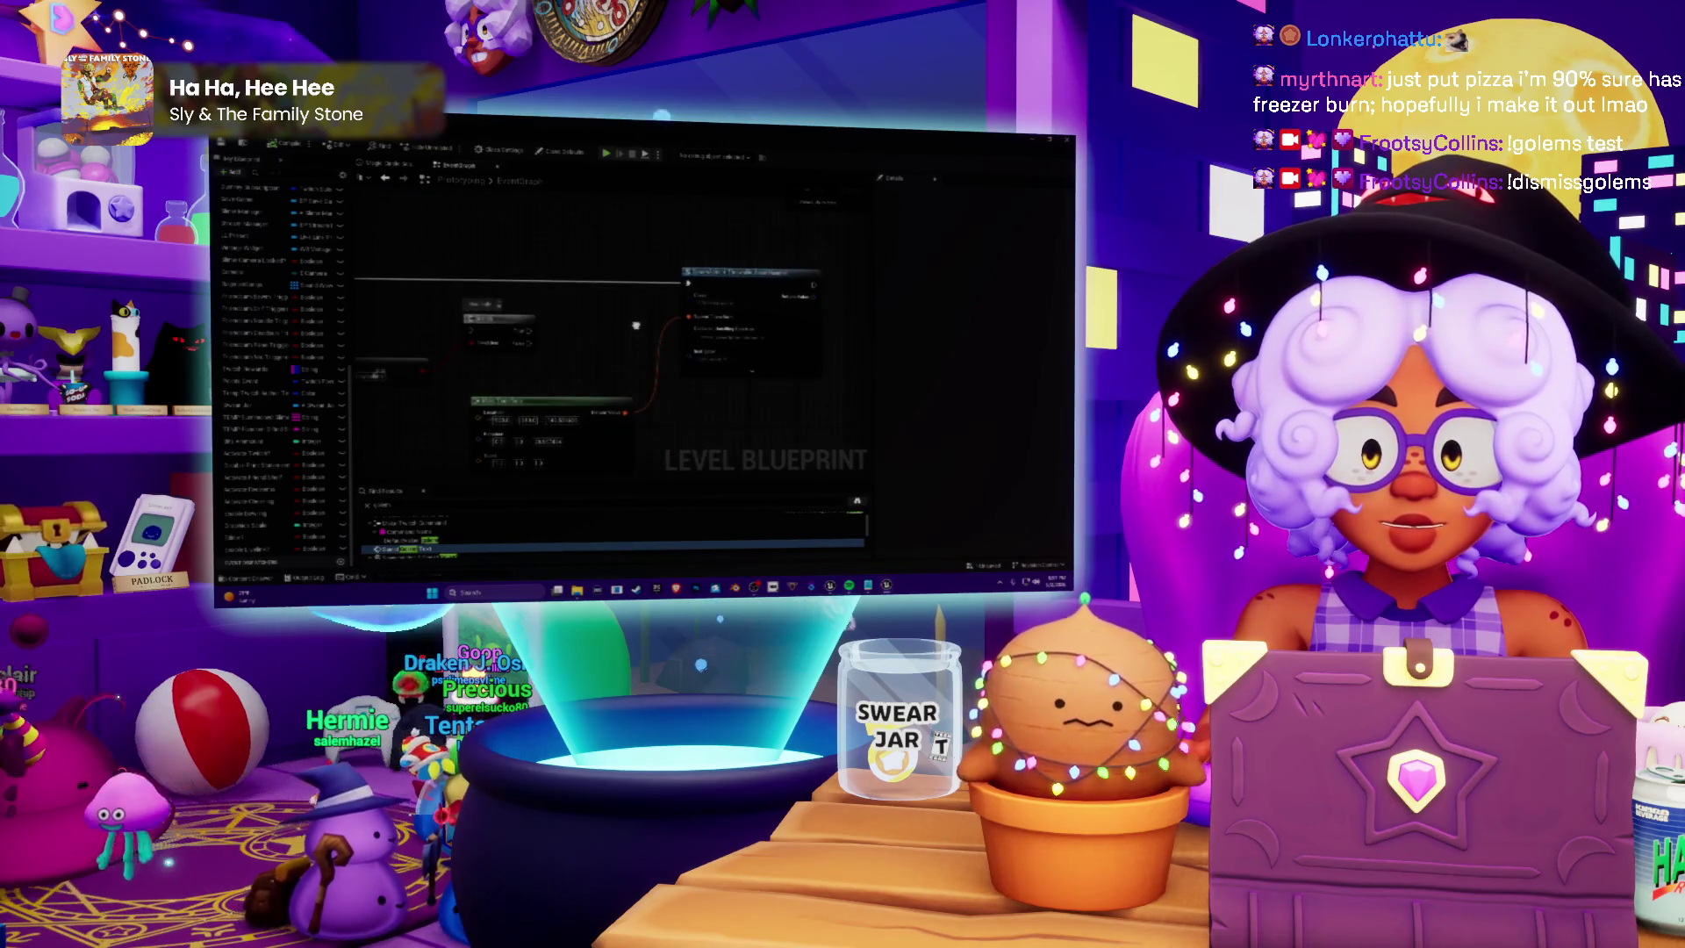
drag(637, 326, 878, 307)
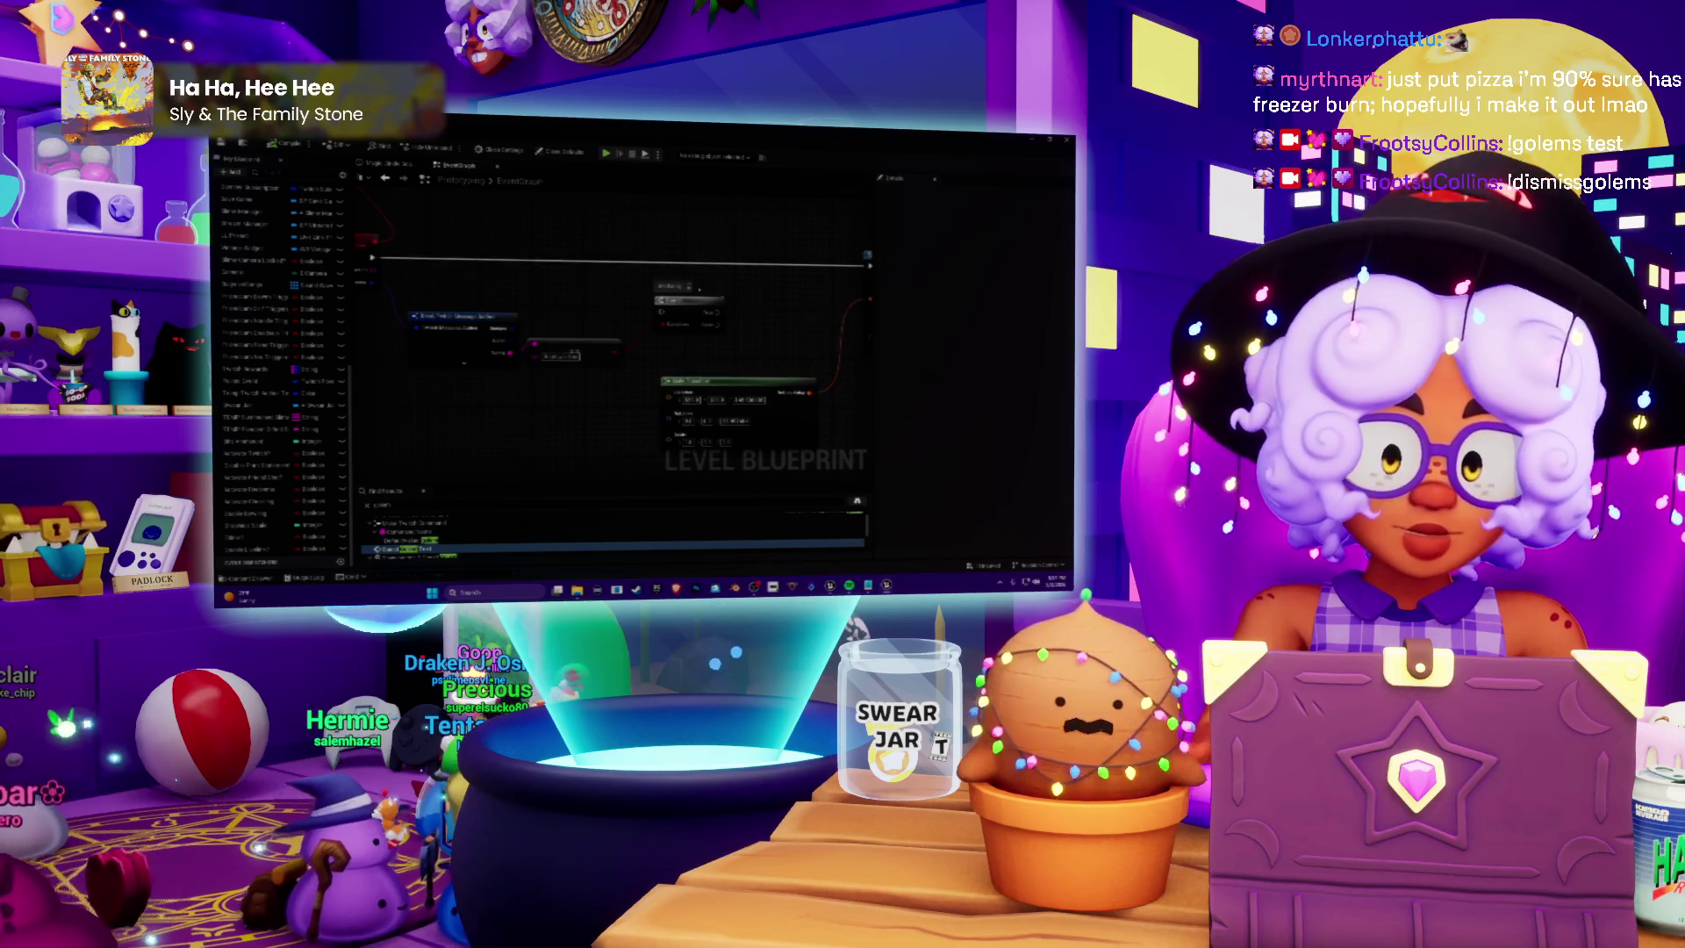
scroll(647, 354, down, 3)
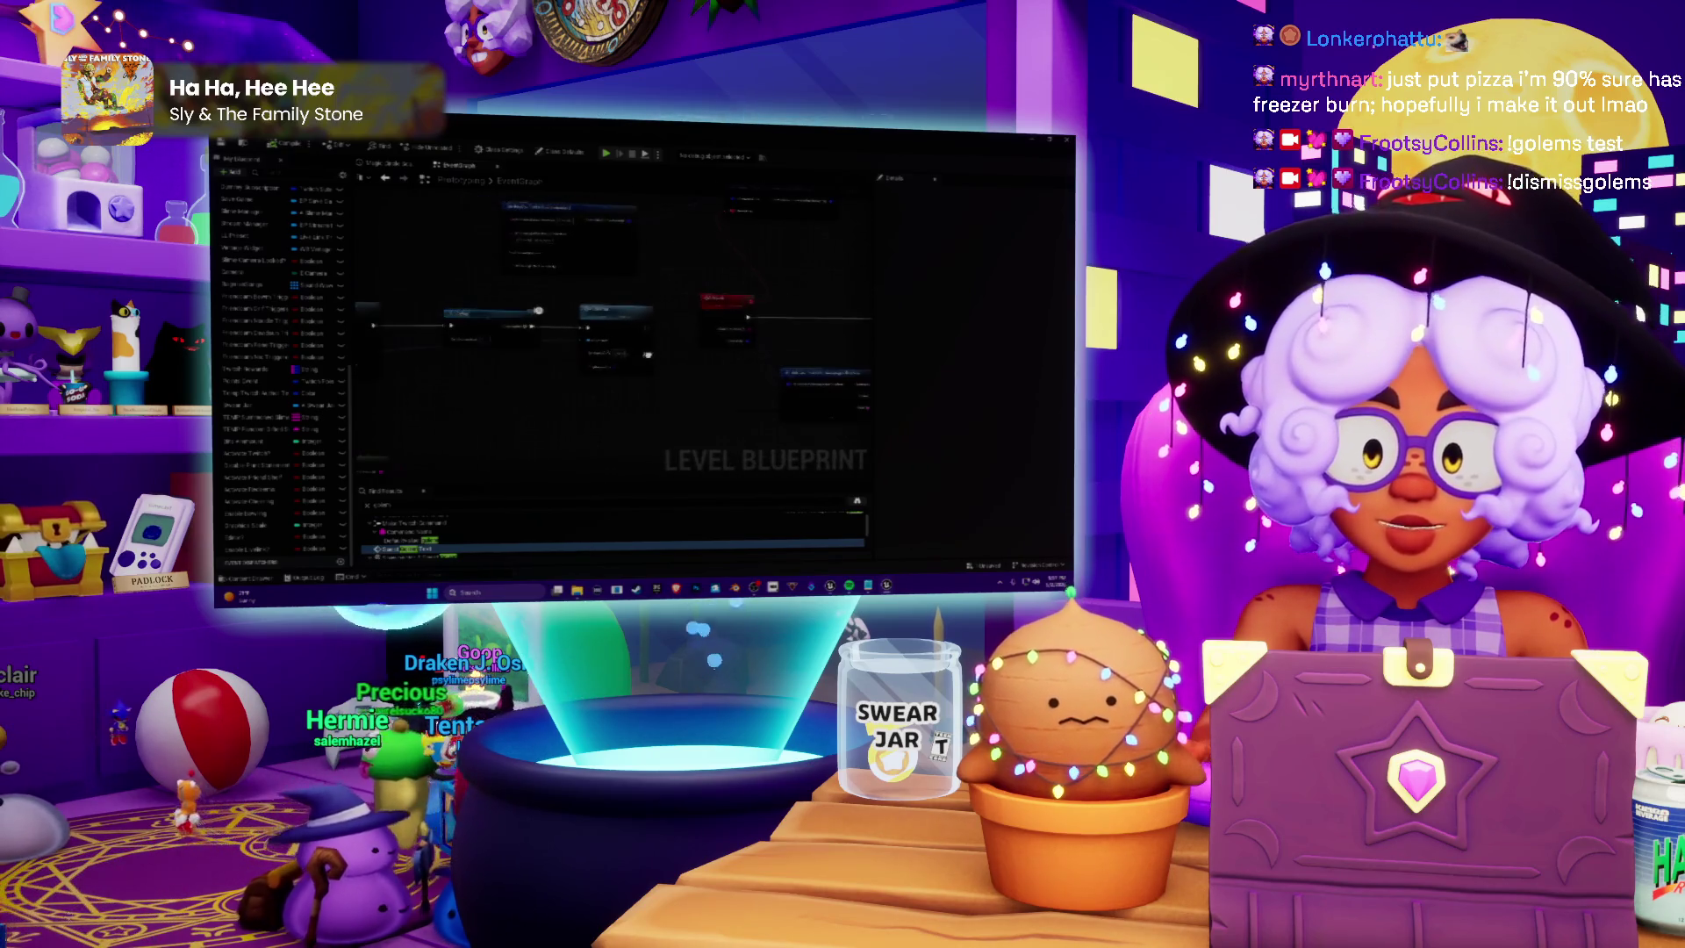
scroll(647, 355, up, 2)
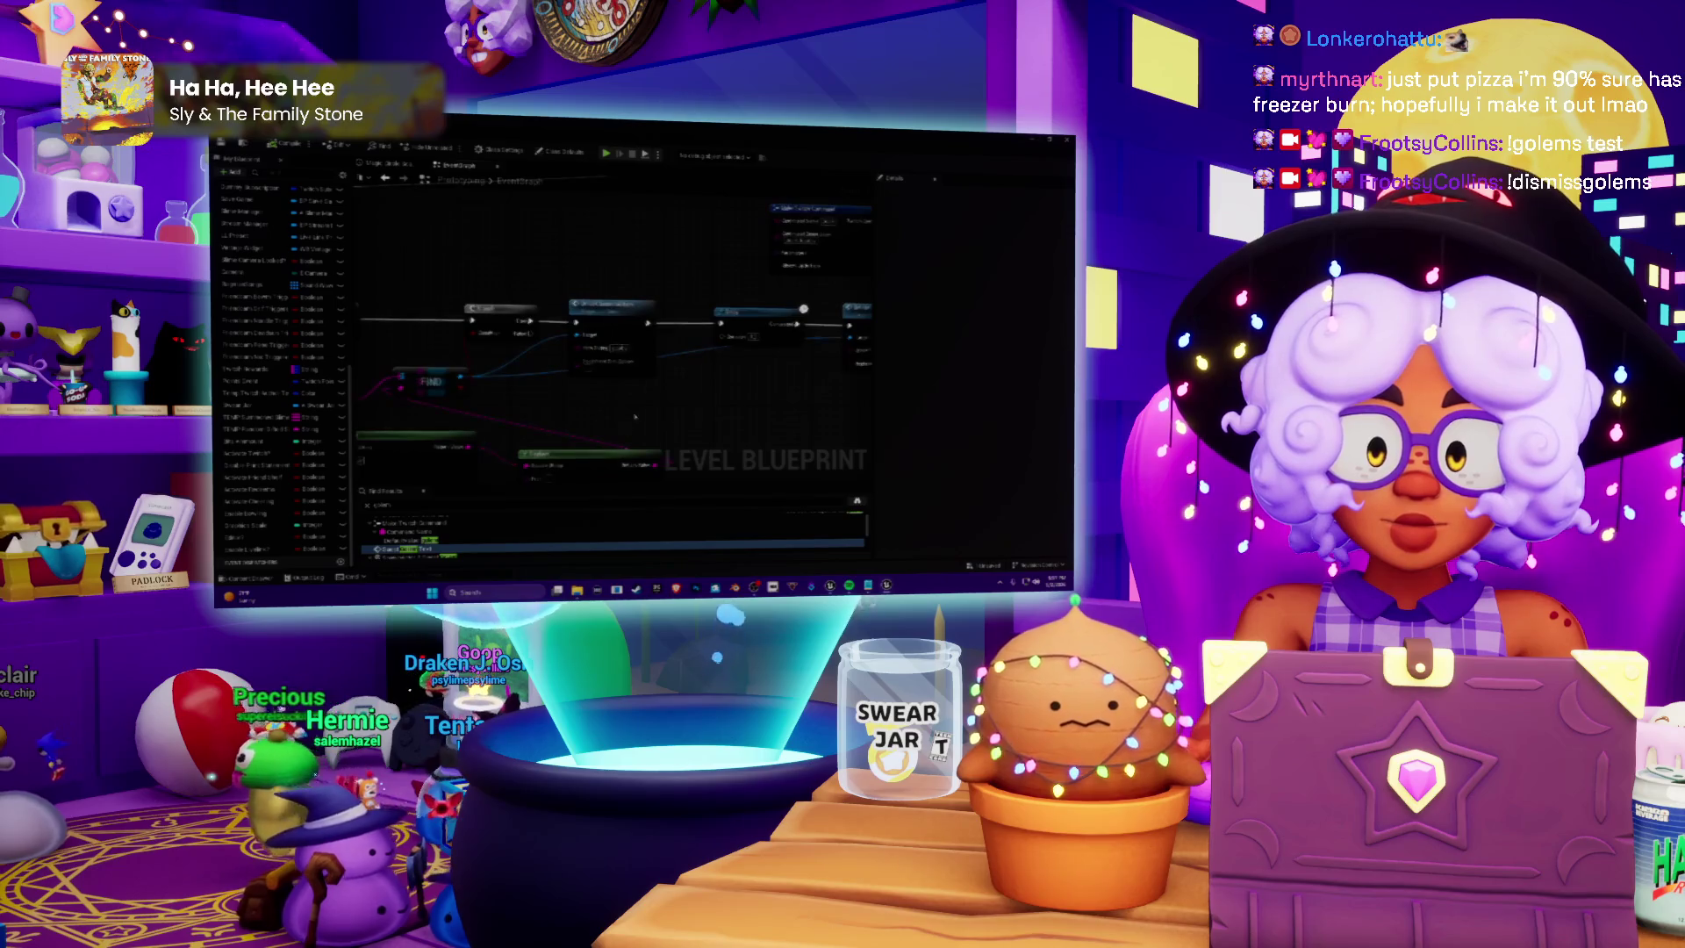
scroll(635, 417, down, 3)
scroll(755, 404, up, 2)
scroll(614, 369, up, 2)
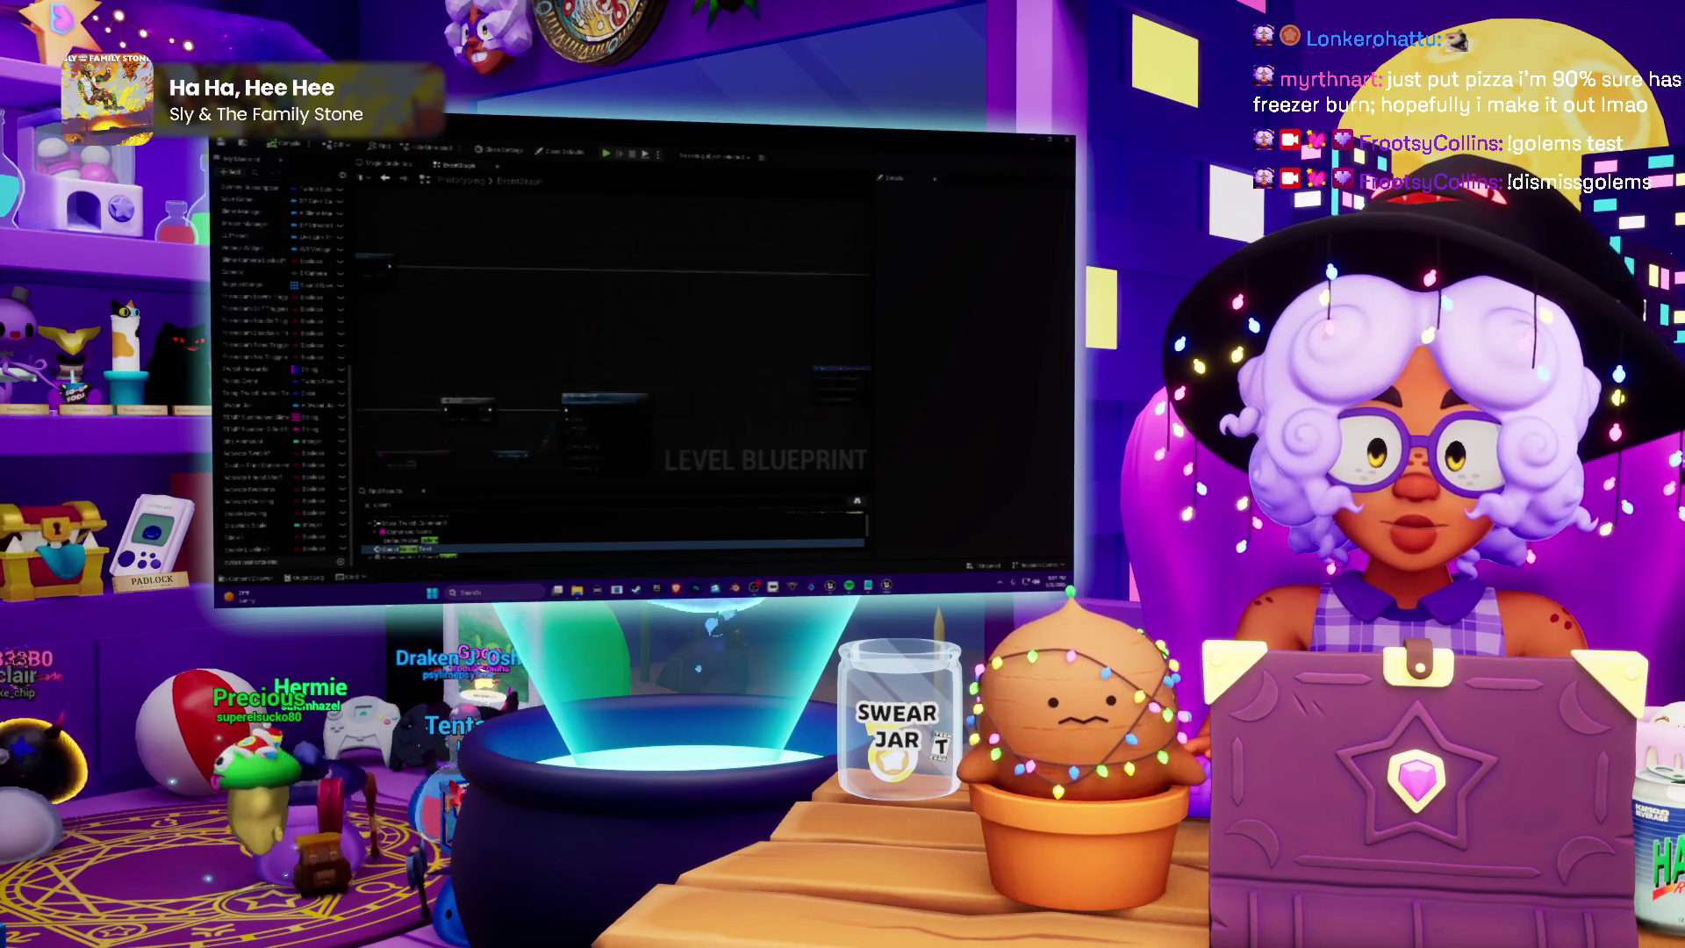
scroll(614, 351, down, 2)
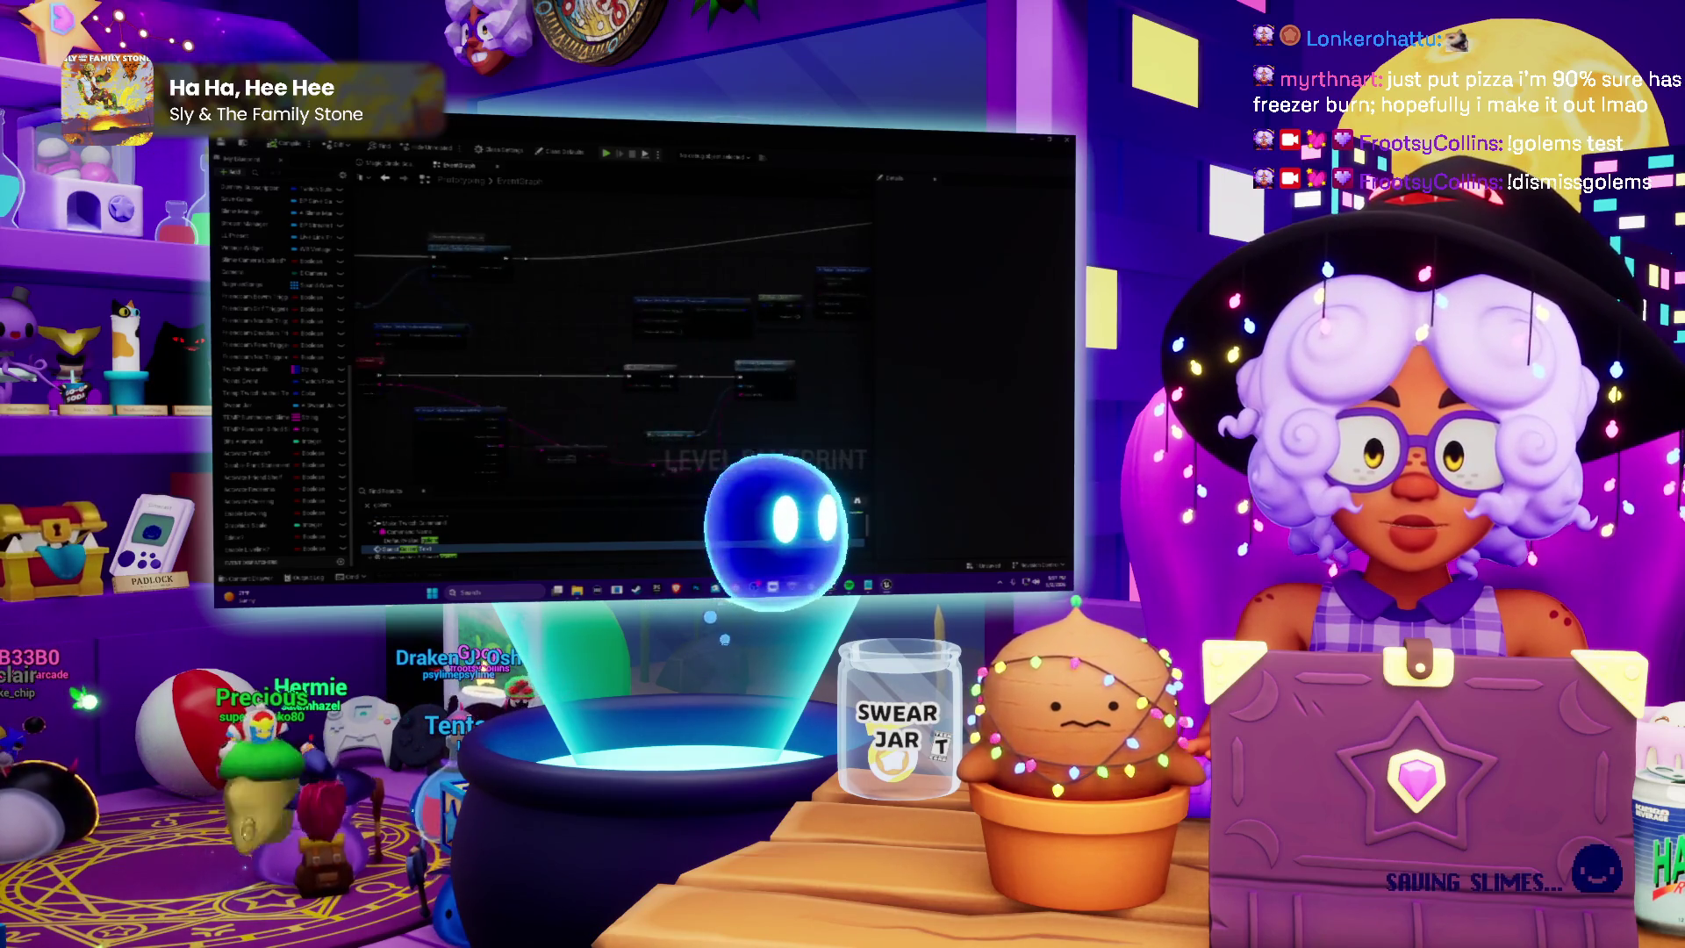
scroll(615, 307, up, 2)
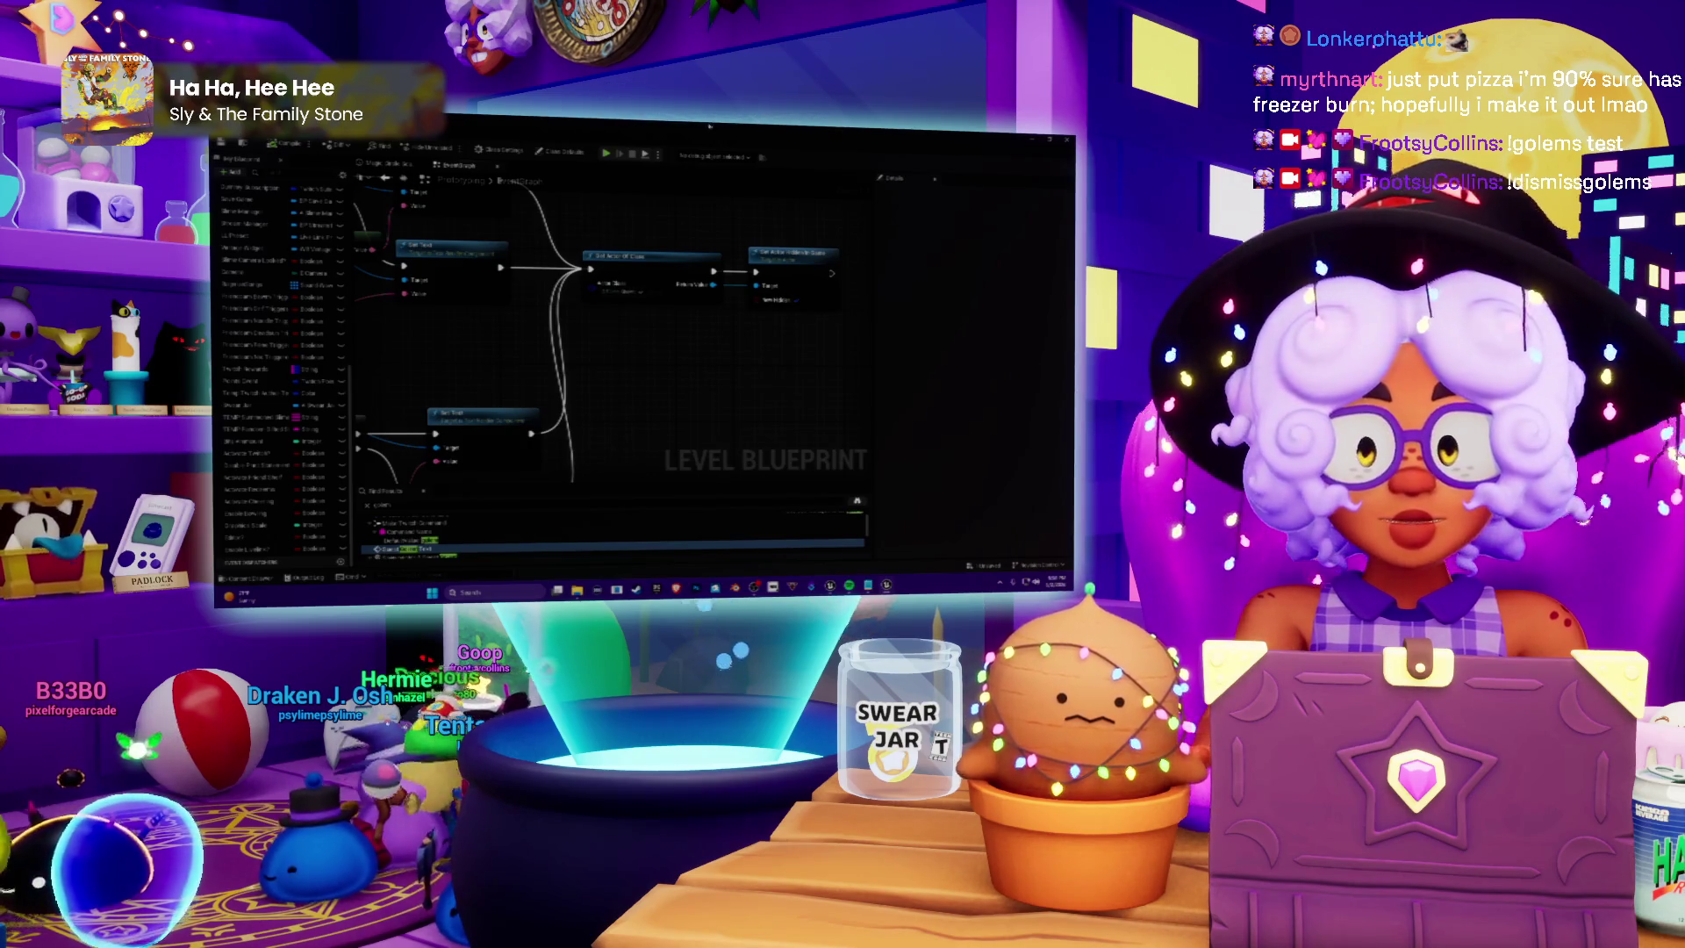
Select the Set Actor node, browse to its asset in the Content Browser, and open its Blueprint
drag(607, 323, 654, 358)
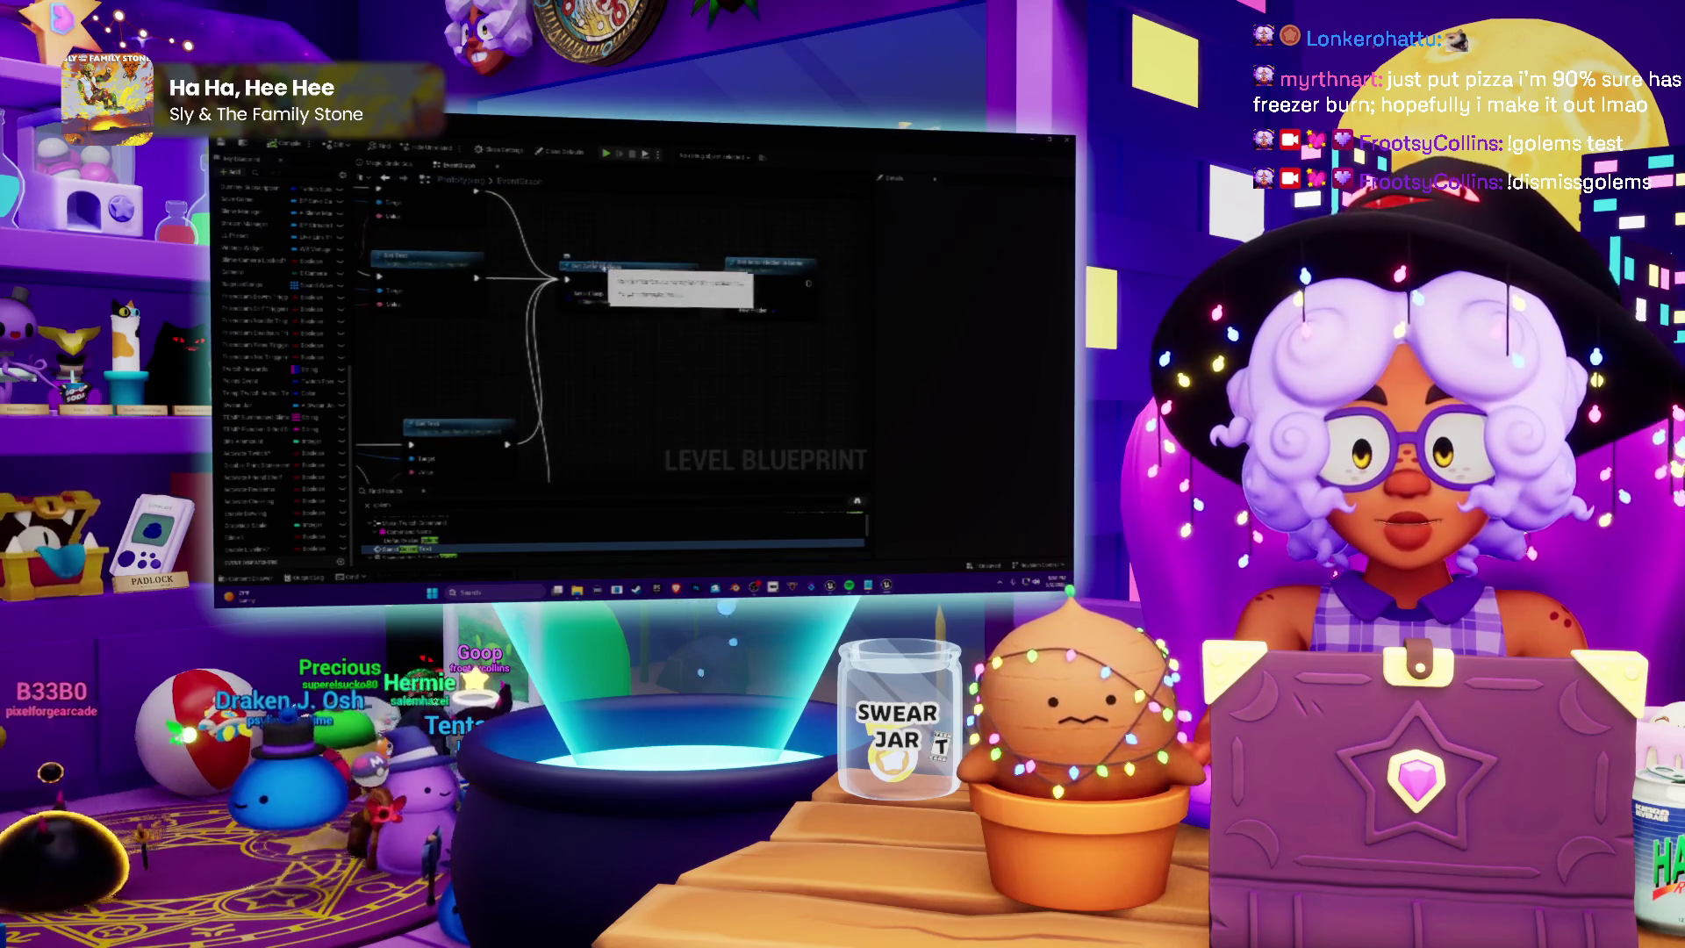
click(597, 266)
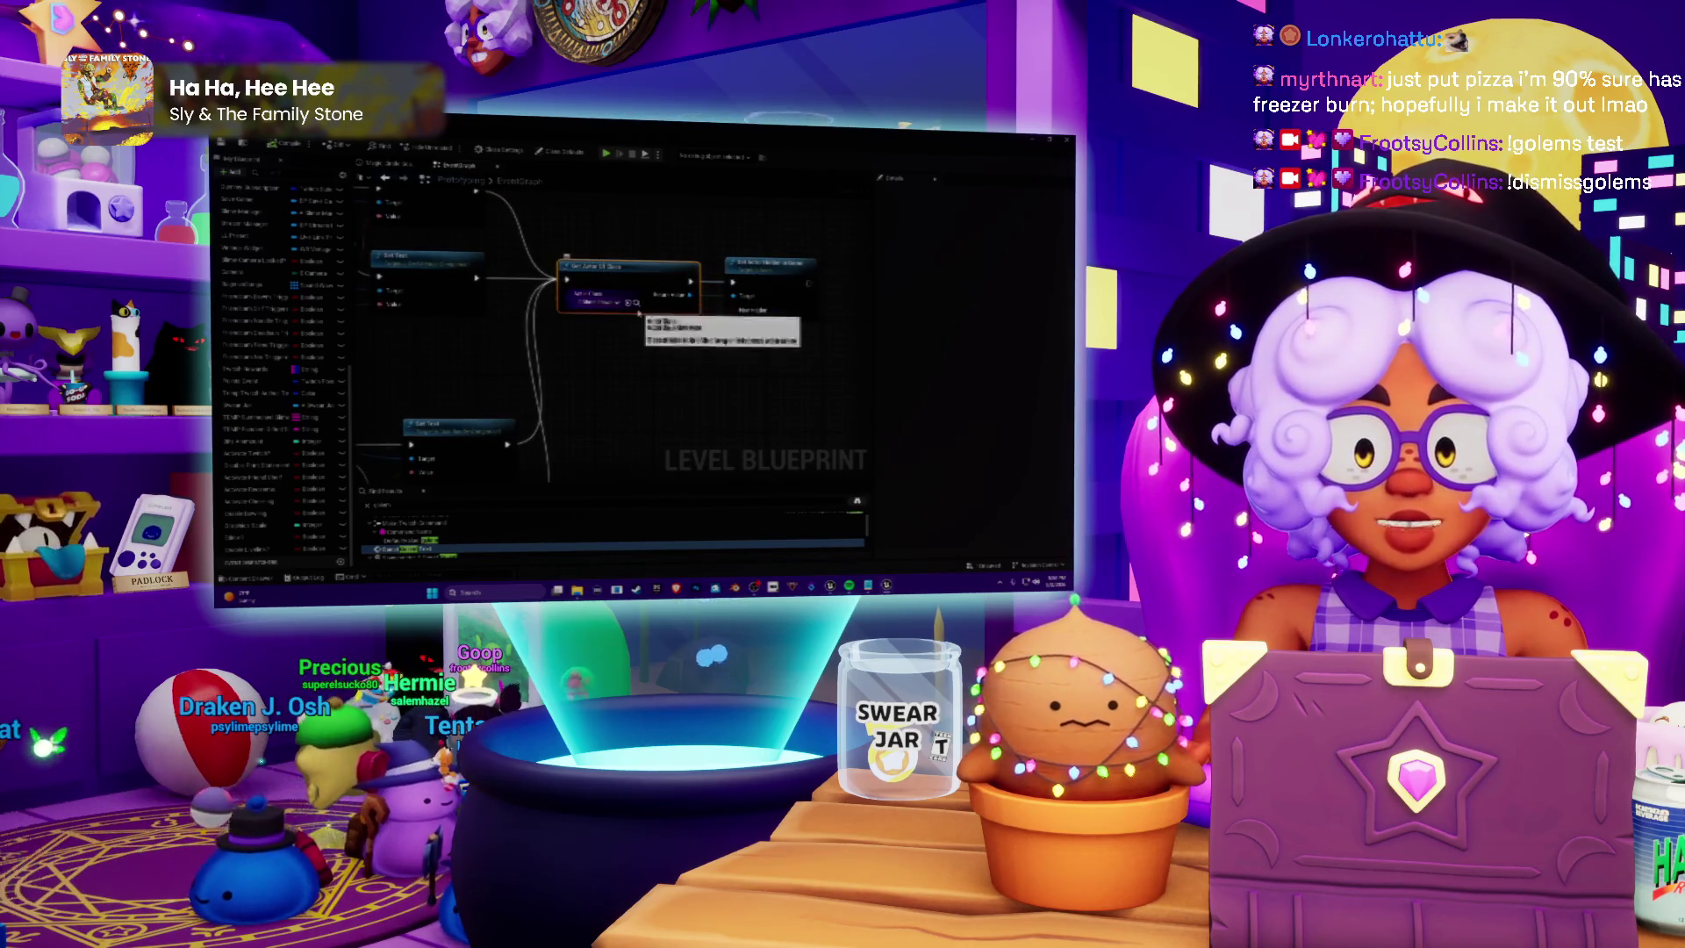
click(637, 303)
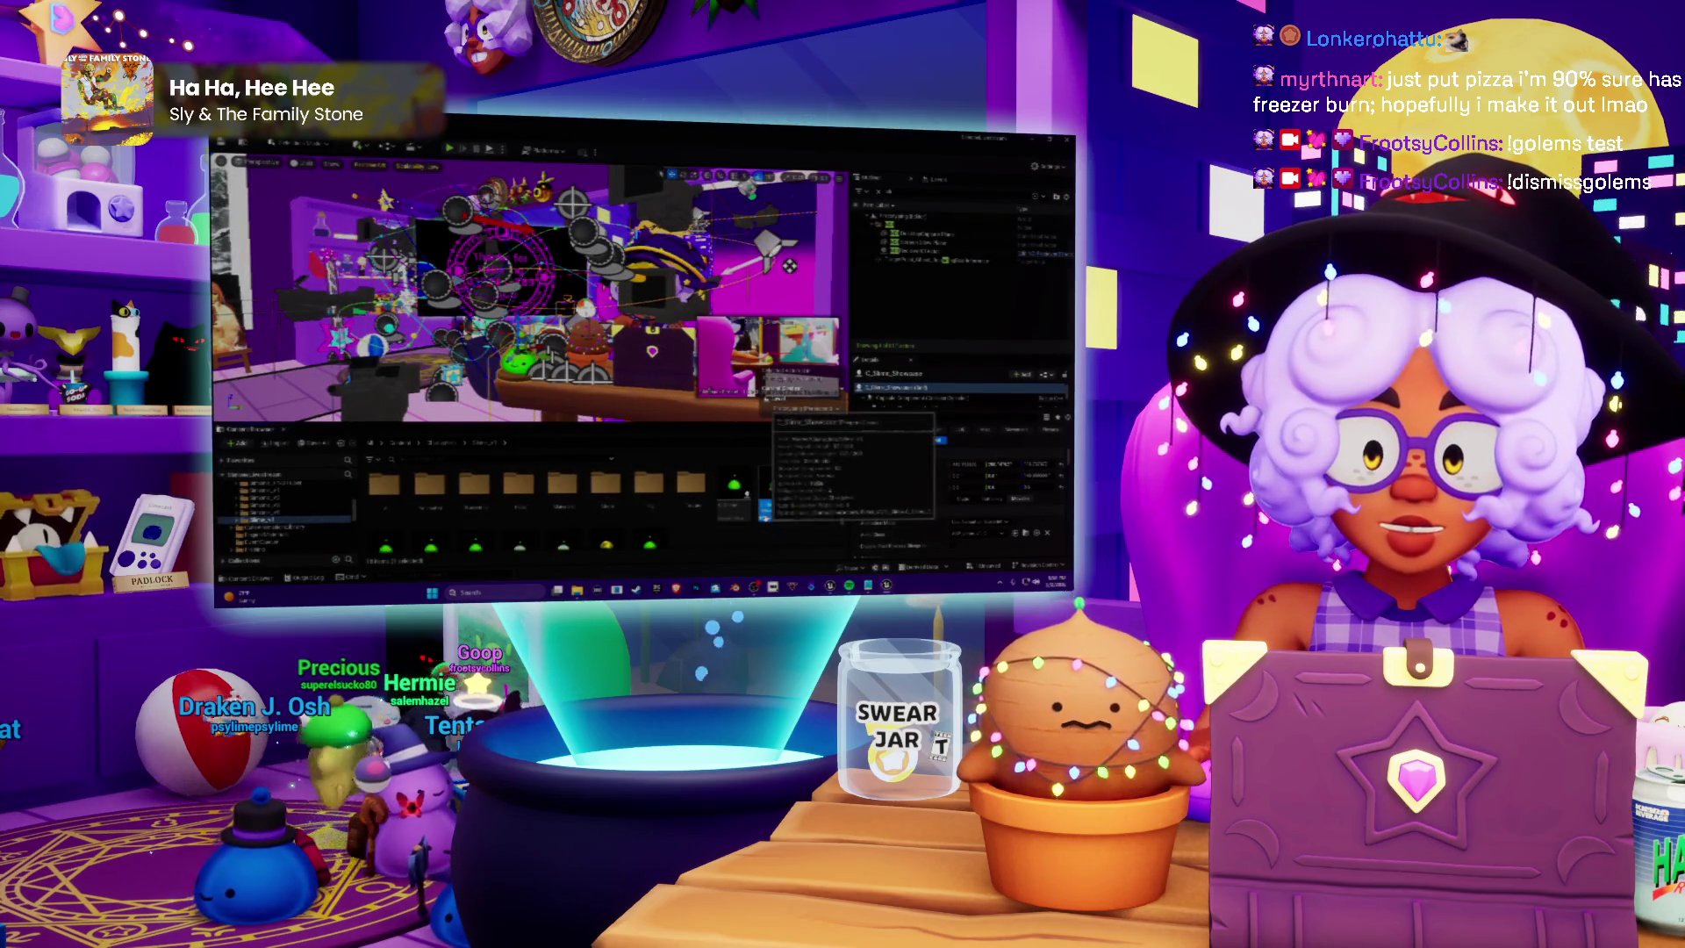
double_click(763, 509)
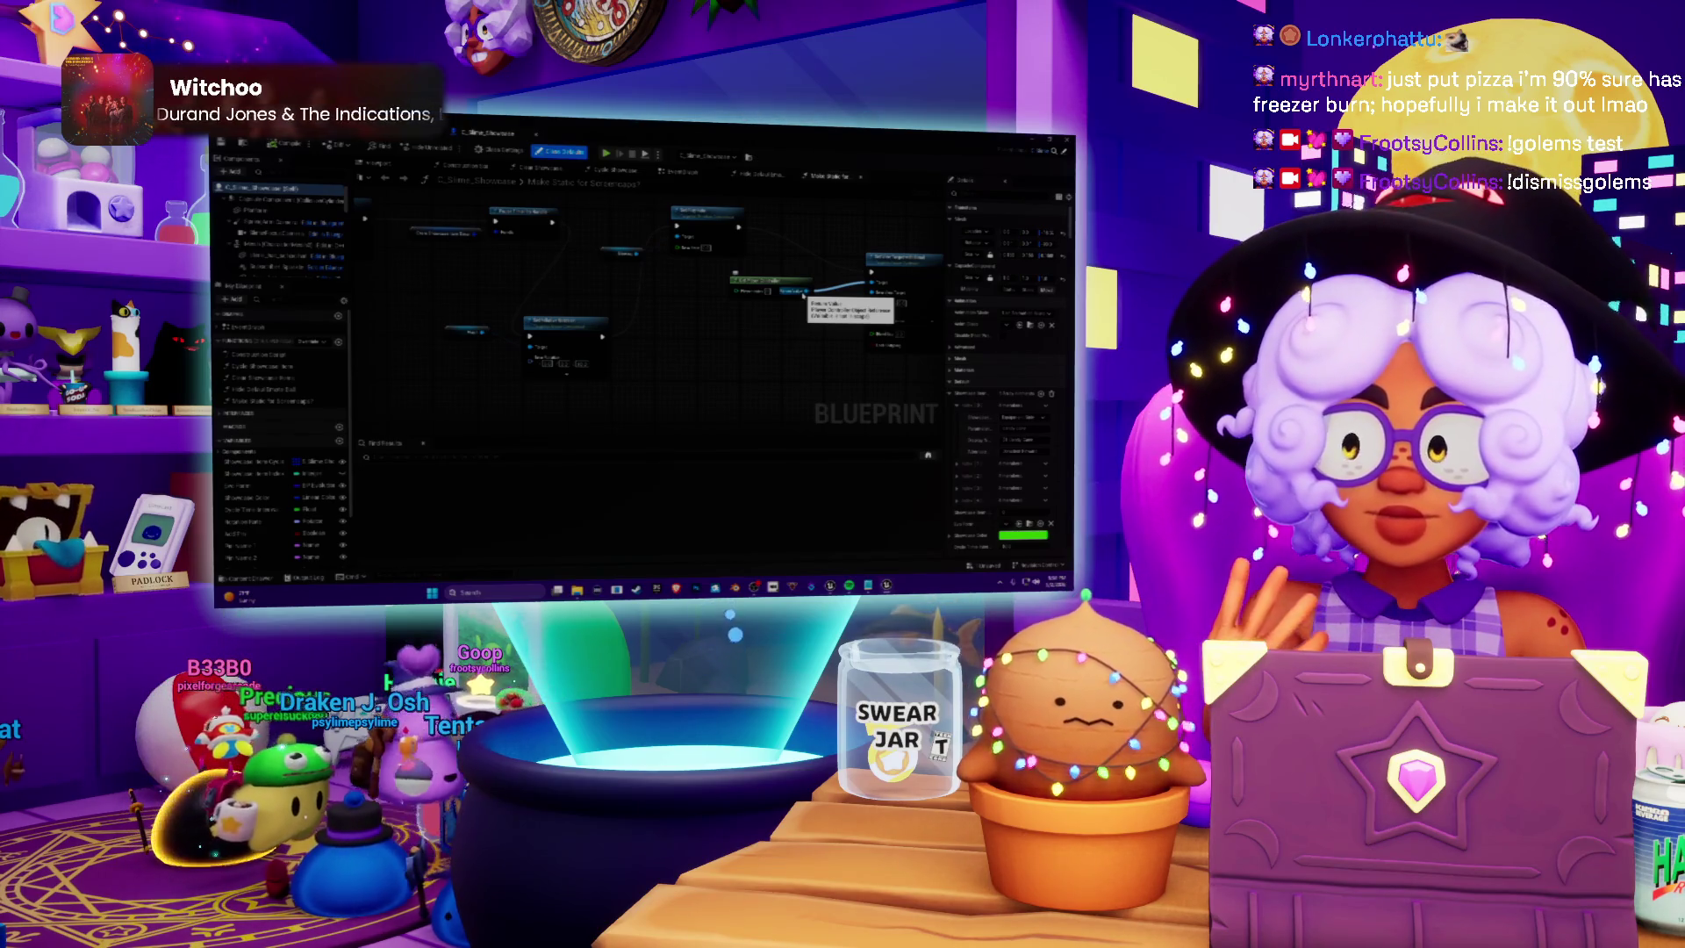
Wire the missing connection between two graph nodes and add a new function
drag(806, 294, 806, 293)
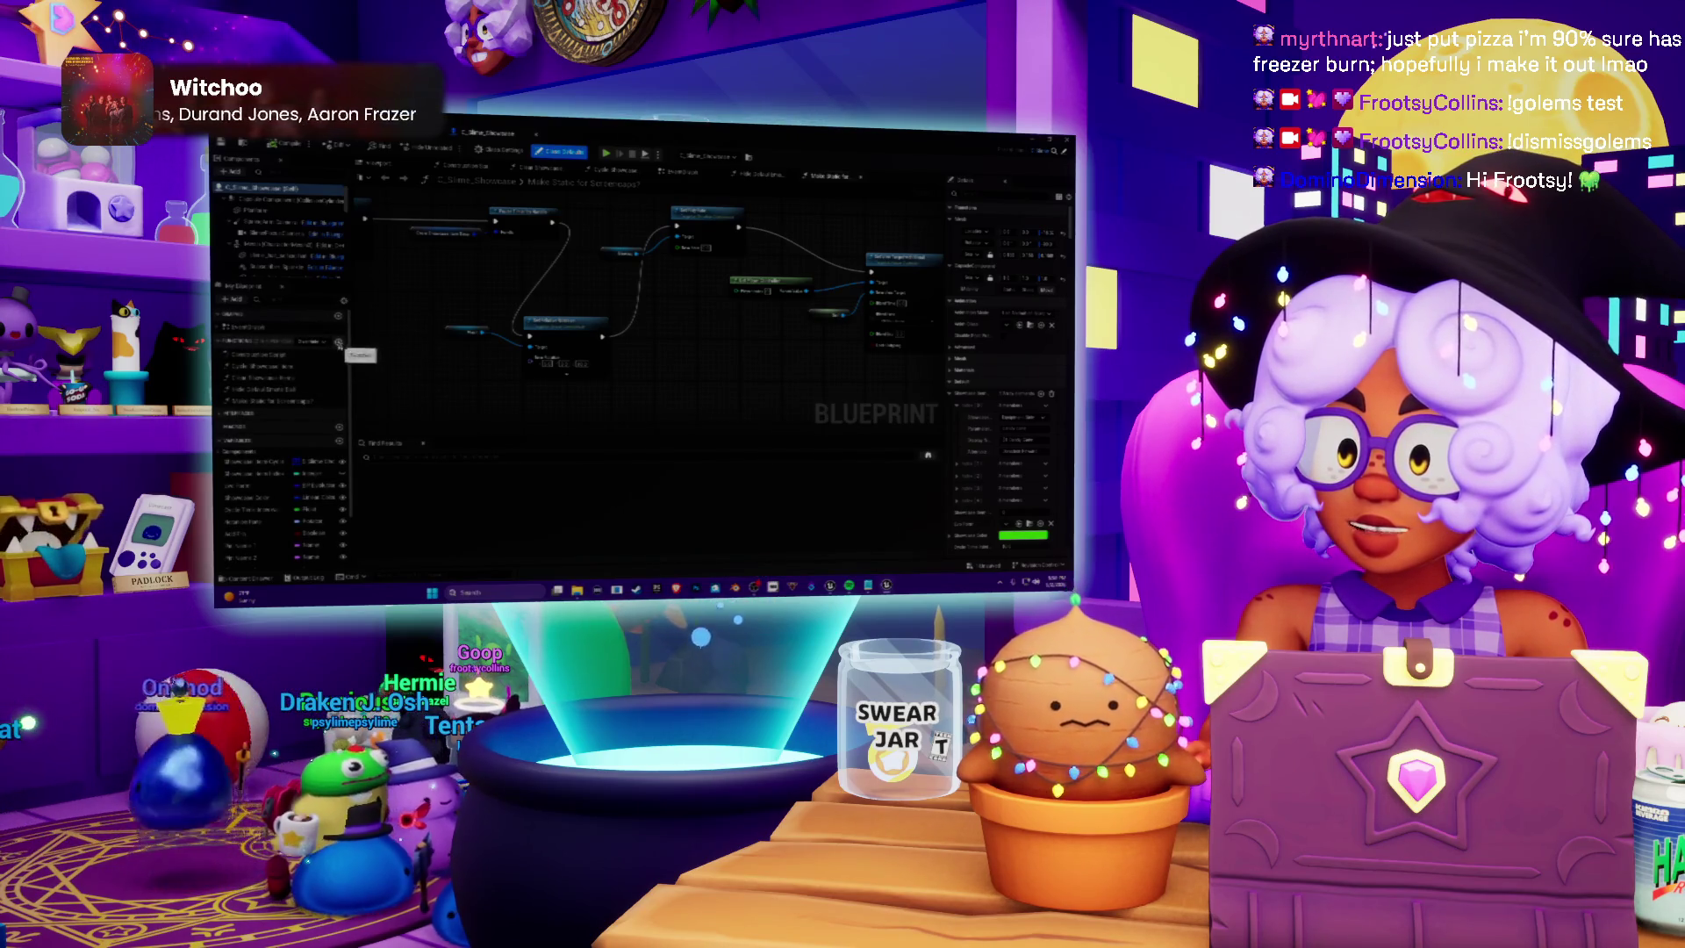
click(338, 343)
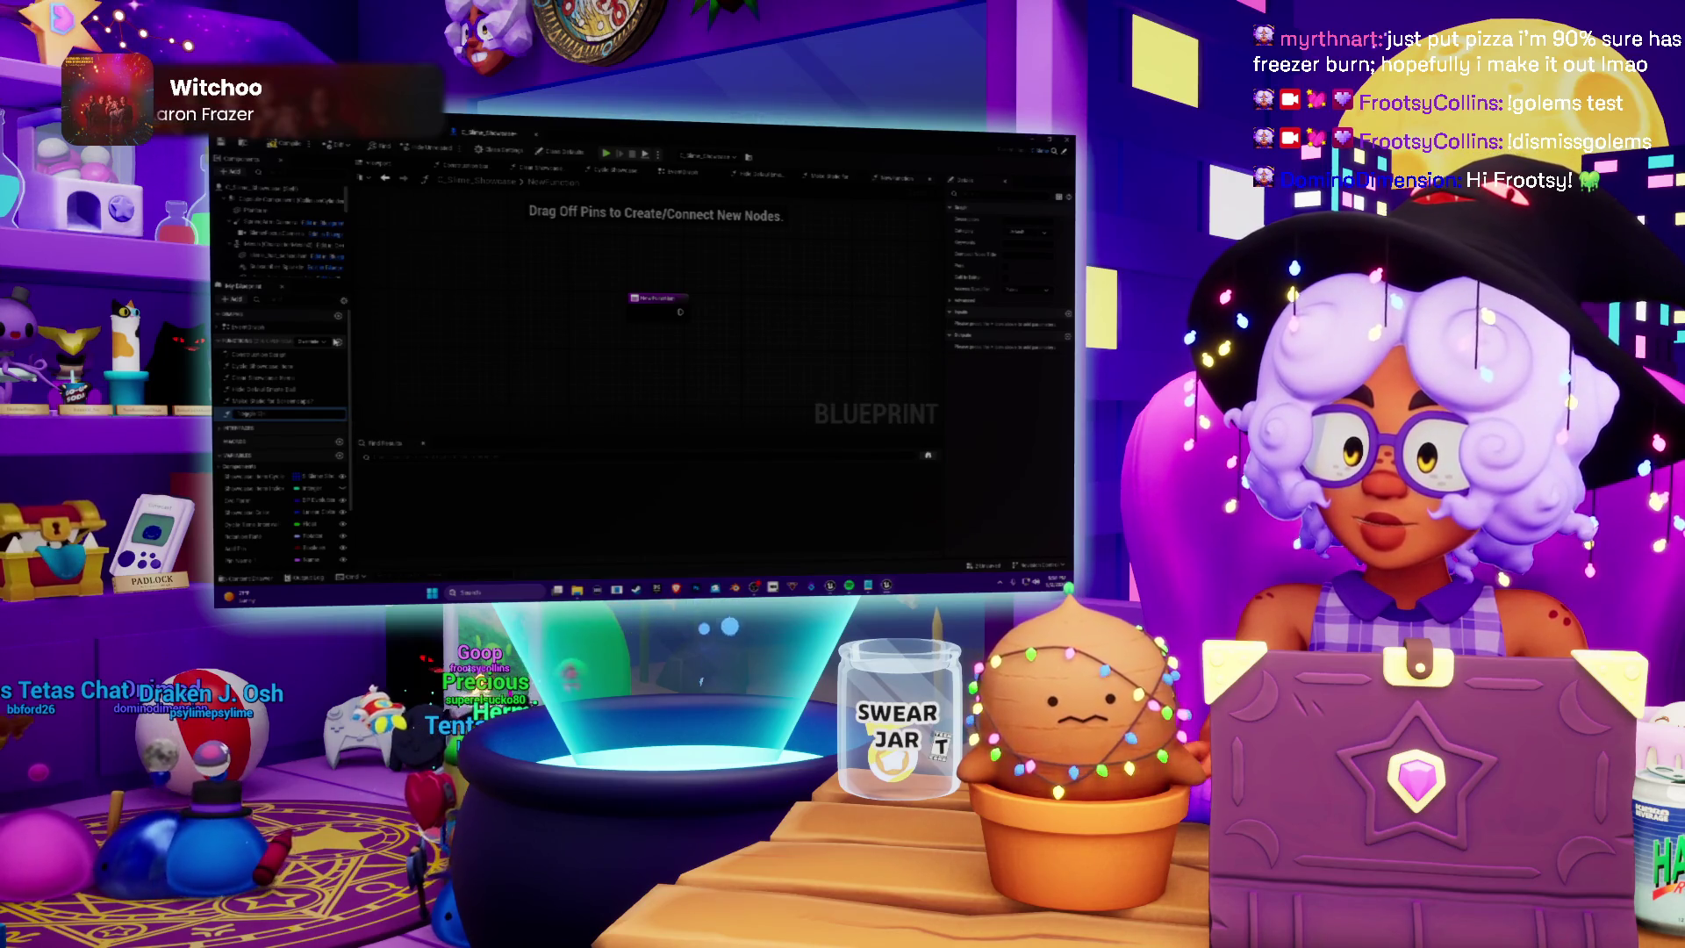
Name the function Toggle Collision and give the dragged-in component a different collision preset
key(Return)
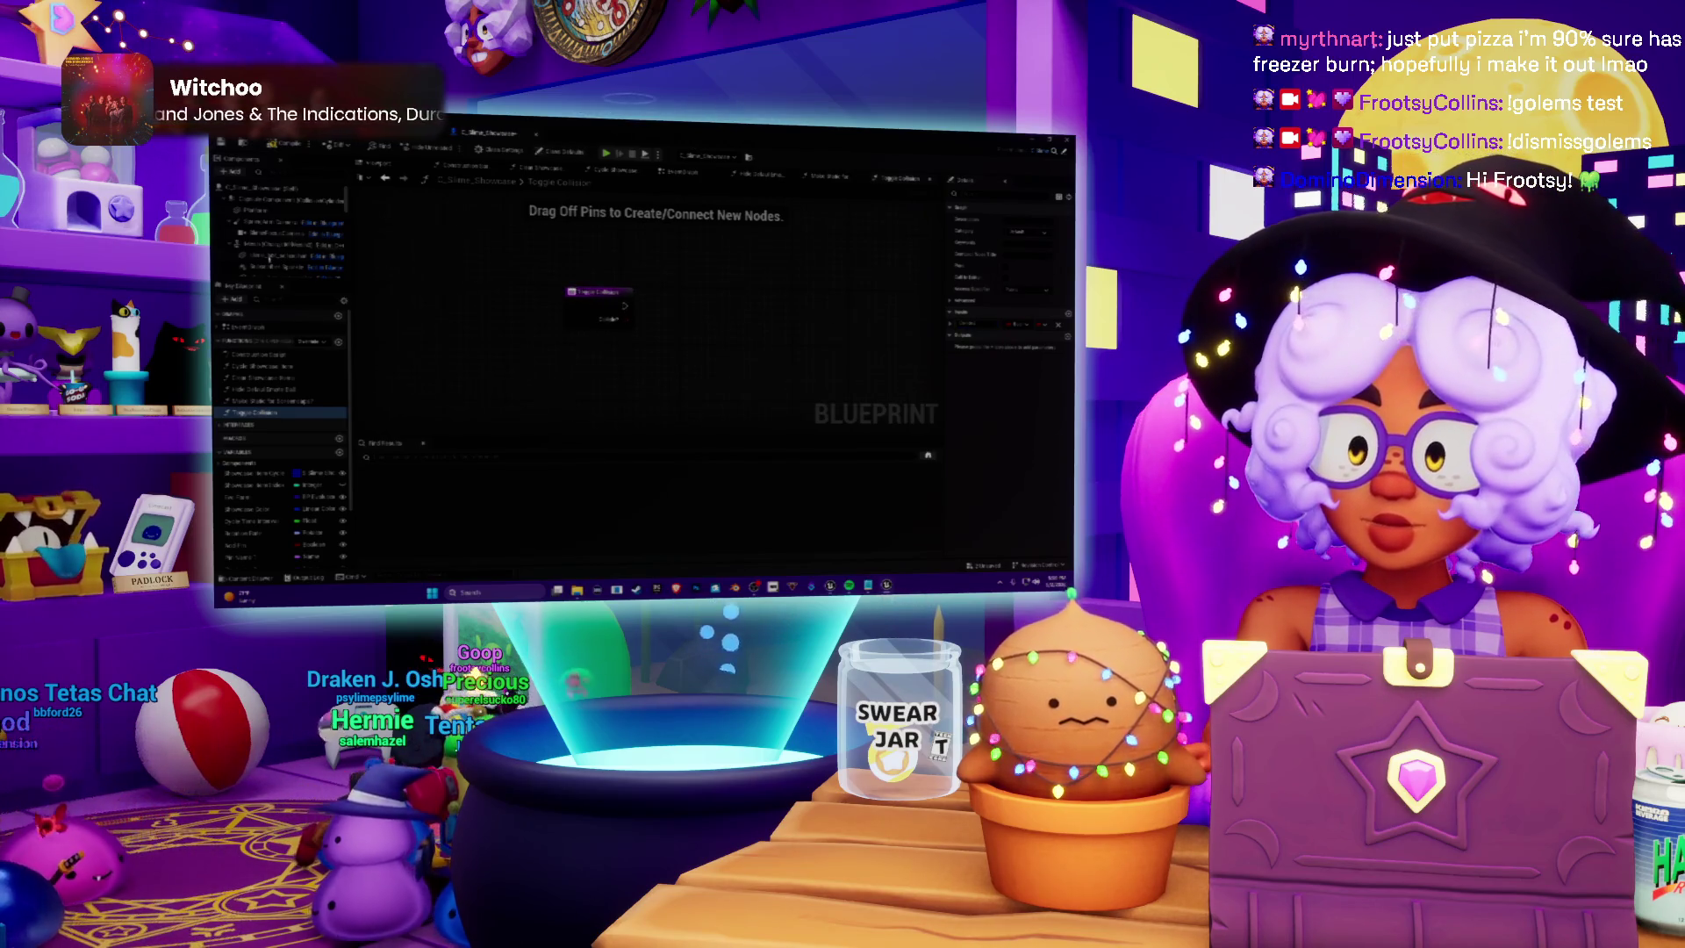
drag(260, 247, 693, 324)
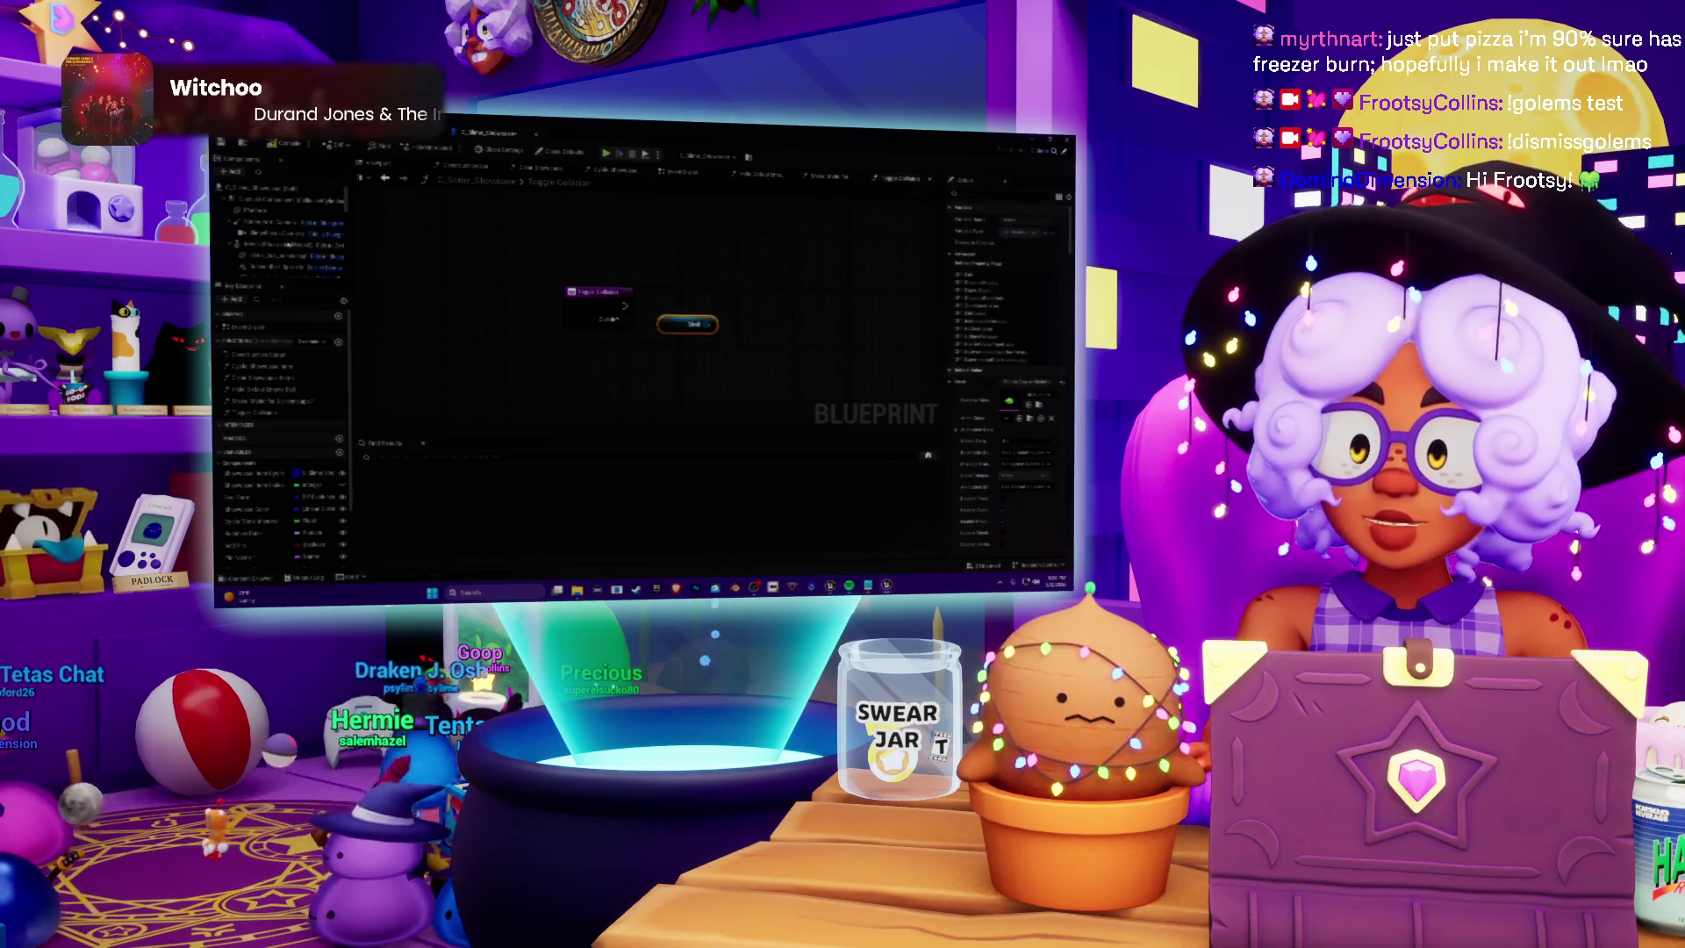
click(280, 244)
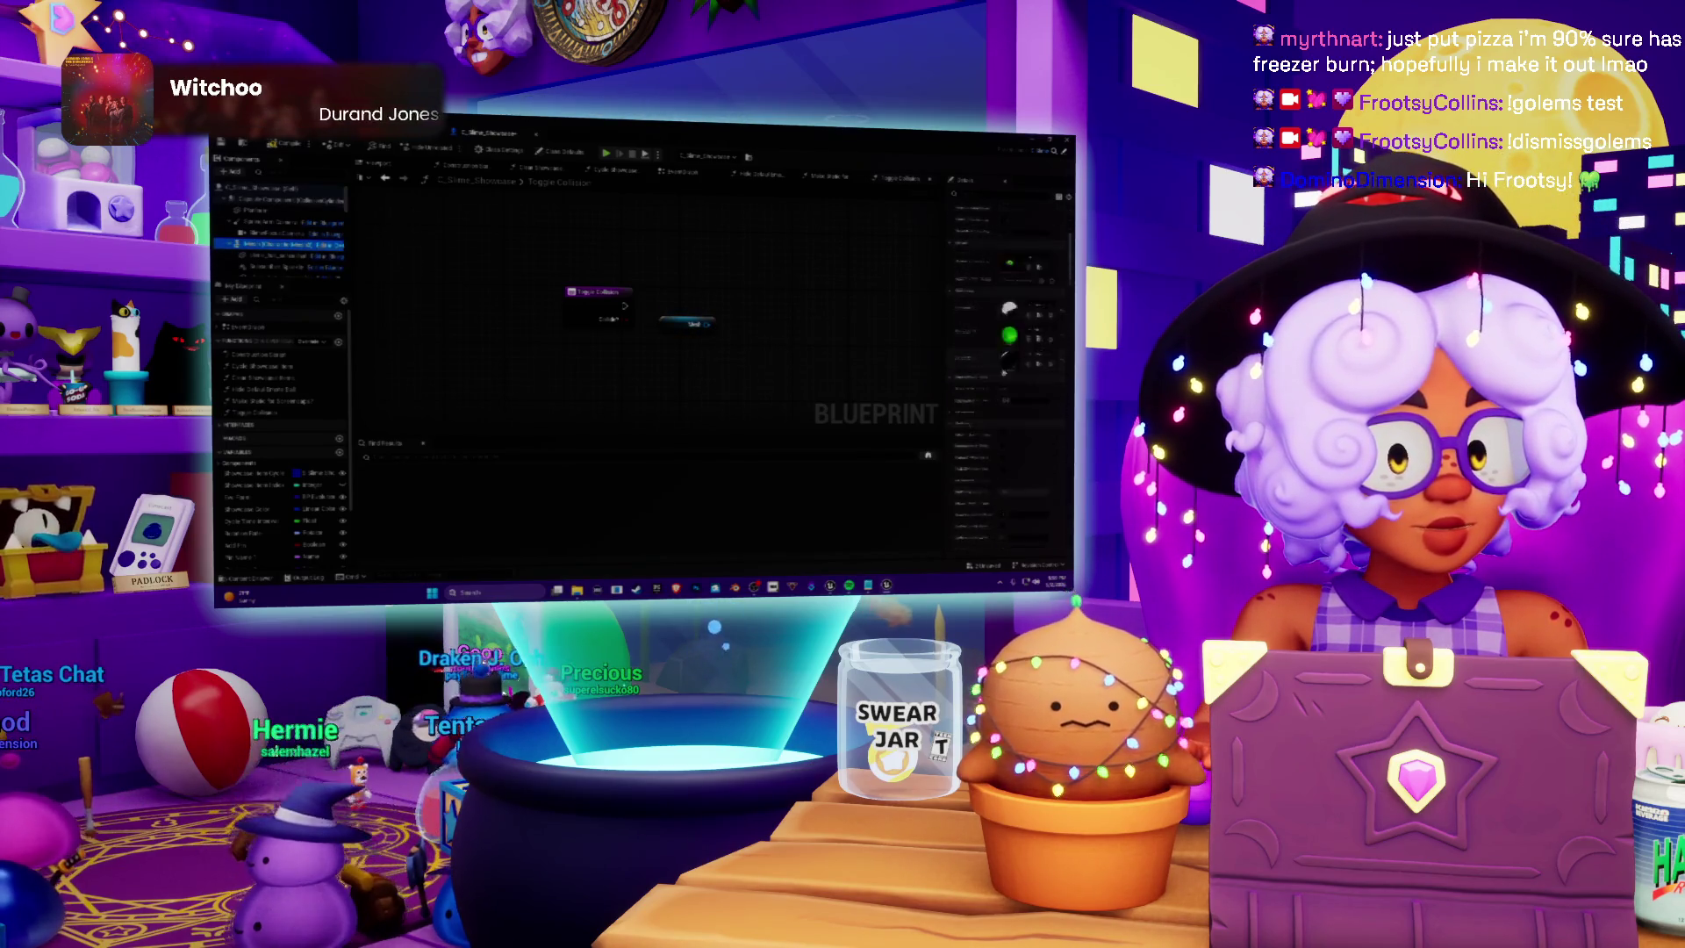
scroll(1005, 377, down, 5)
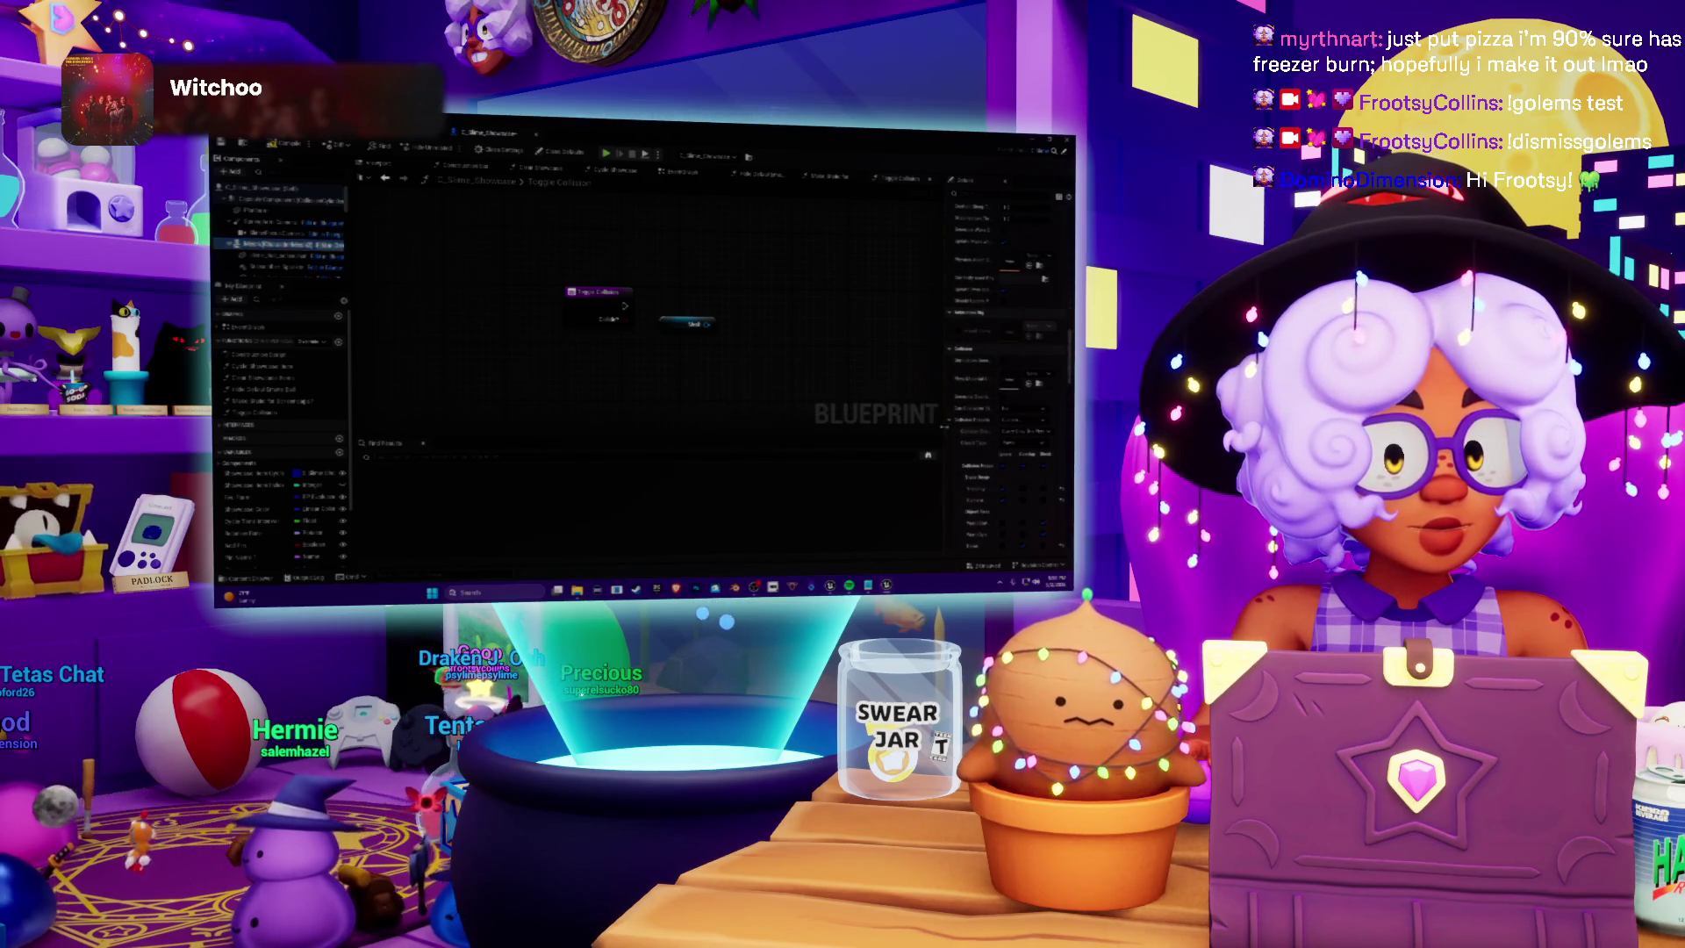
drag(945, 395, 835, 395)
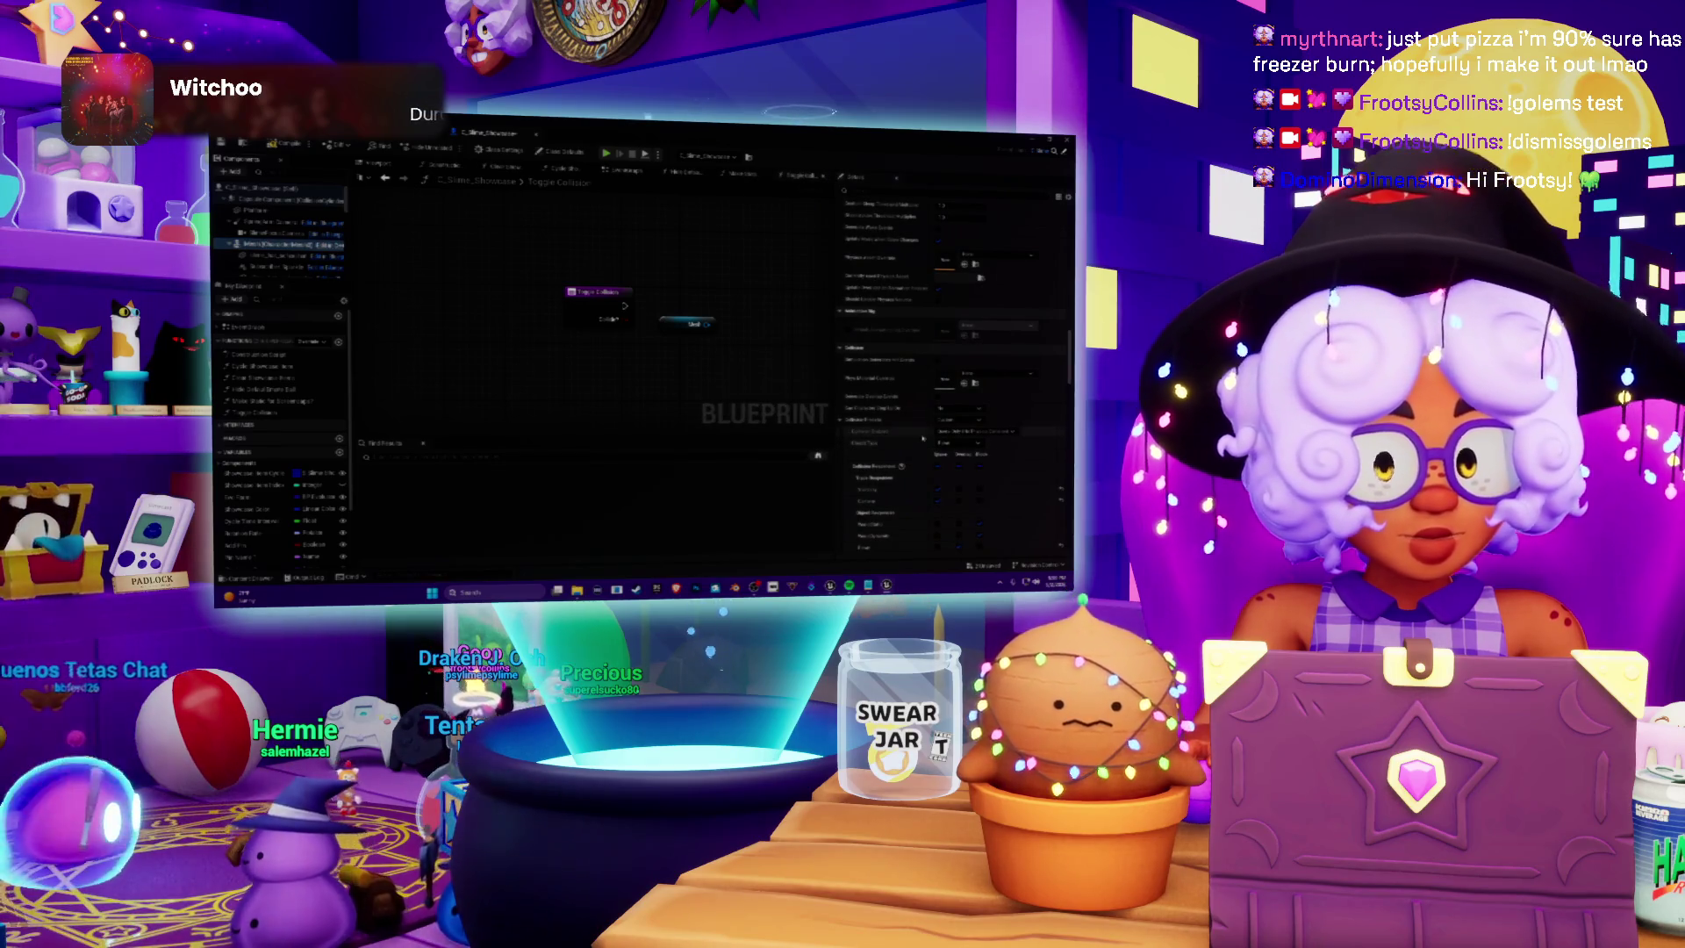
scroll(897, 458, down, 3)
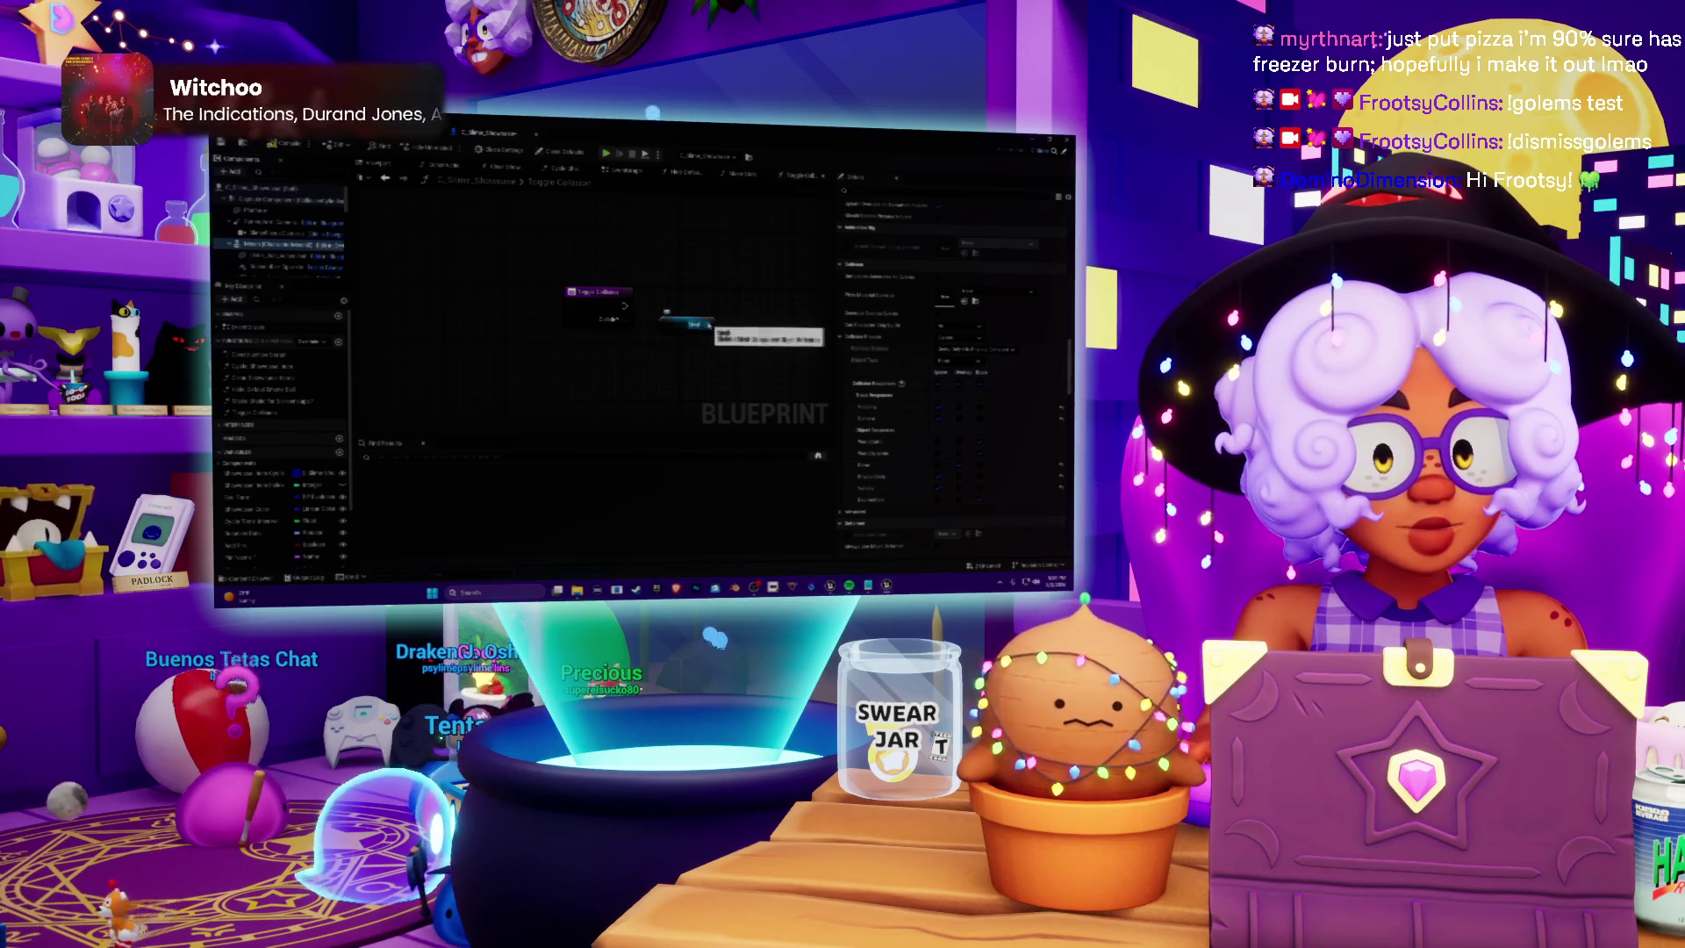
click(974, 350)
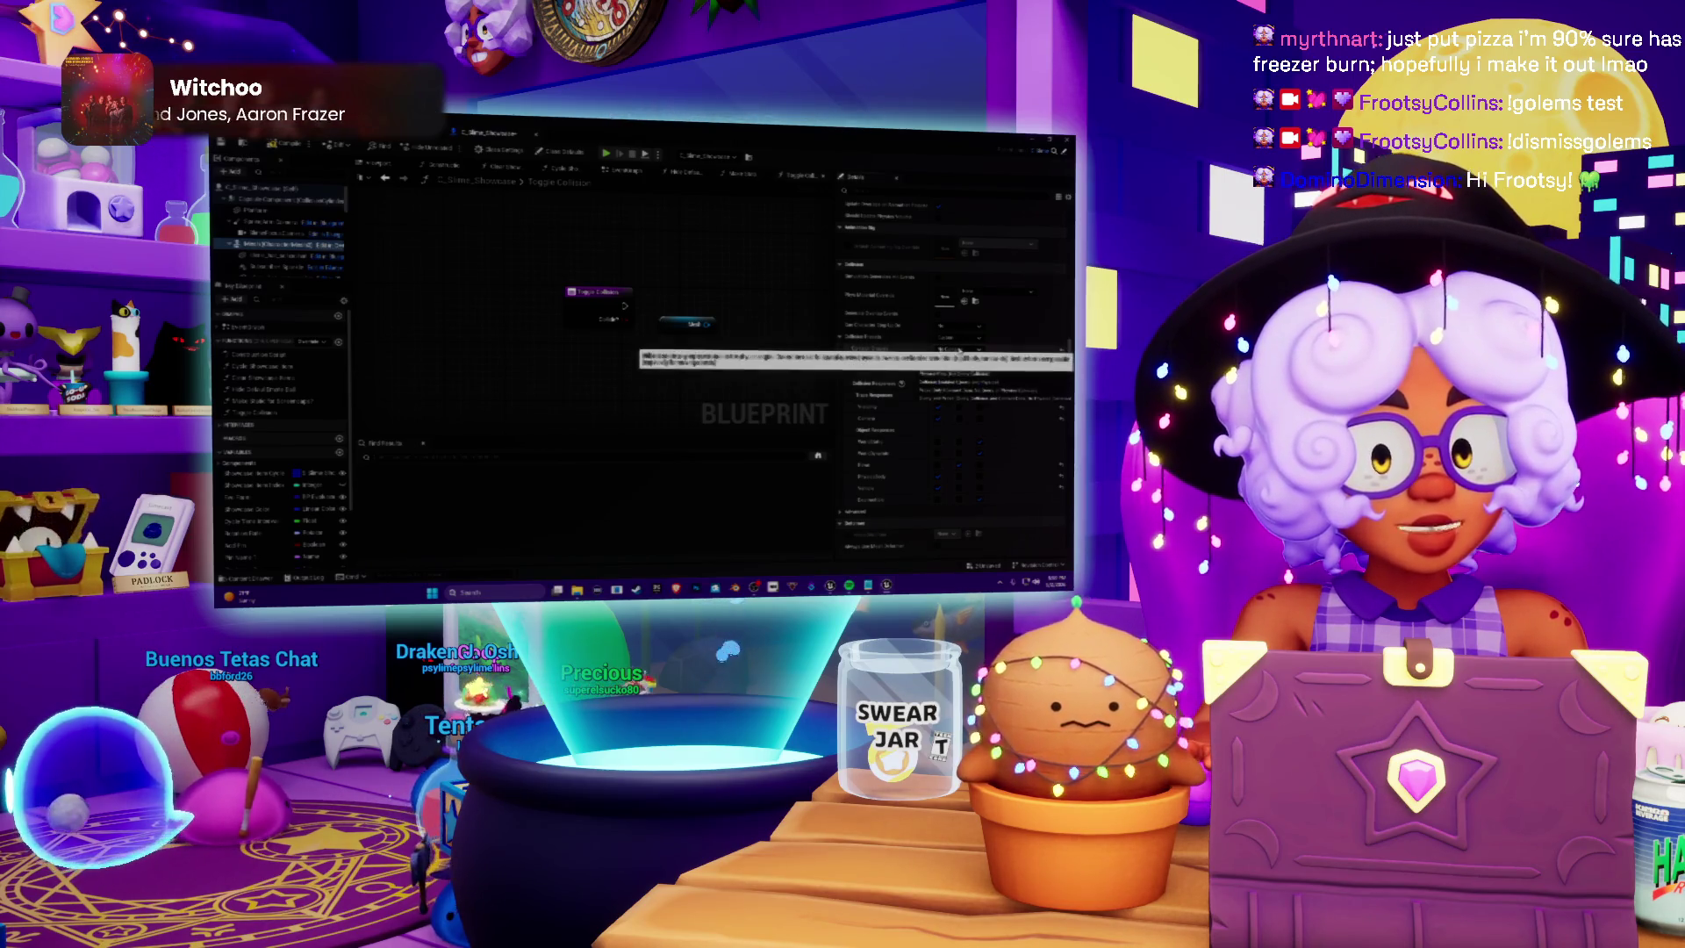
click(935, 367)
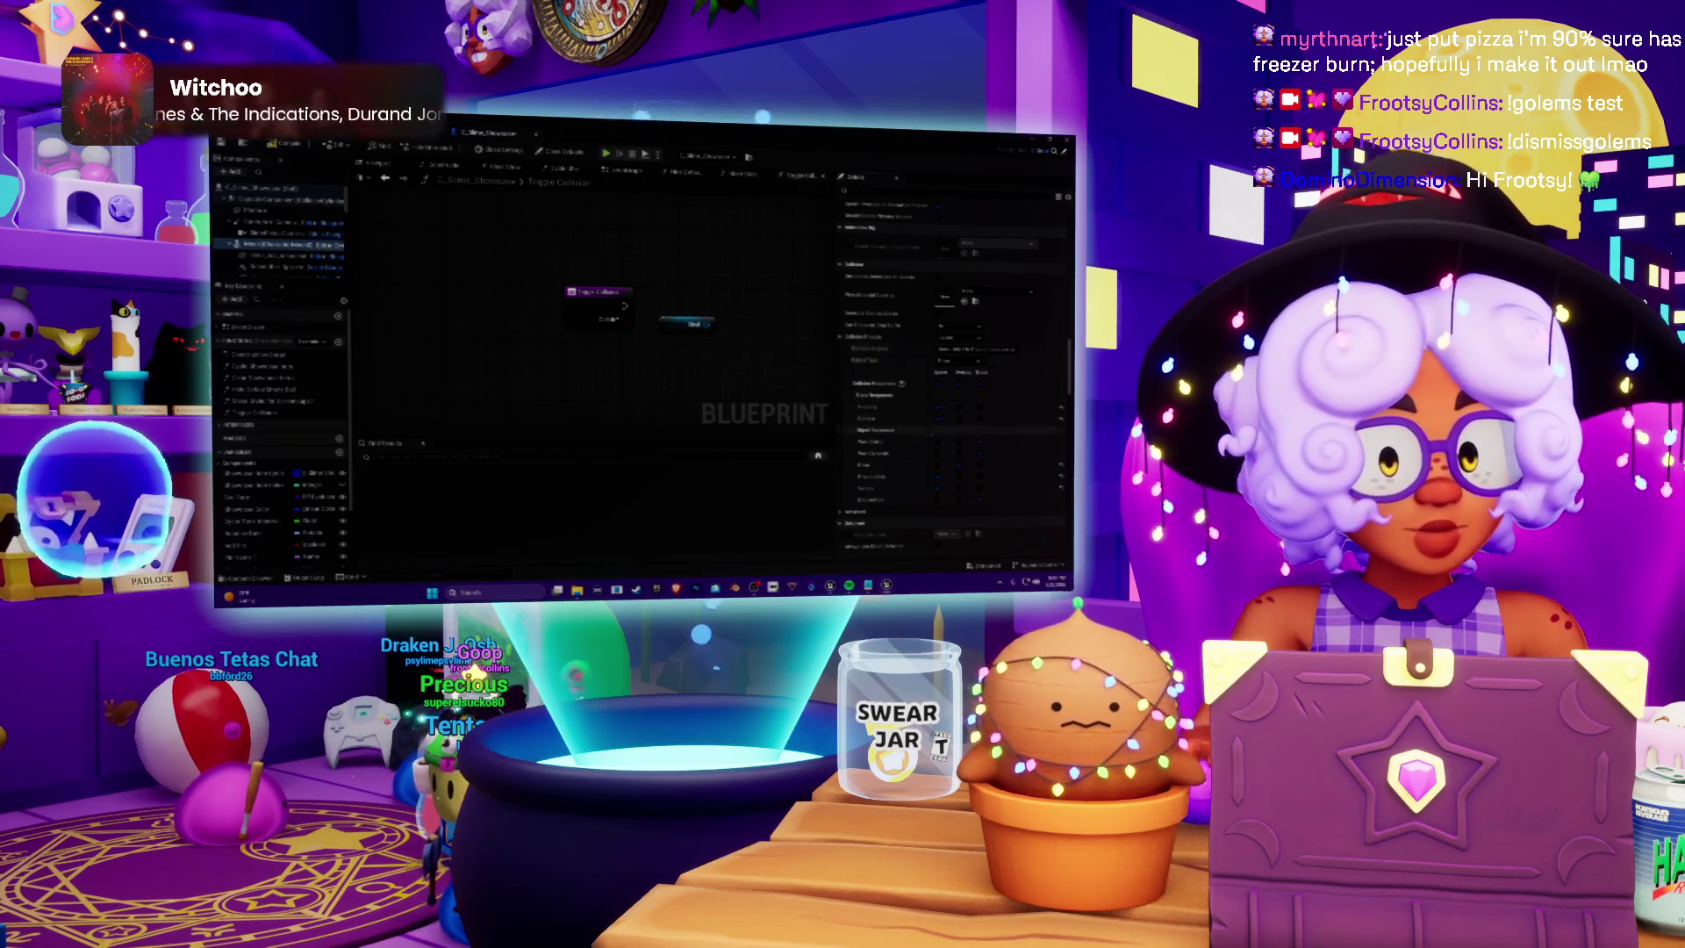
scroll(976, 424, down, 1)
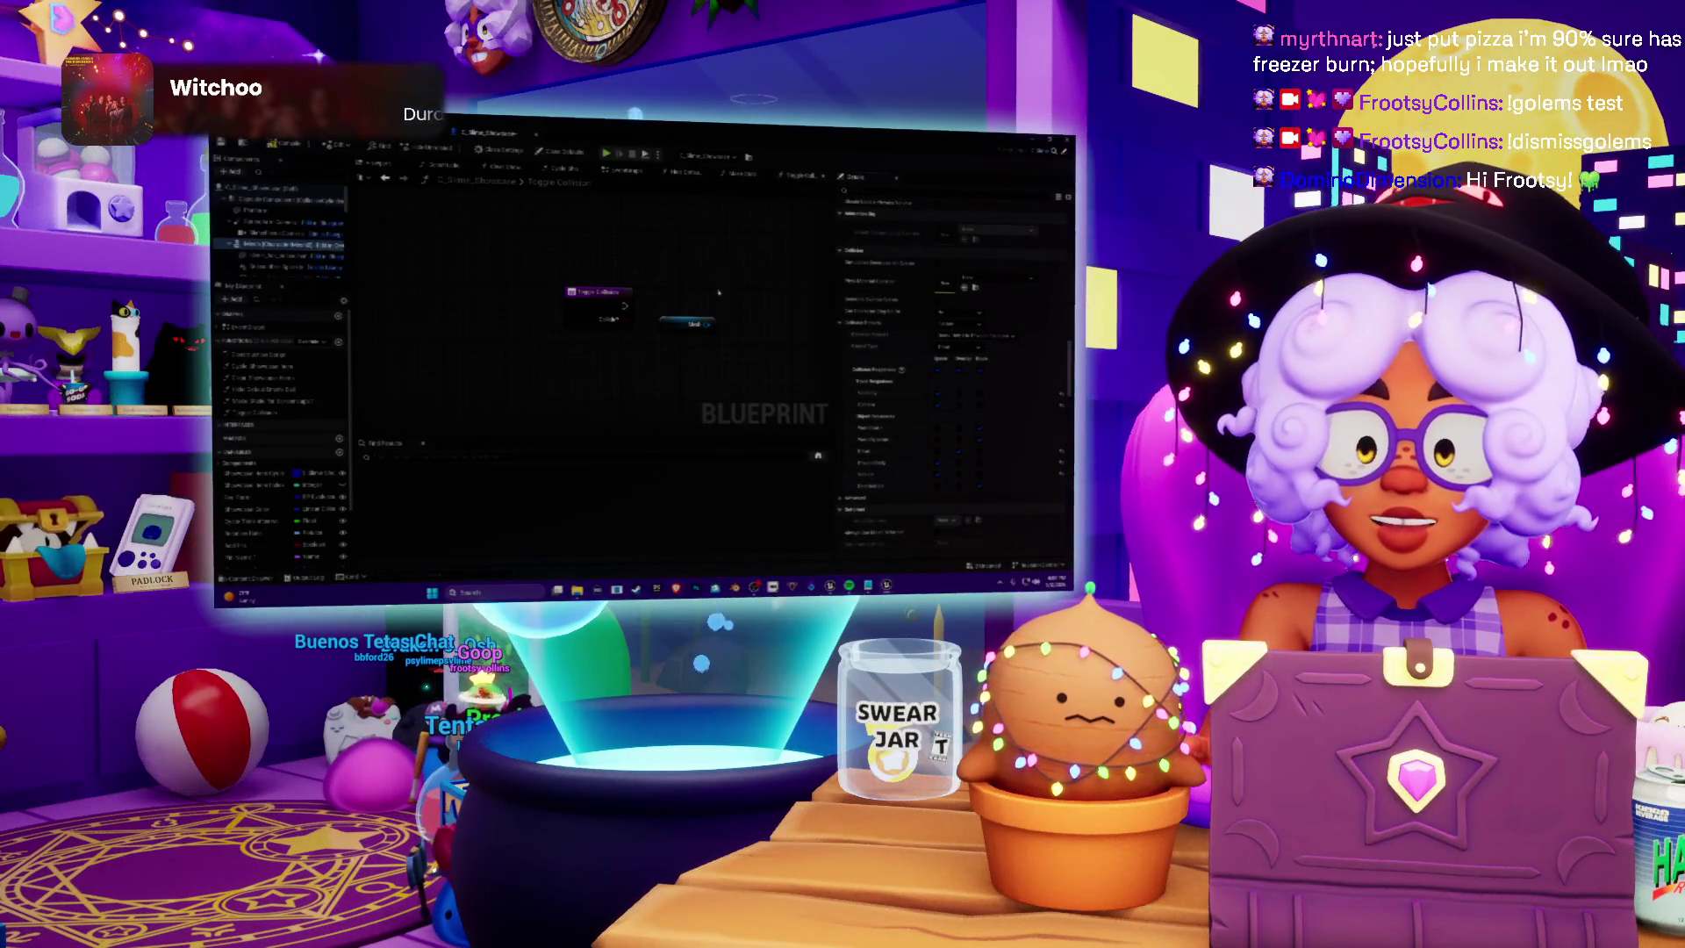
Delete the extra node from the function graph, leaving only the entry node
drag(745, 278, 553, 338)
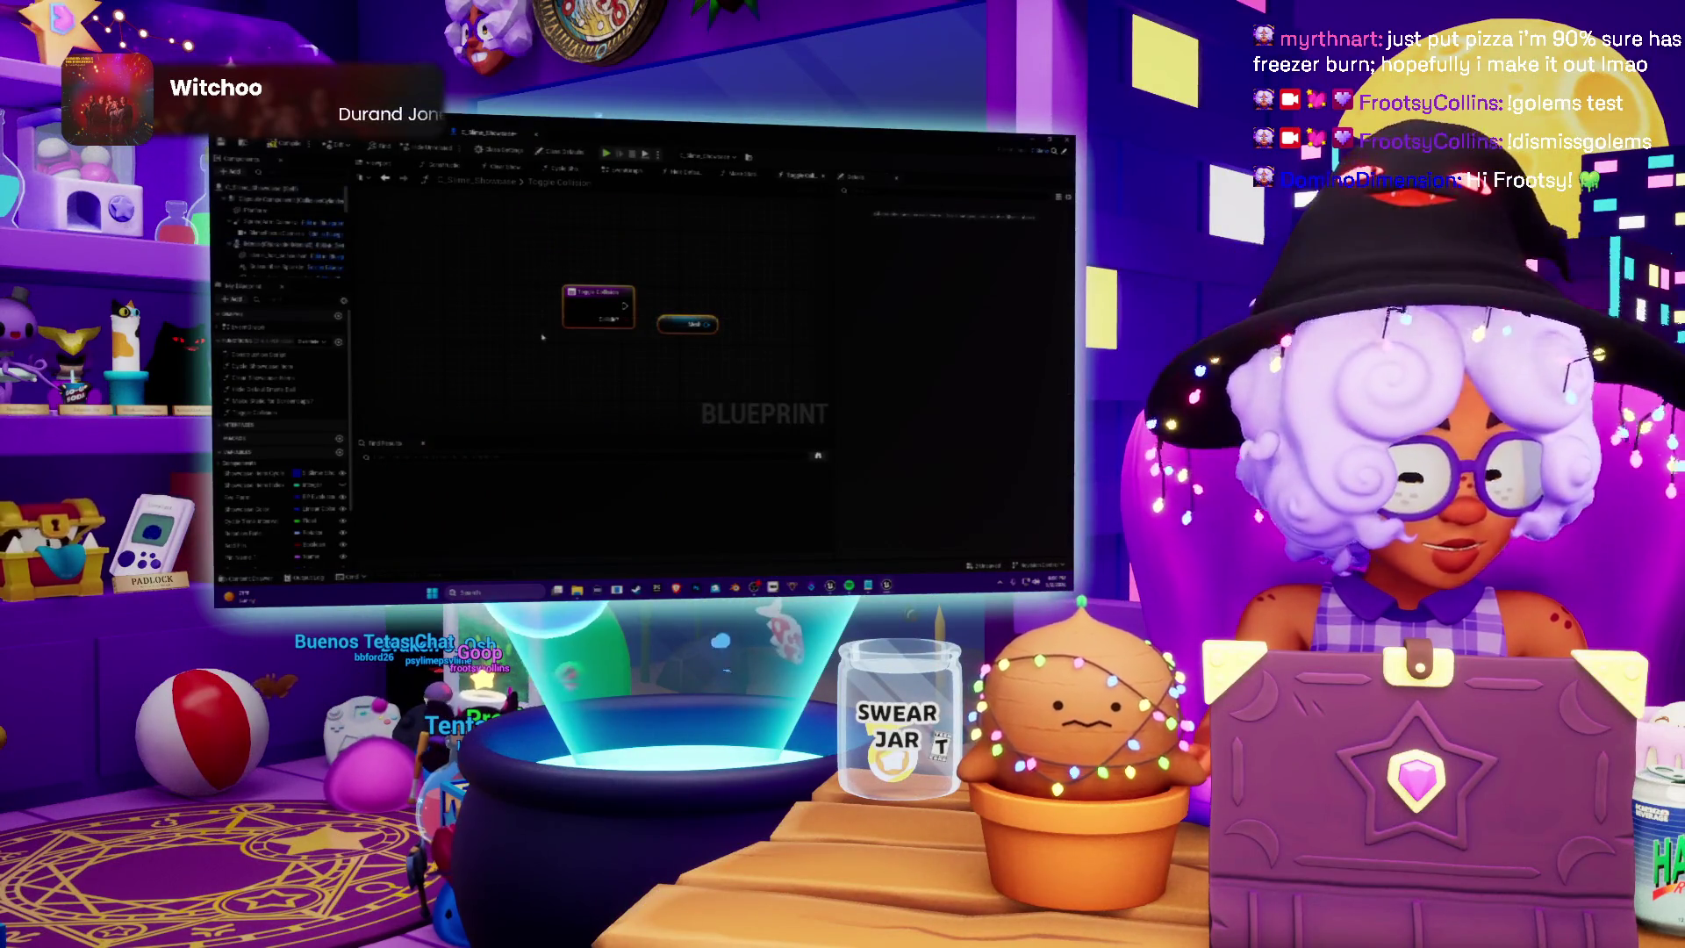
key(Delete)
click(230, 413)
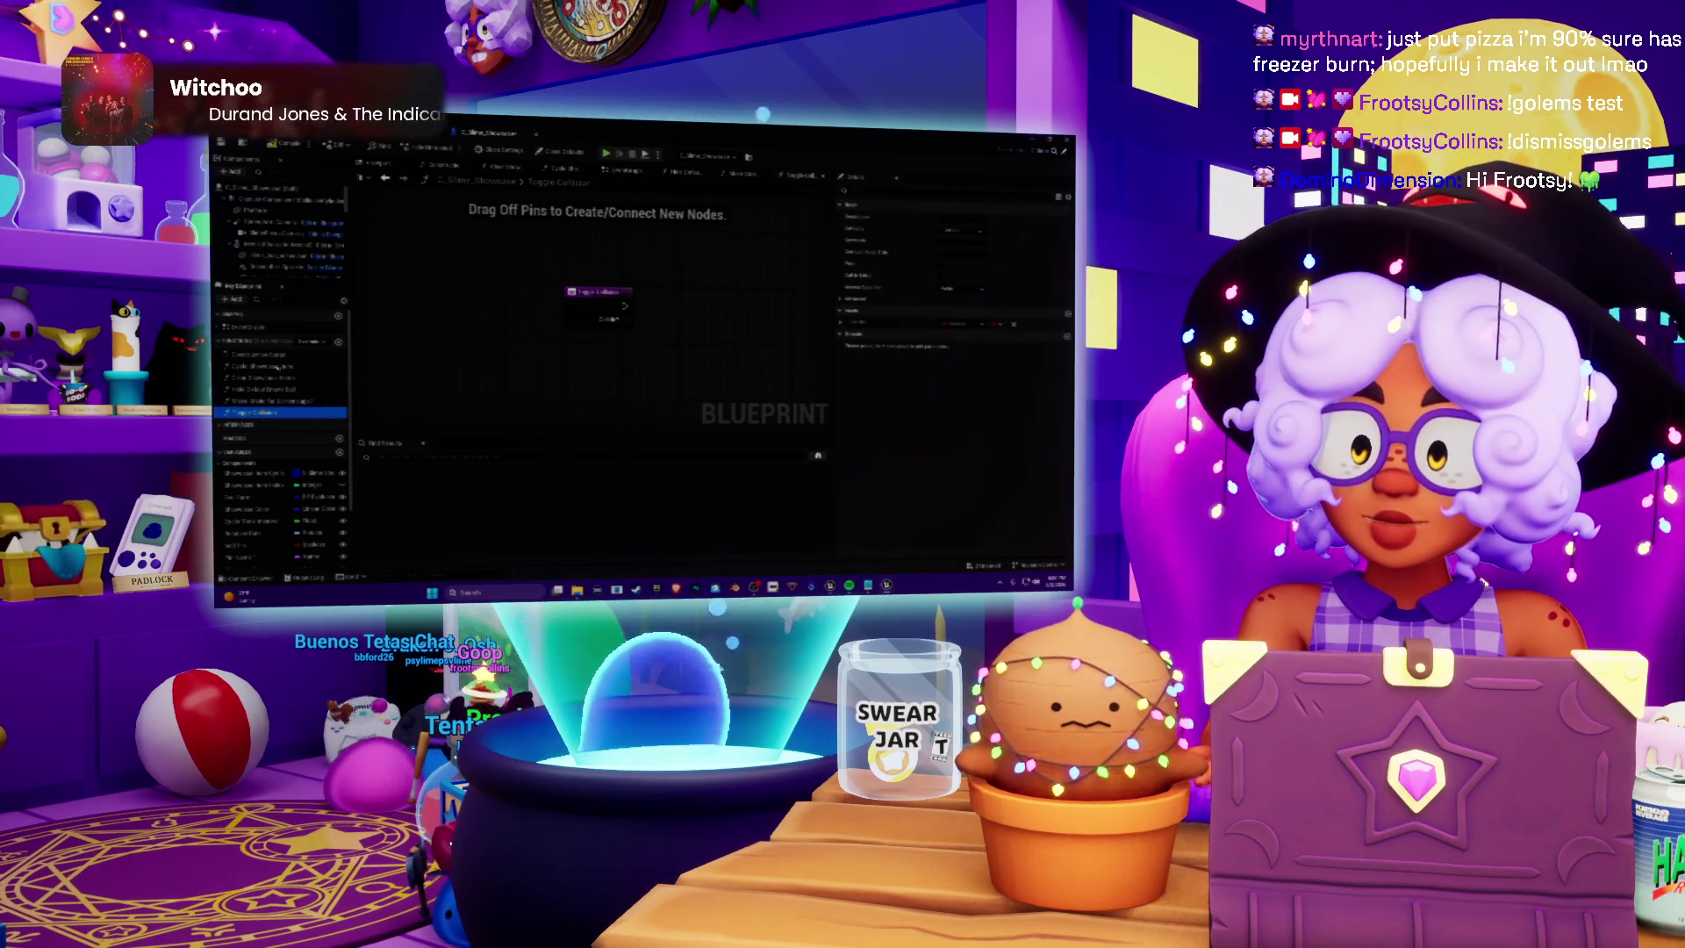
Delete the Toggle Collision function and change a component's Collision Enabled settings
key(Delete)
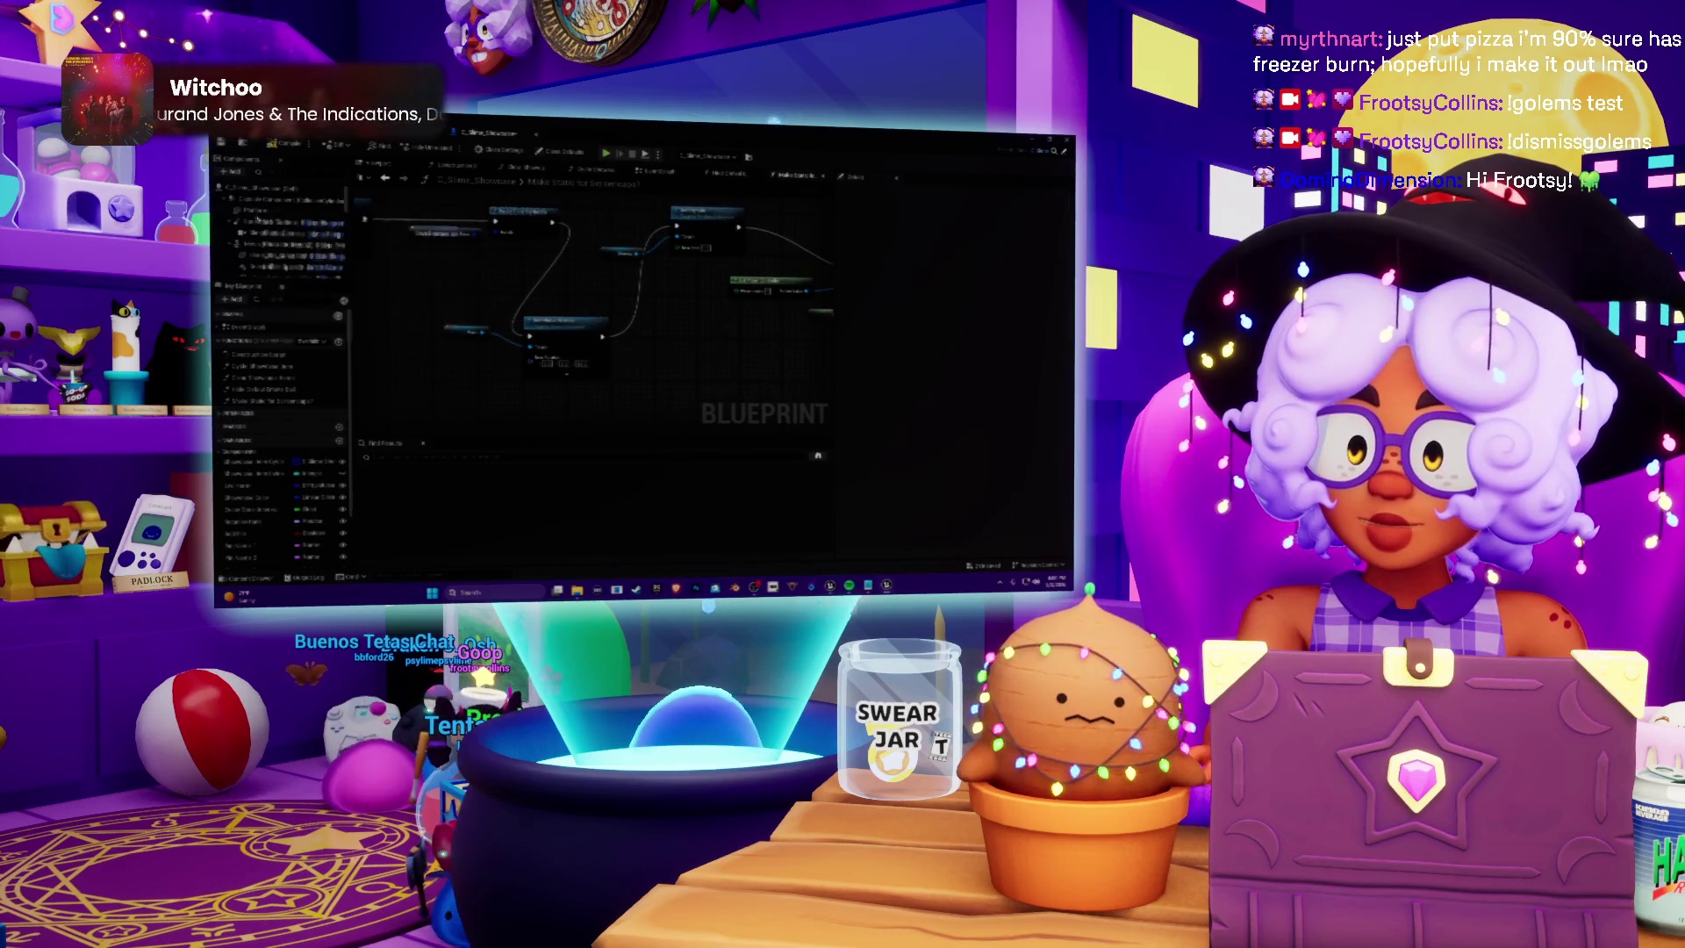
click(260, 204)
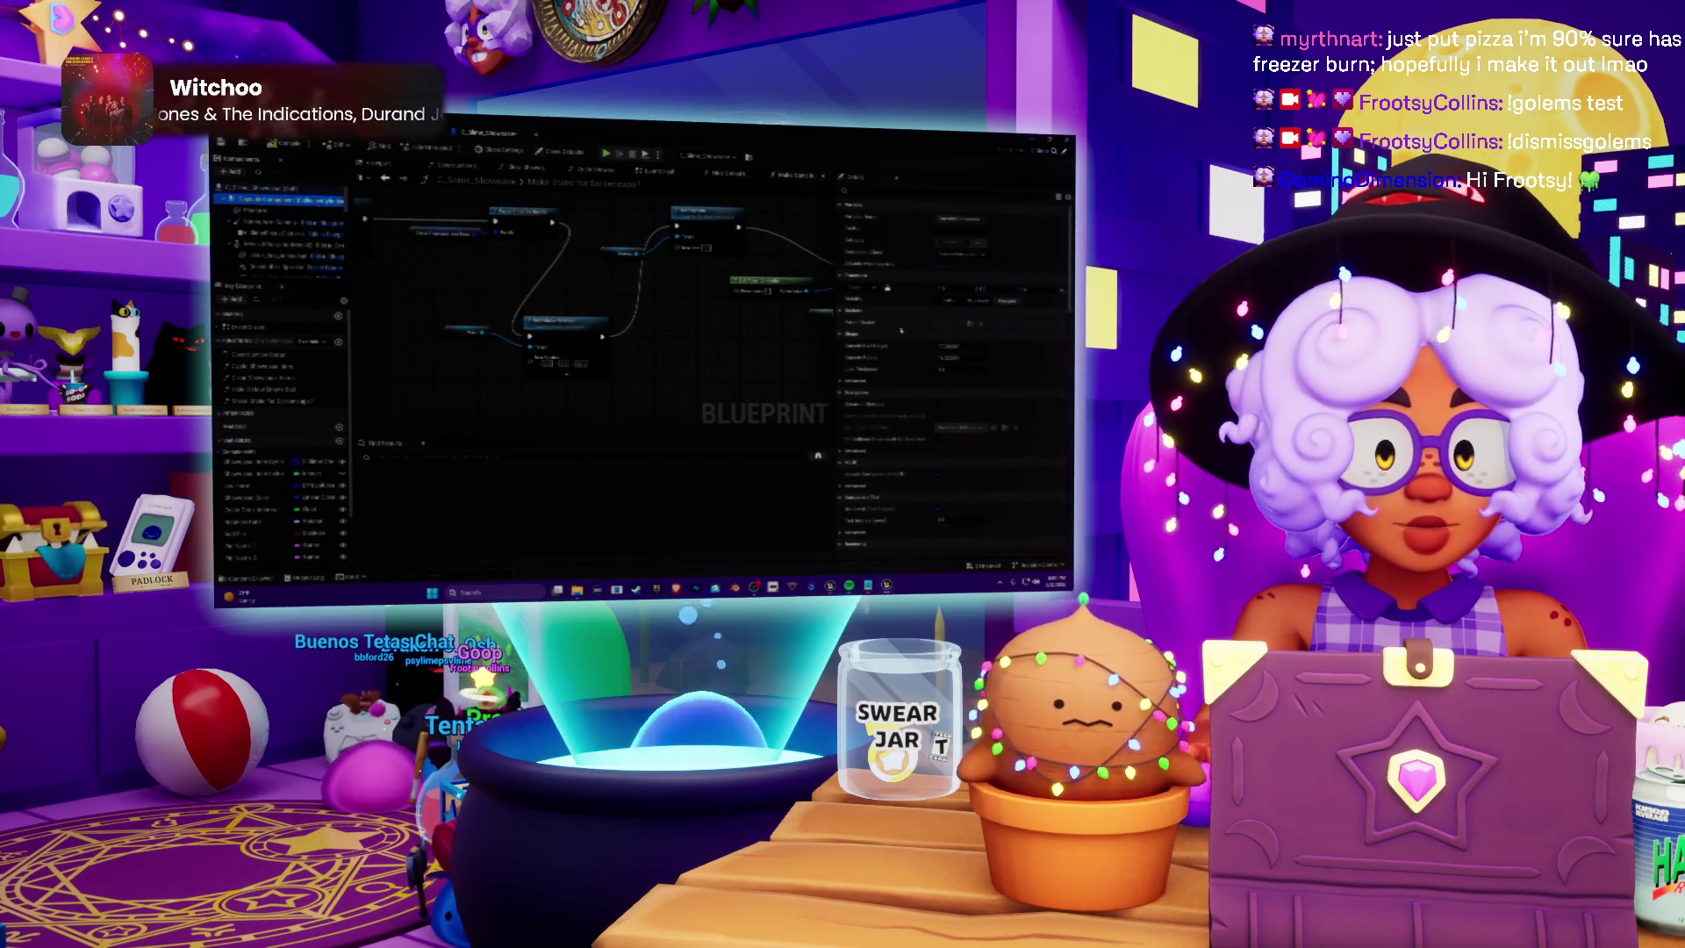
scroll(900, 335, down, 5)
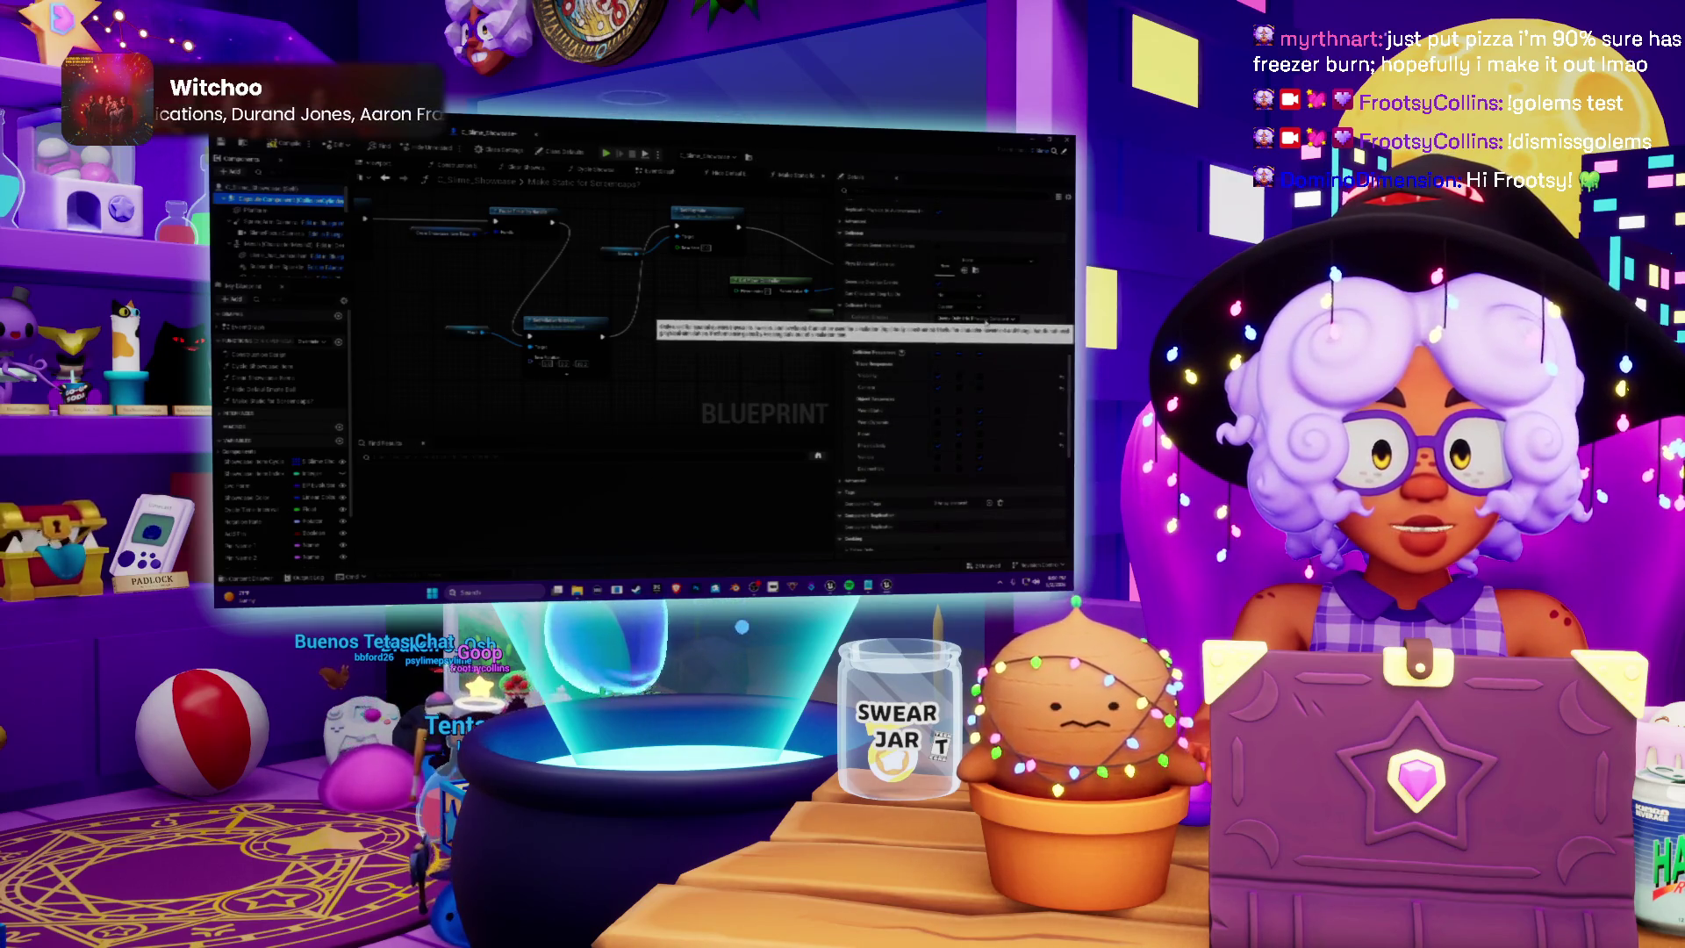
click(959, 322)
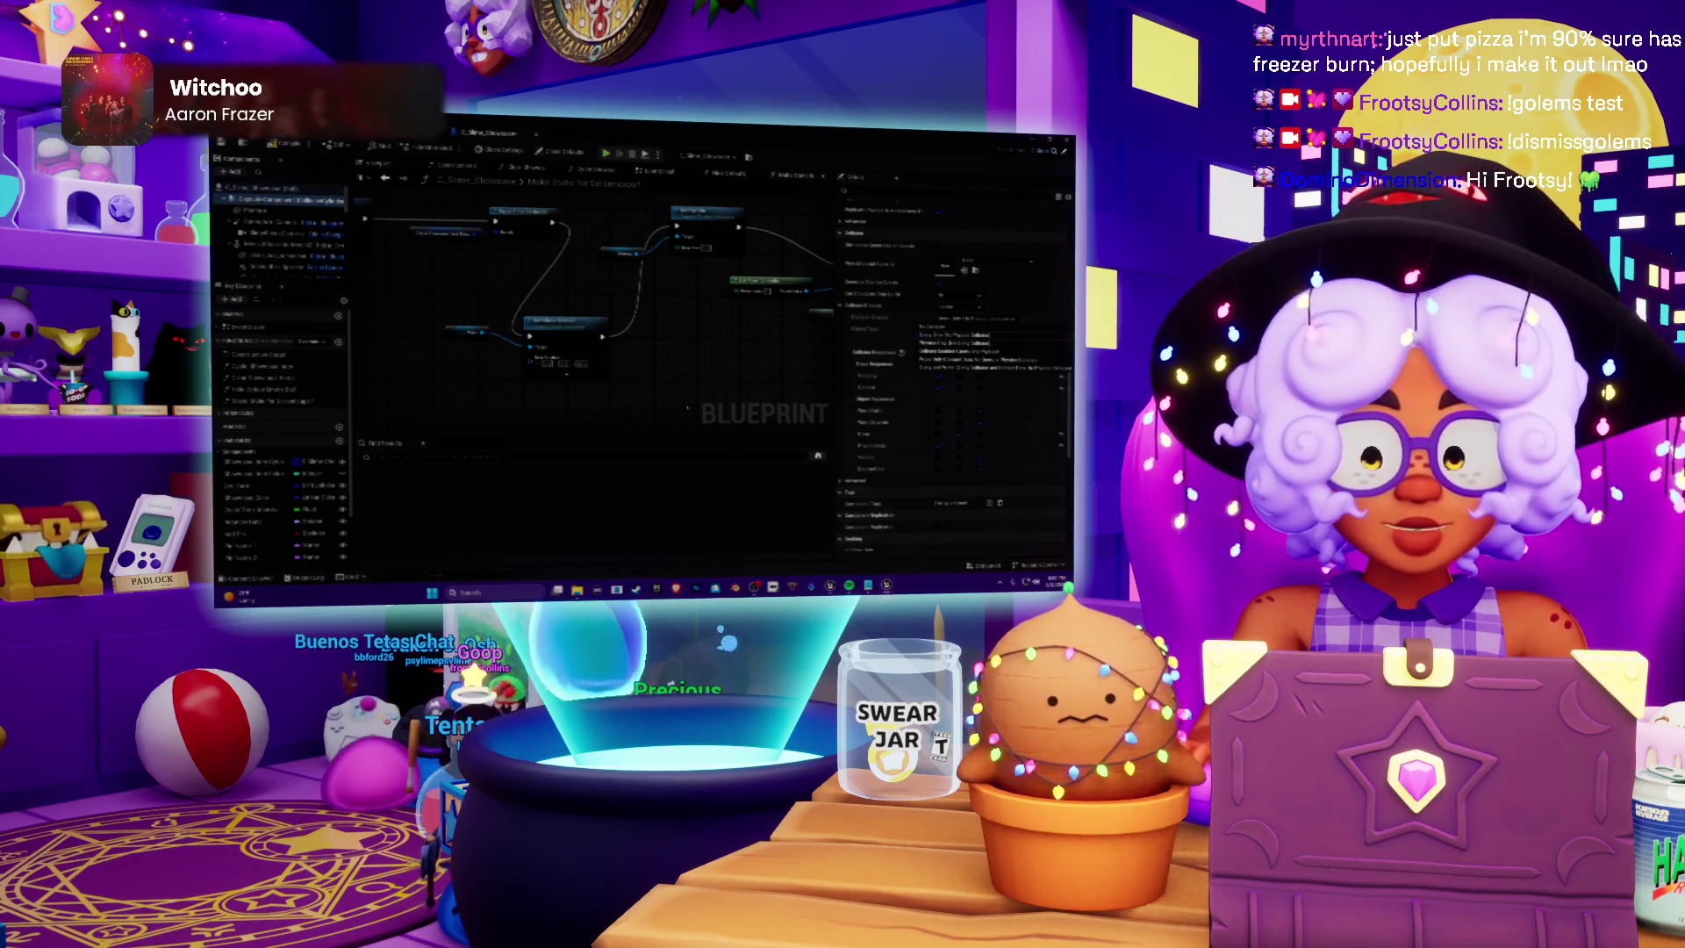
click(977, 336)
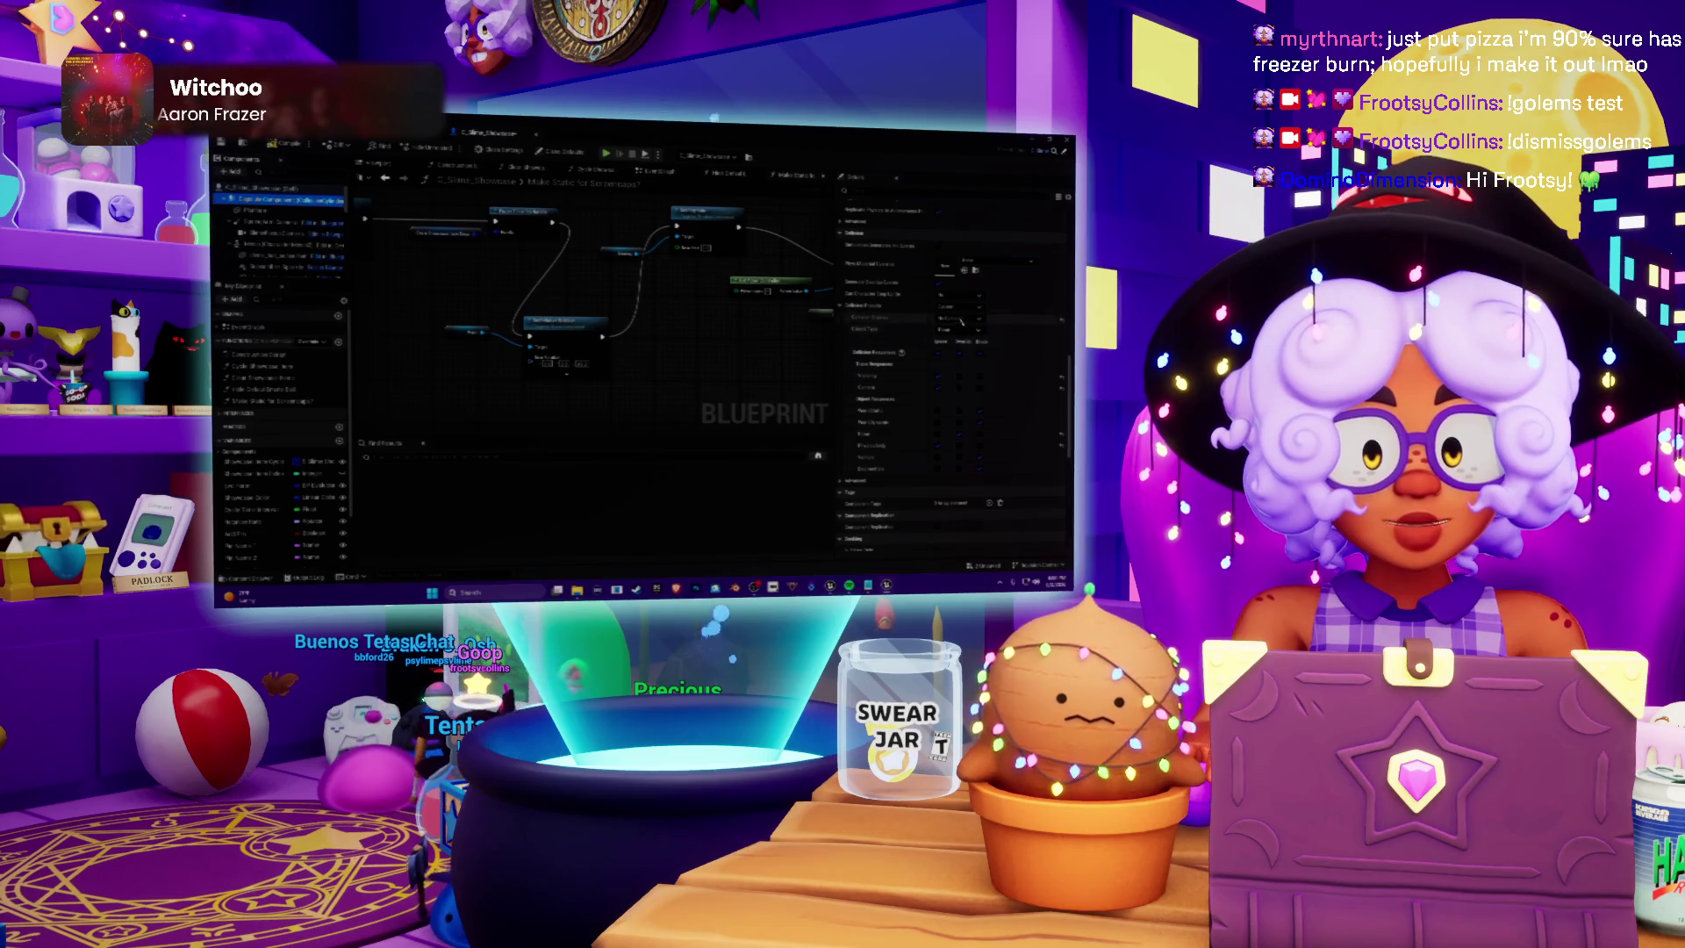
click(957, 307)
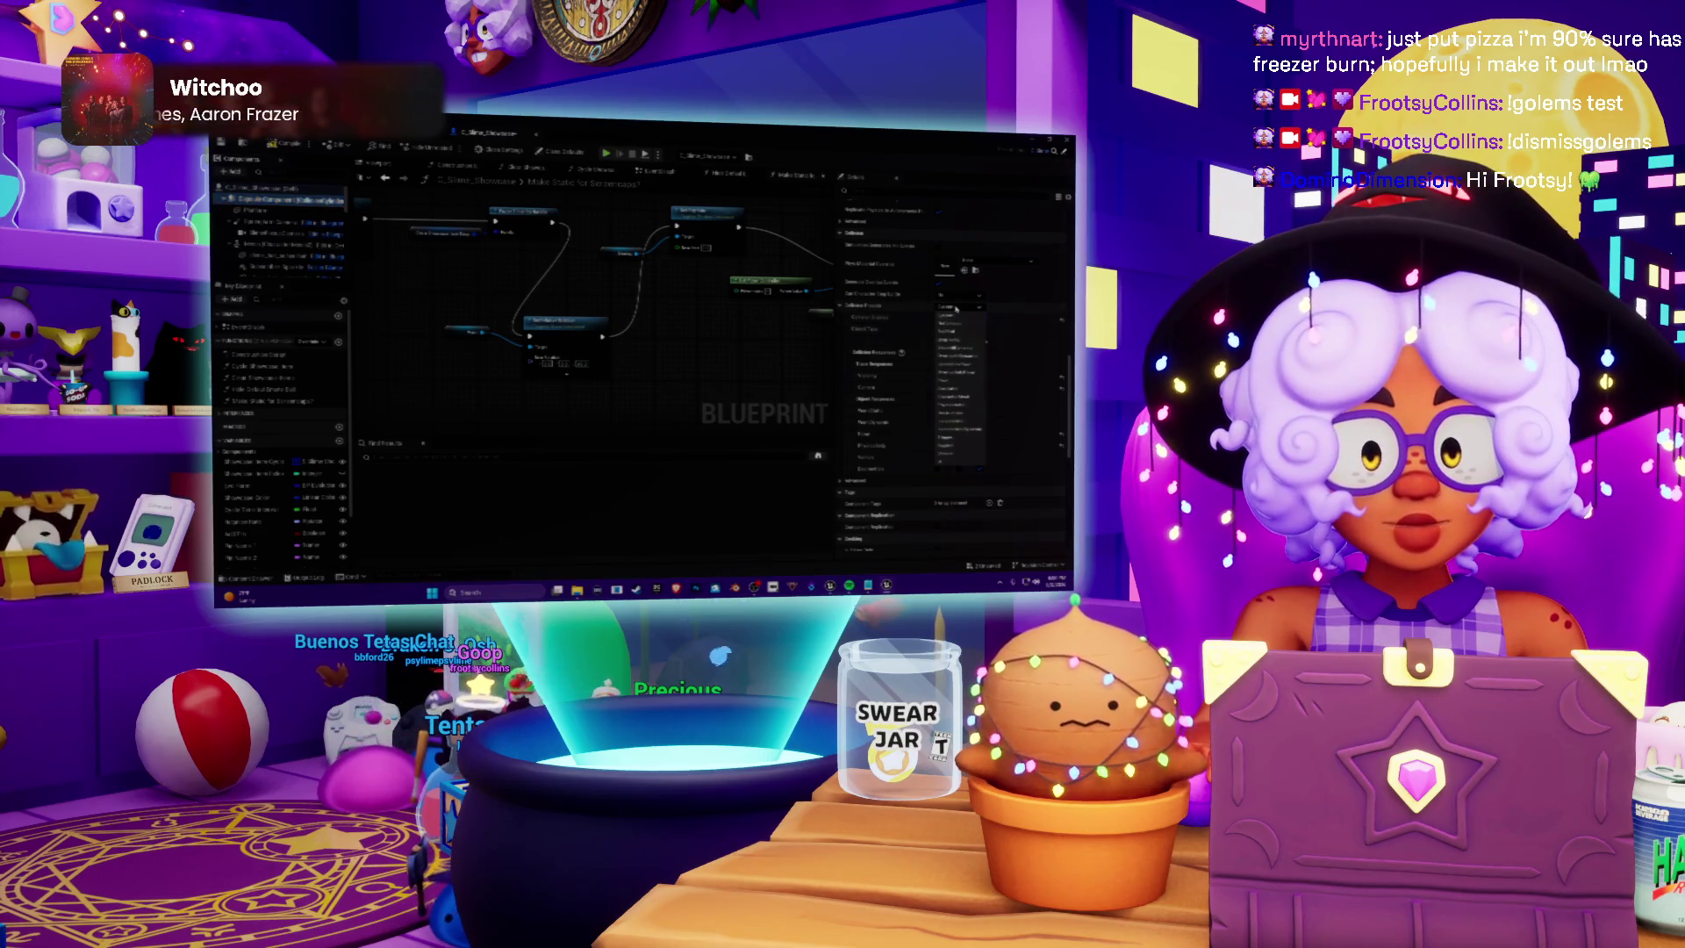
click(956, 324)
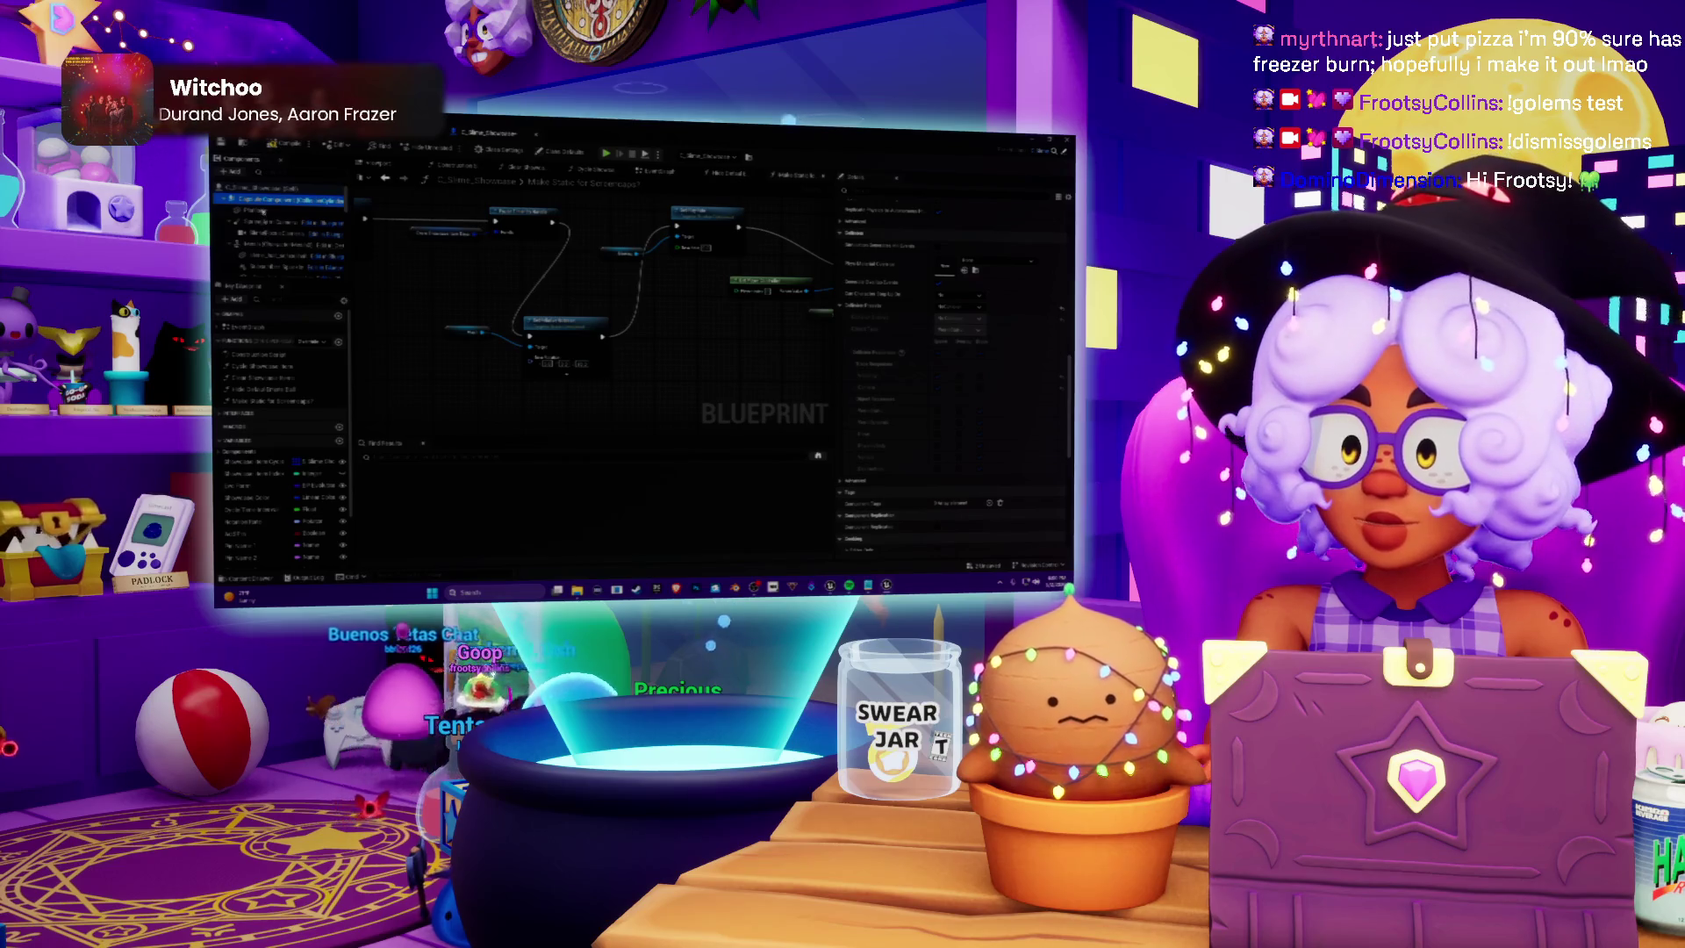
Filter the Details panel for 'static' and review the Plane and next components
click(902, 189)
text(static)
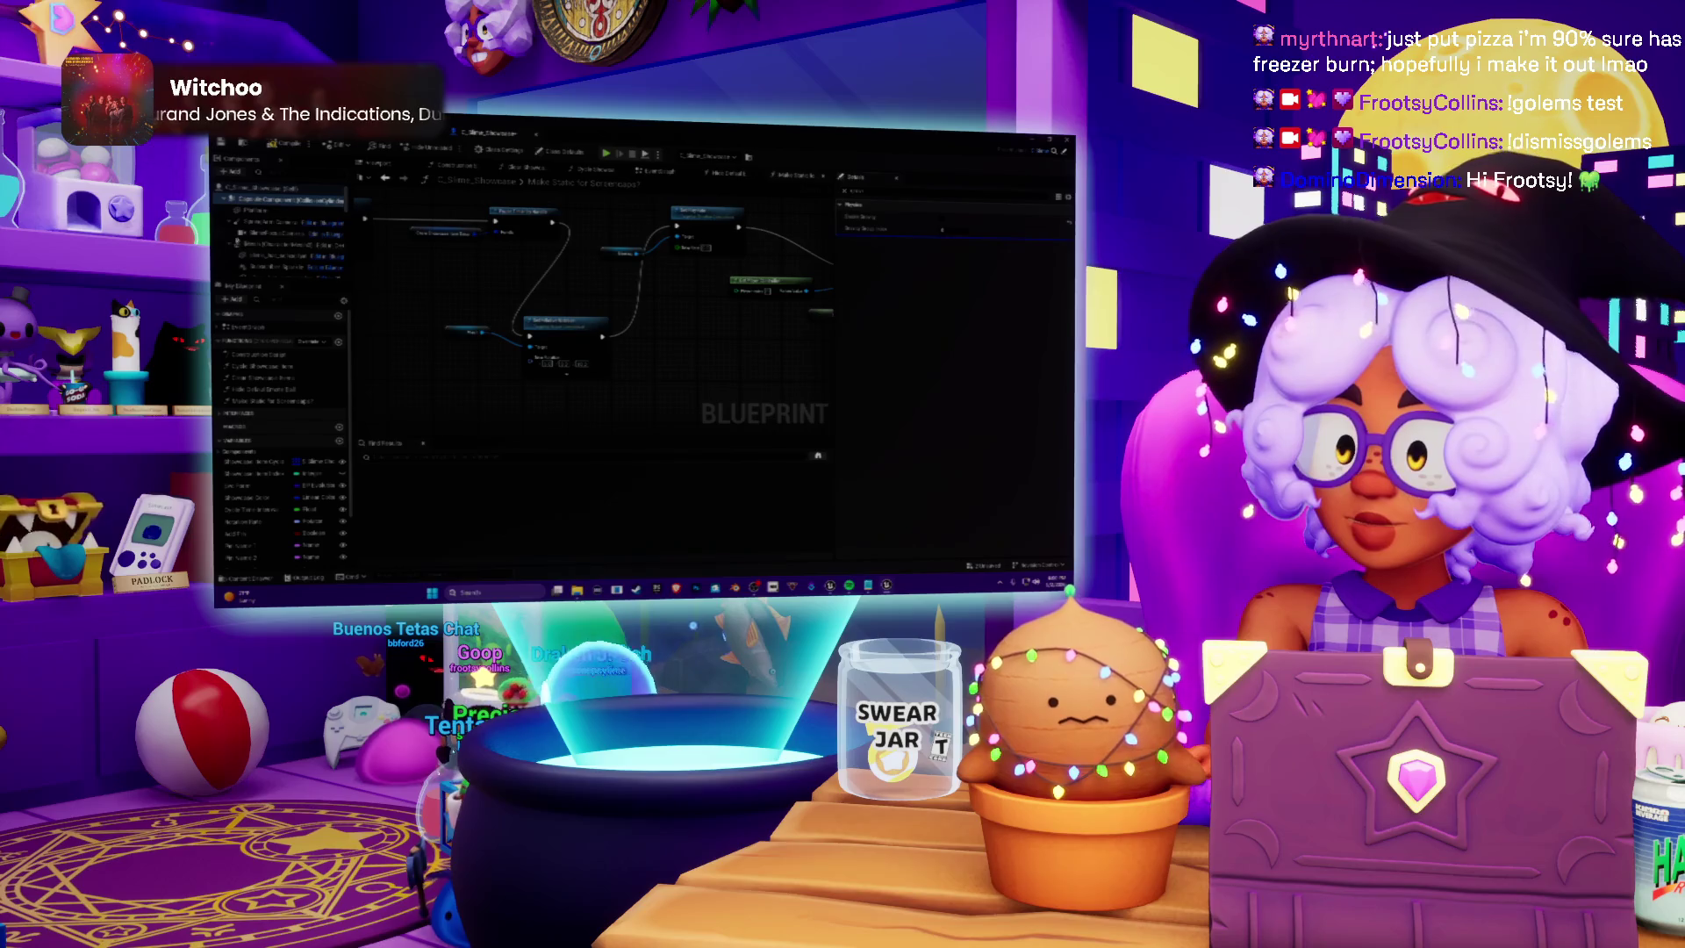
click(272, 211)
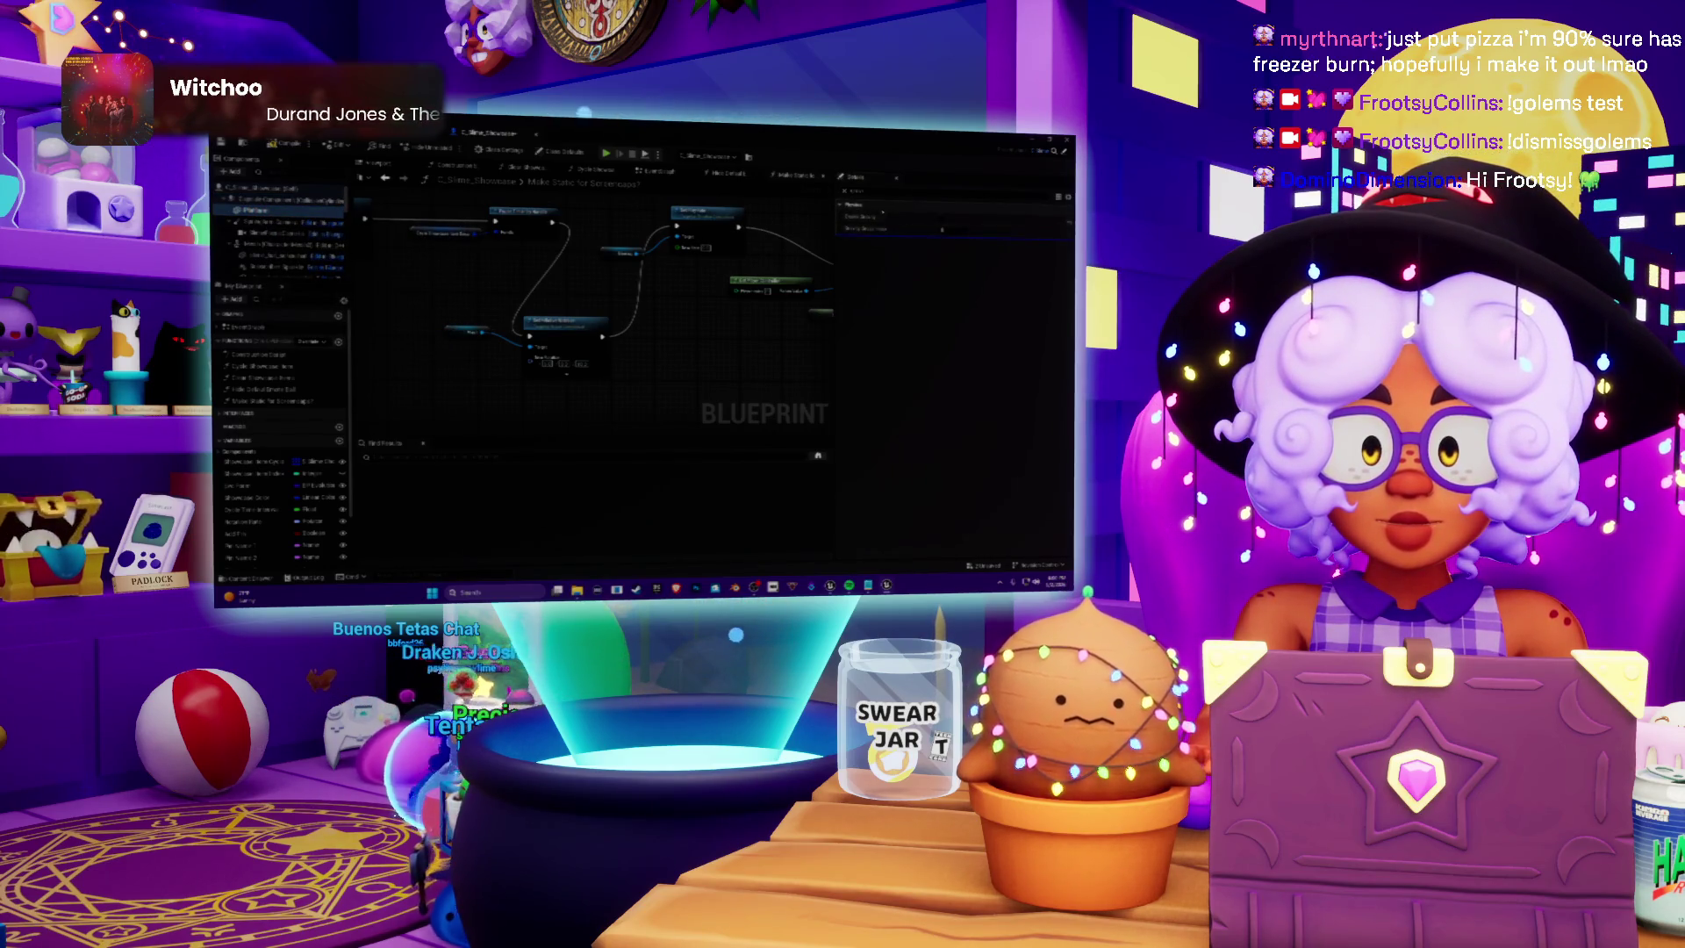
key(Down)
key(Down)
key(Down)
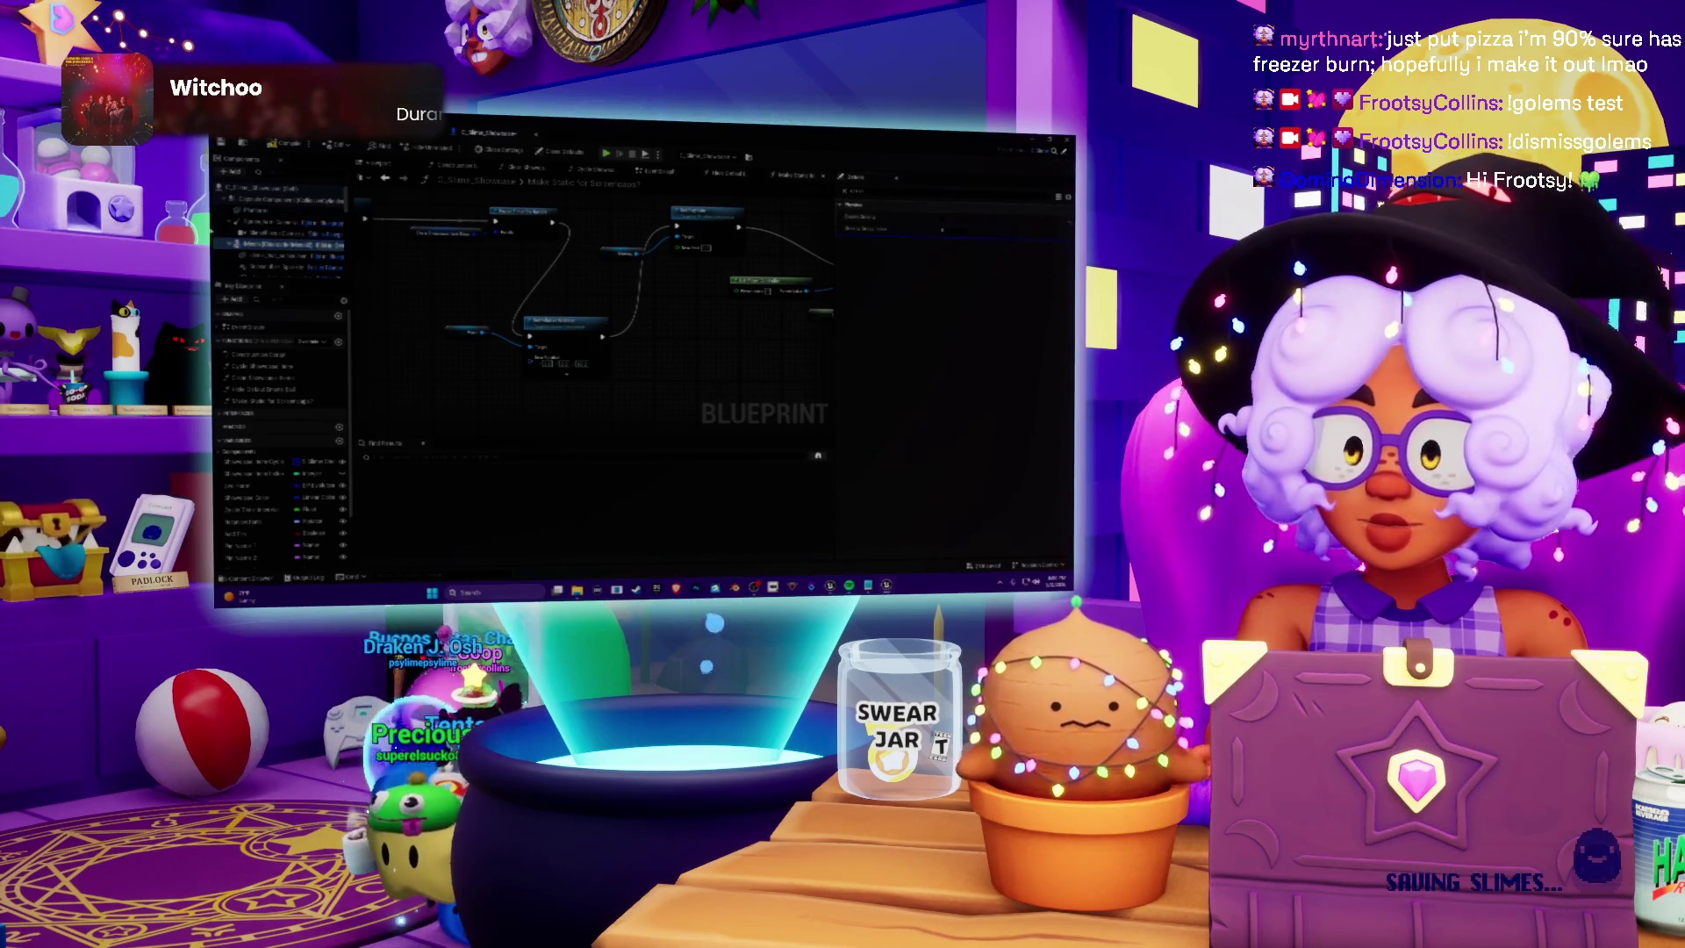
scroll(289, 231, down, 2)
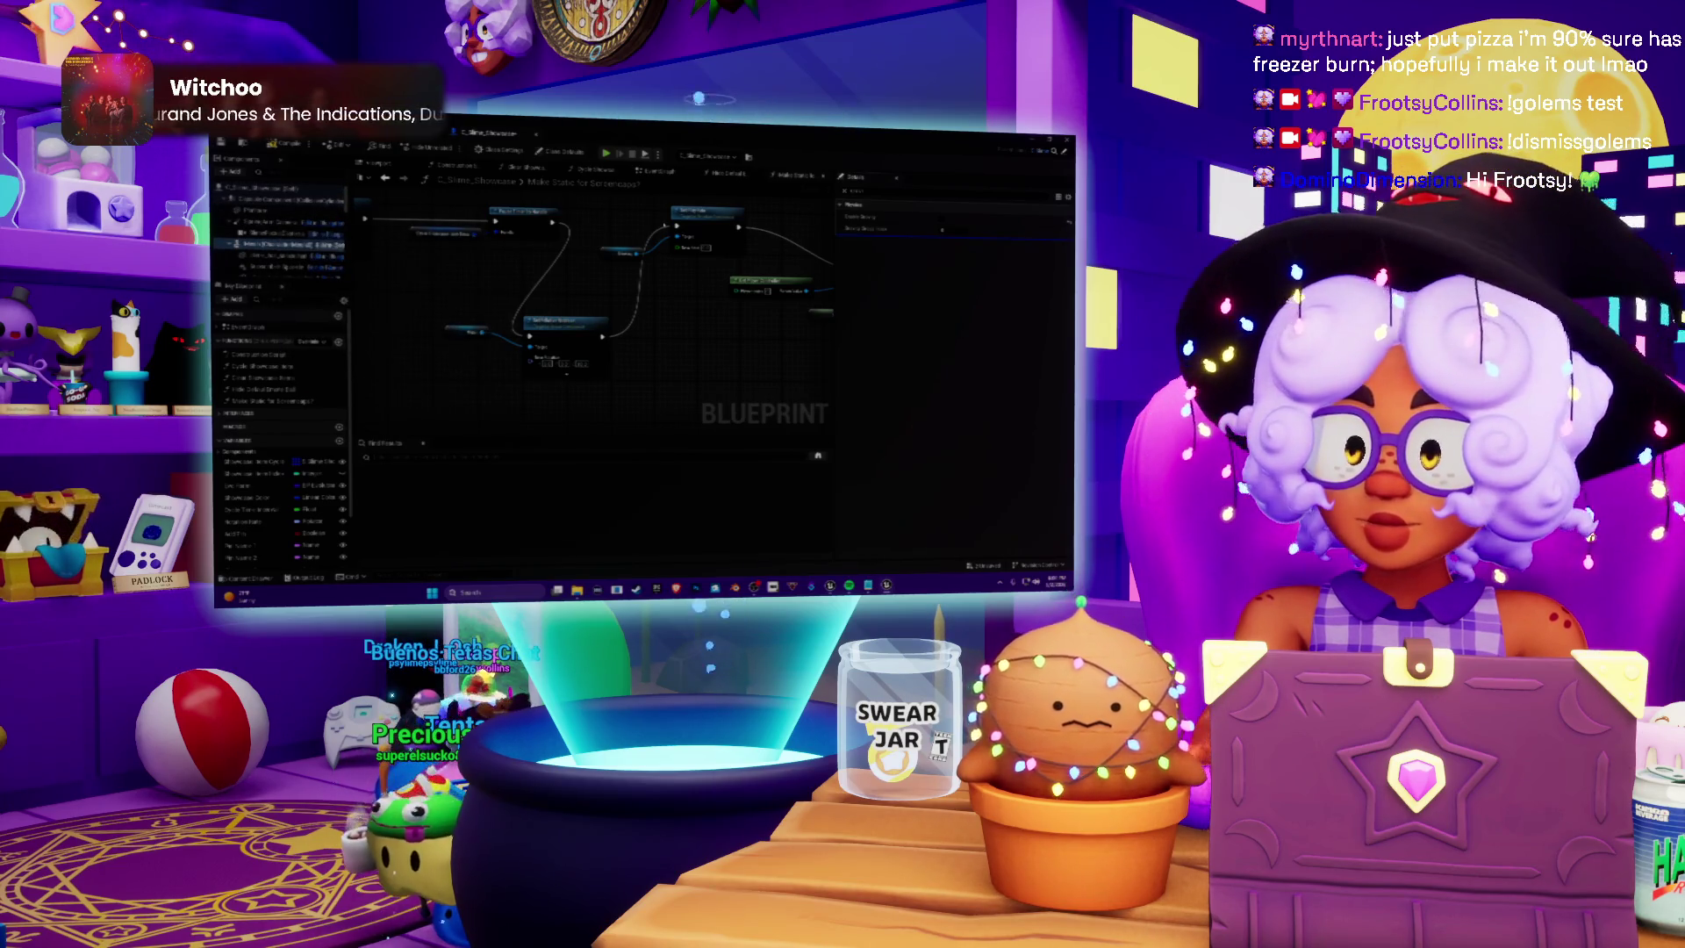
scroll(953, 378, down, 2)
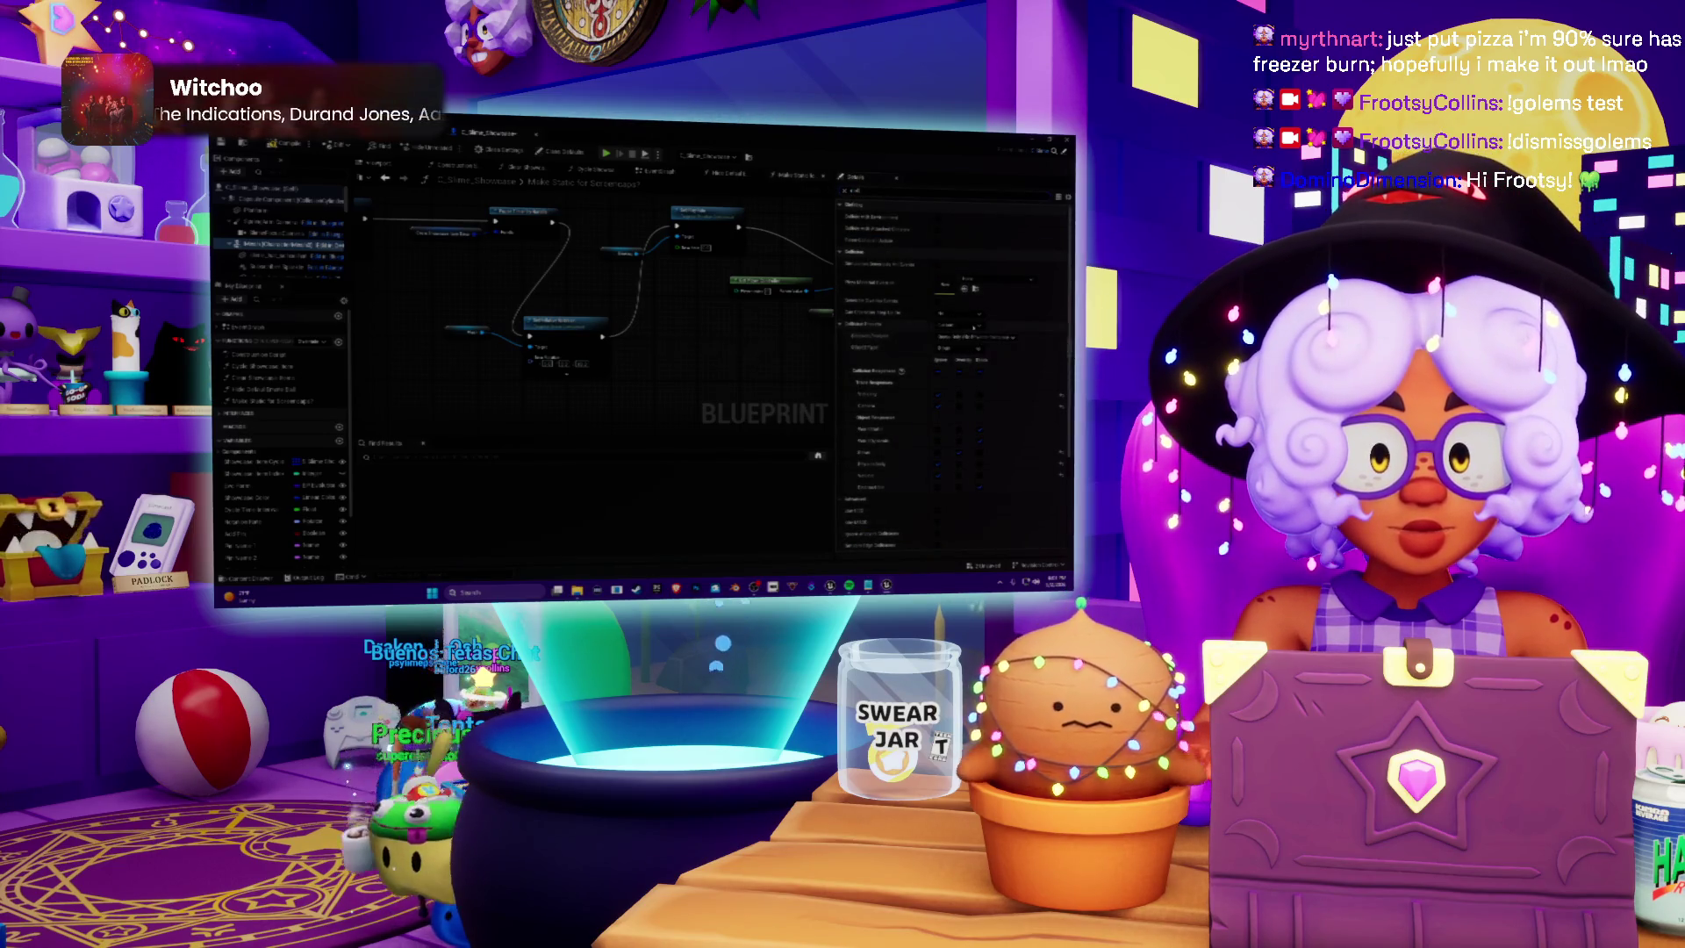
Change one collision value, then pick a new Collision Preset for the C_Slime_Showcase top component
click(997, 335)
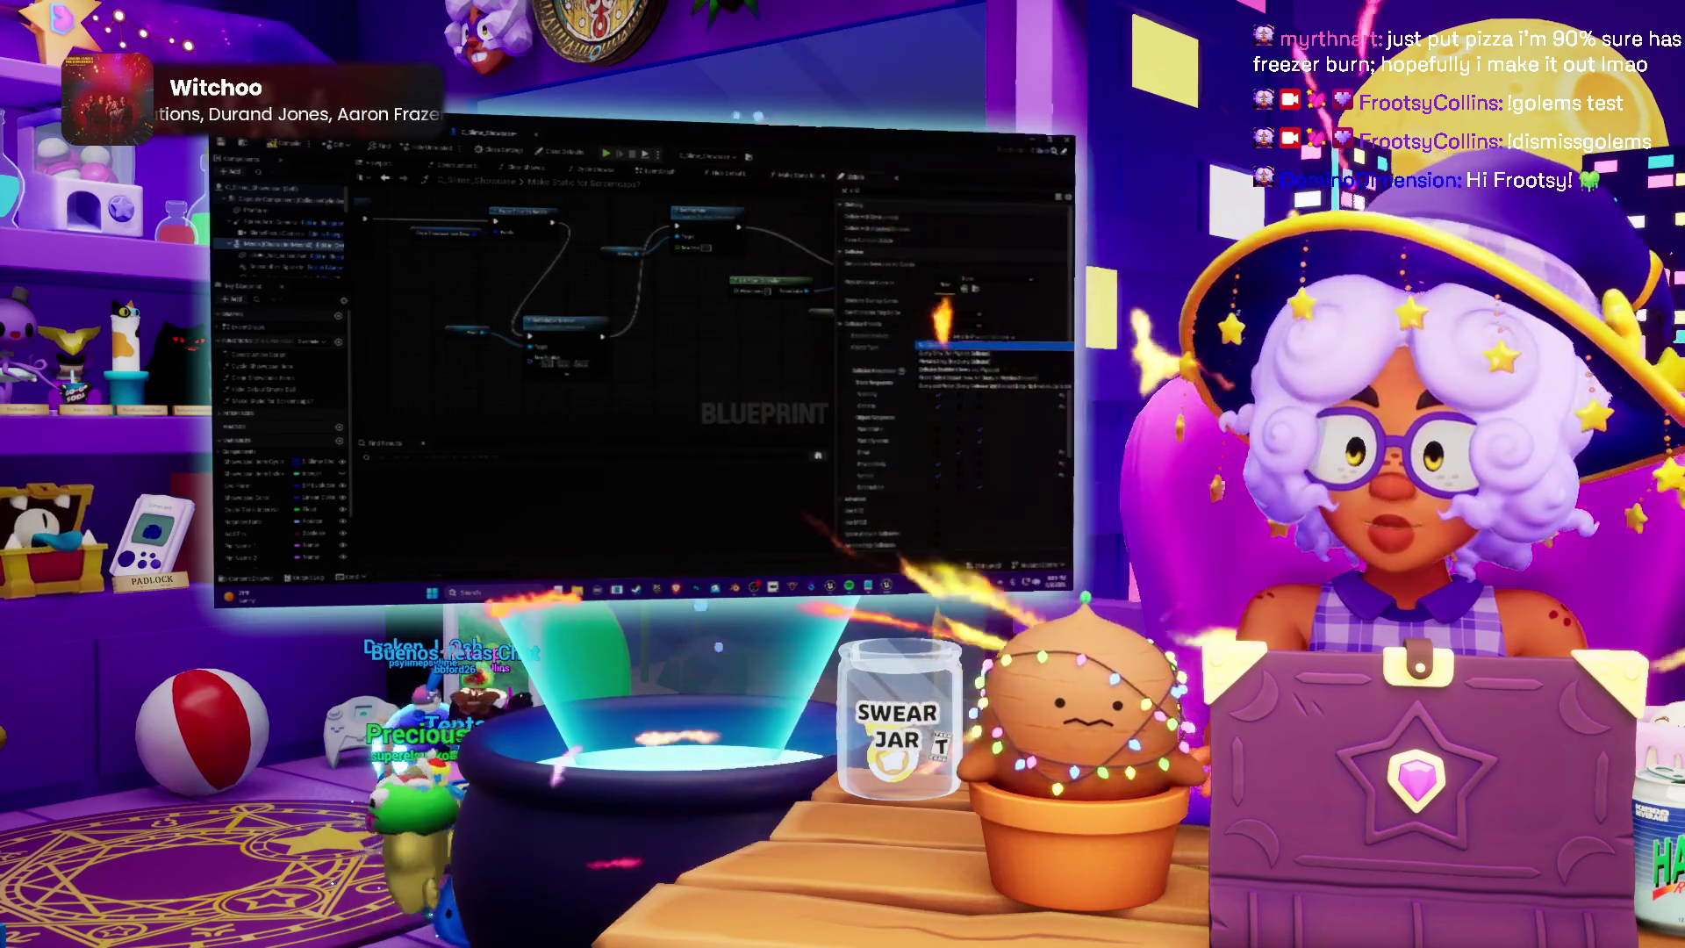
click(975, 347)
click(256, 212)
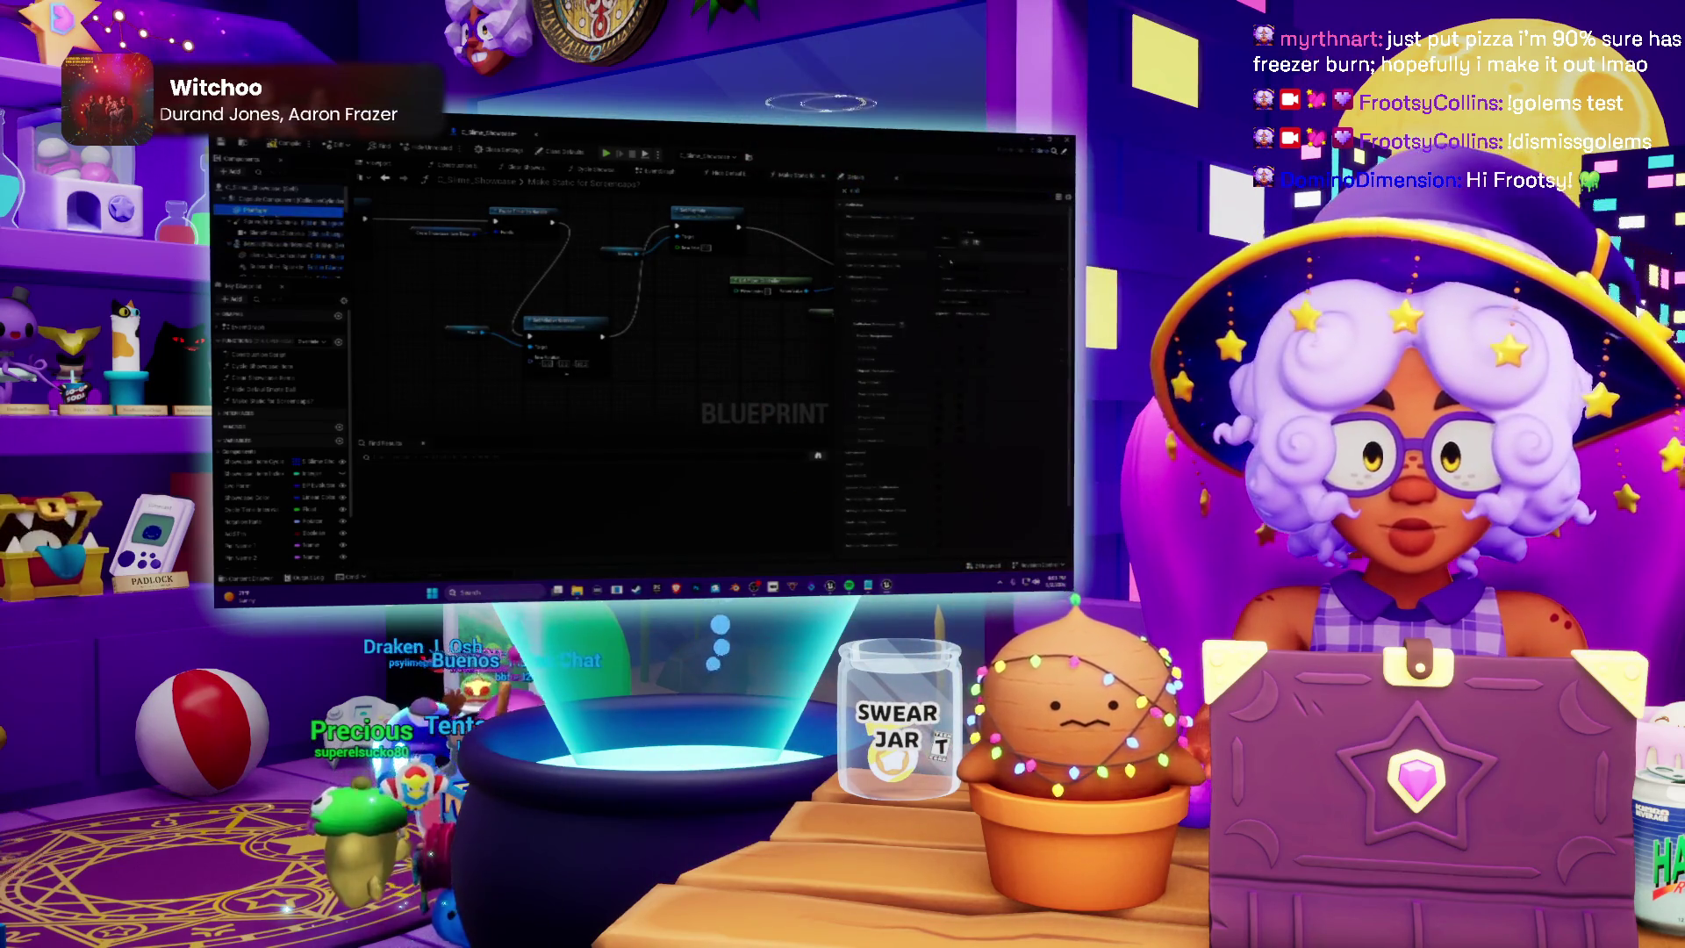
click(962, 302)
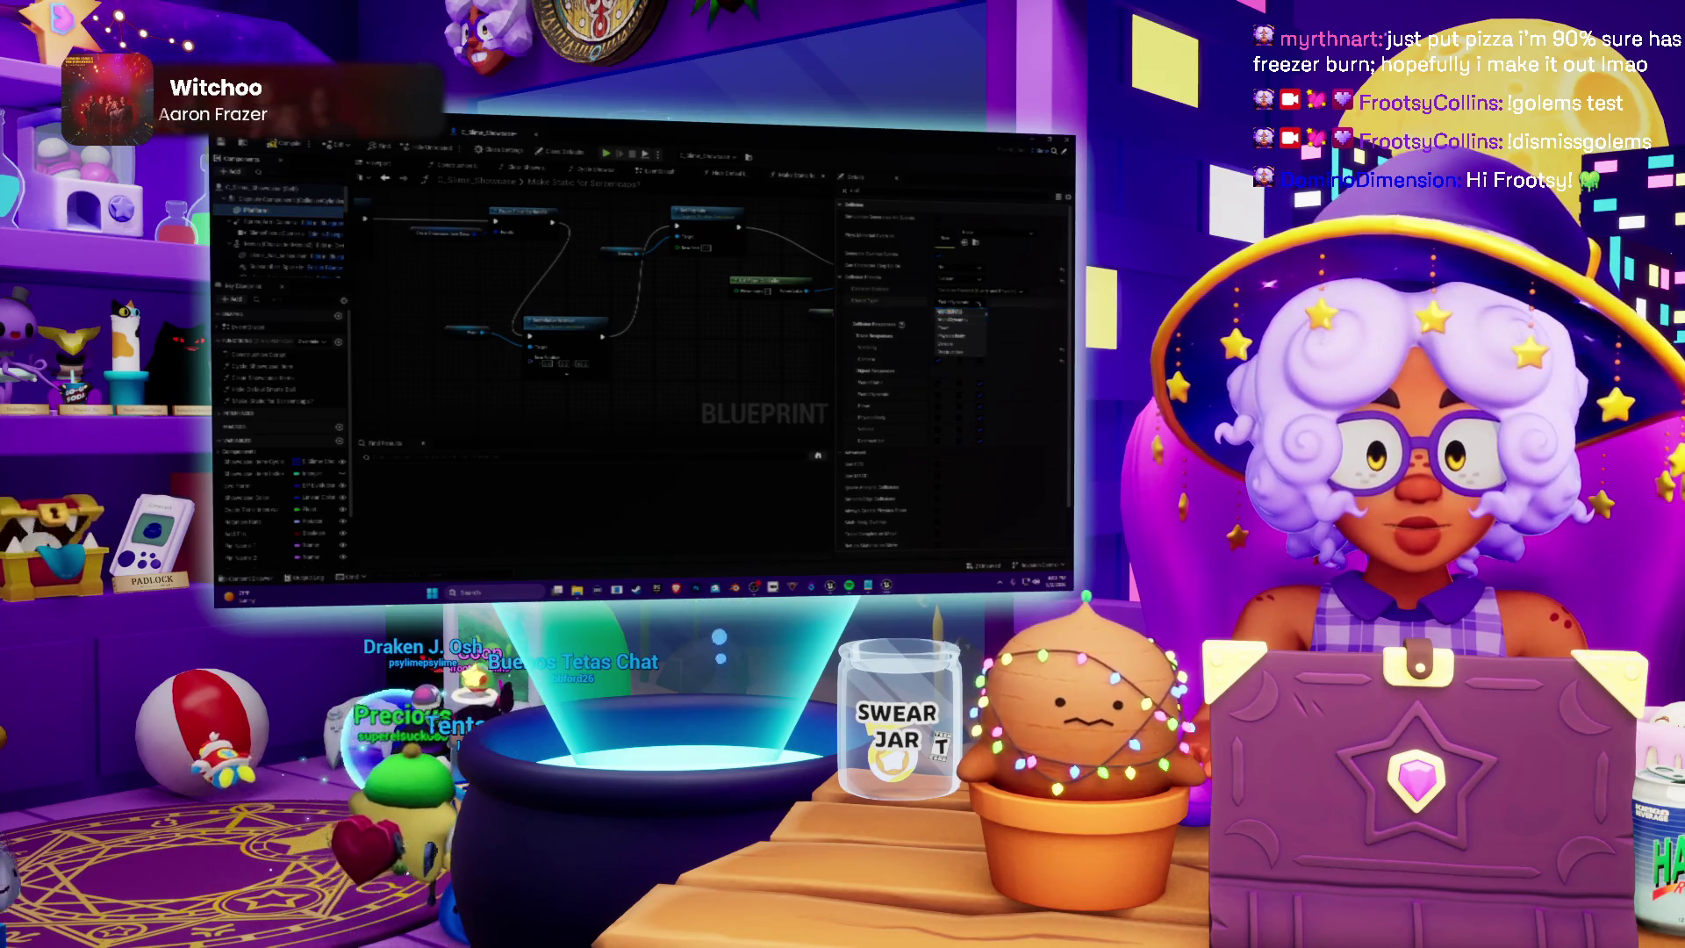
click(992, 292)
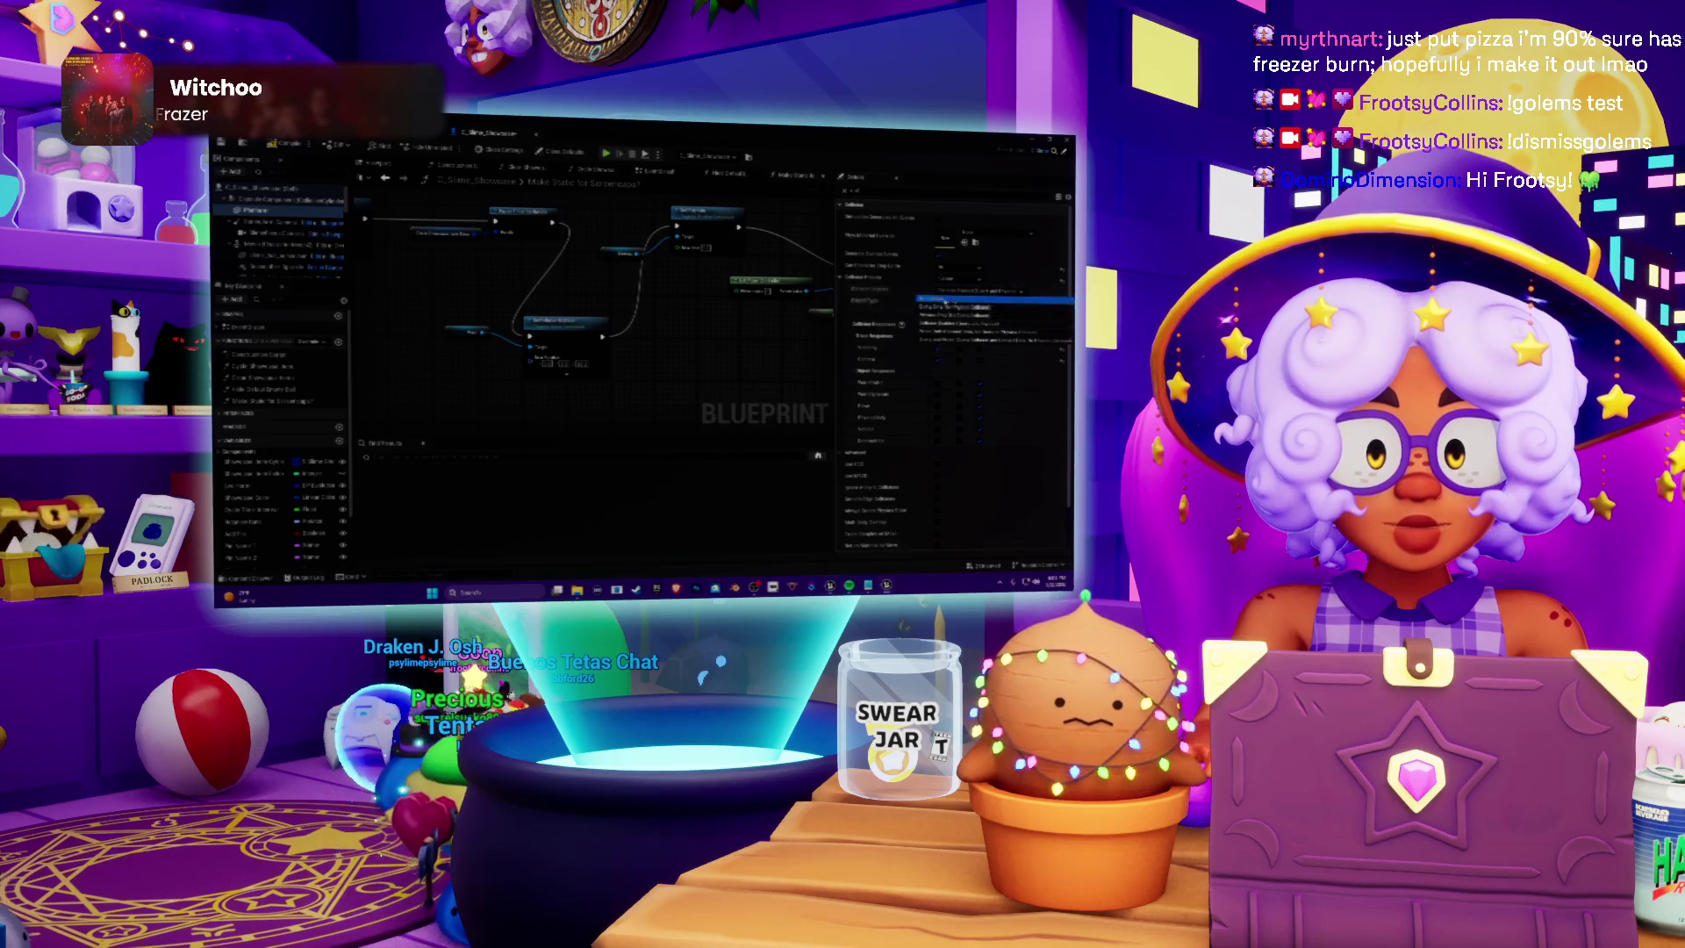
click(958, 286)
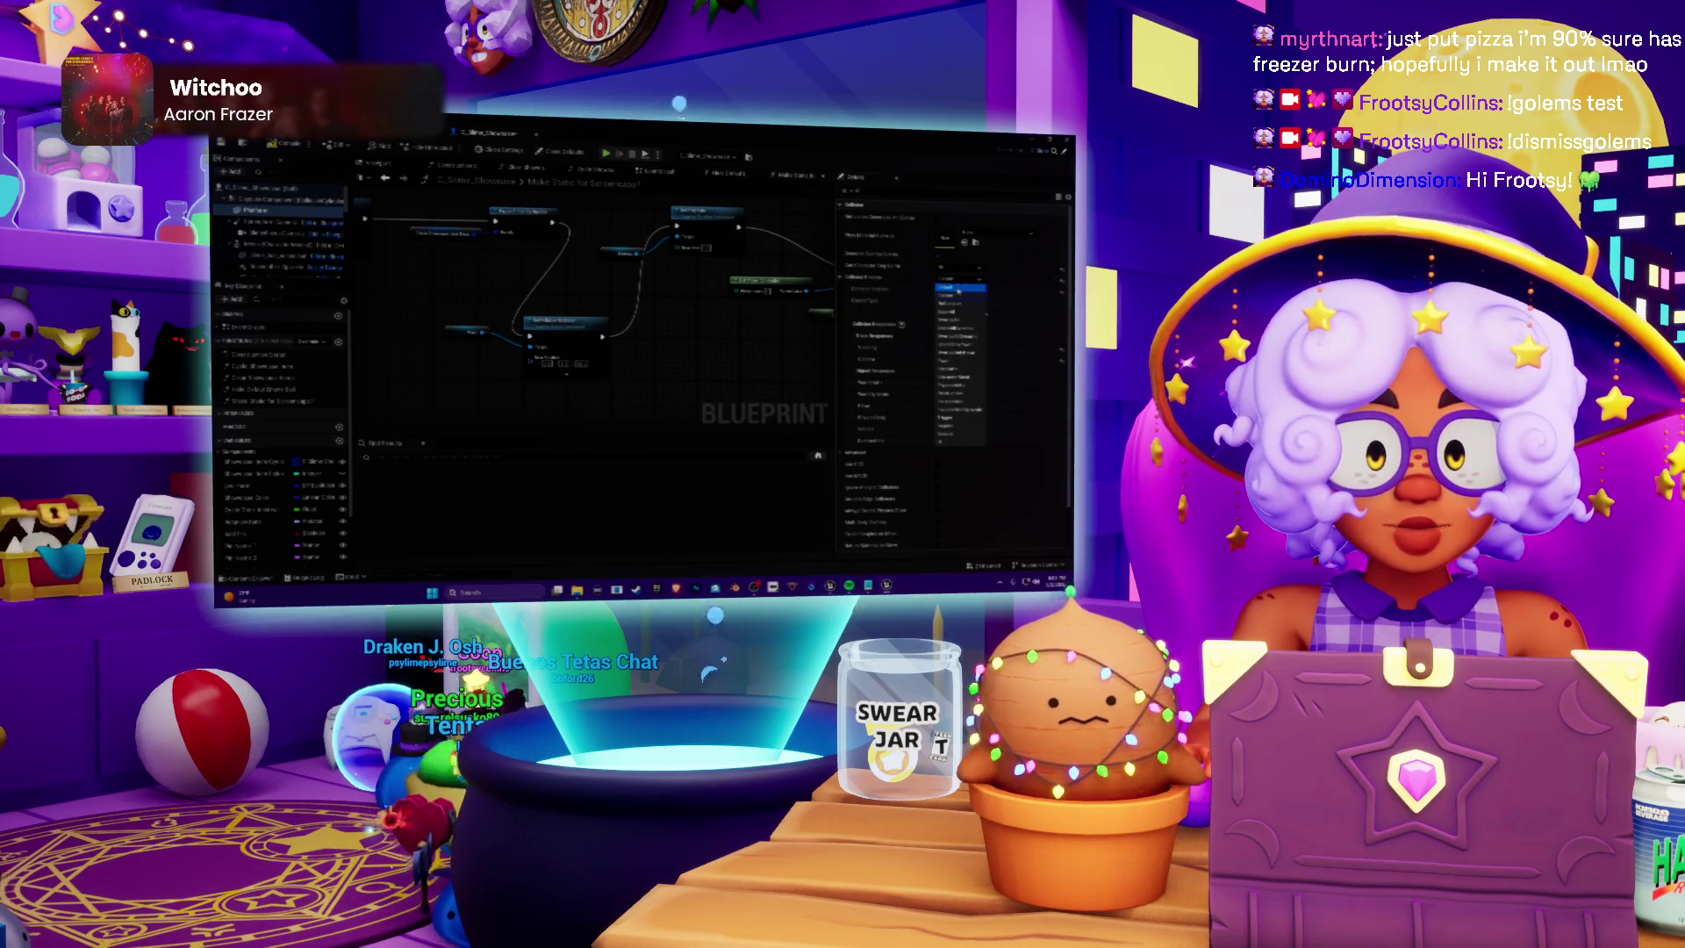
click(961, 303)
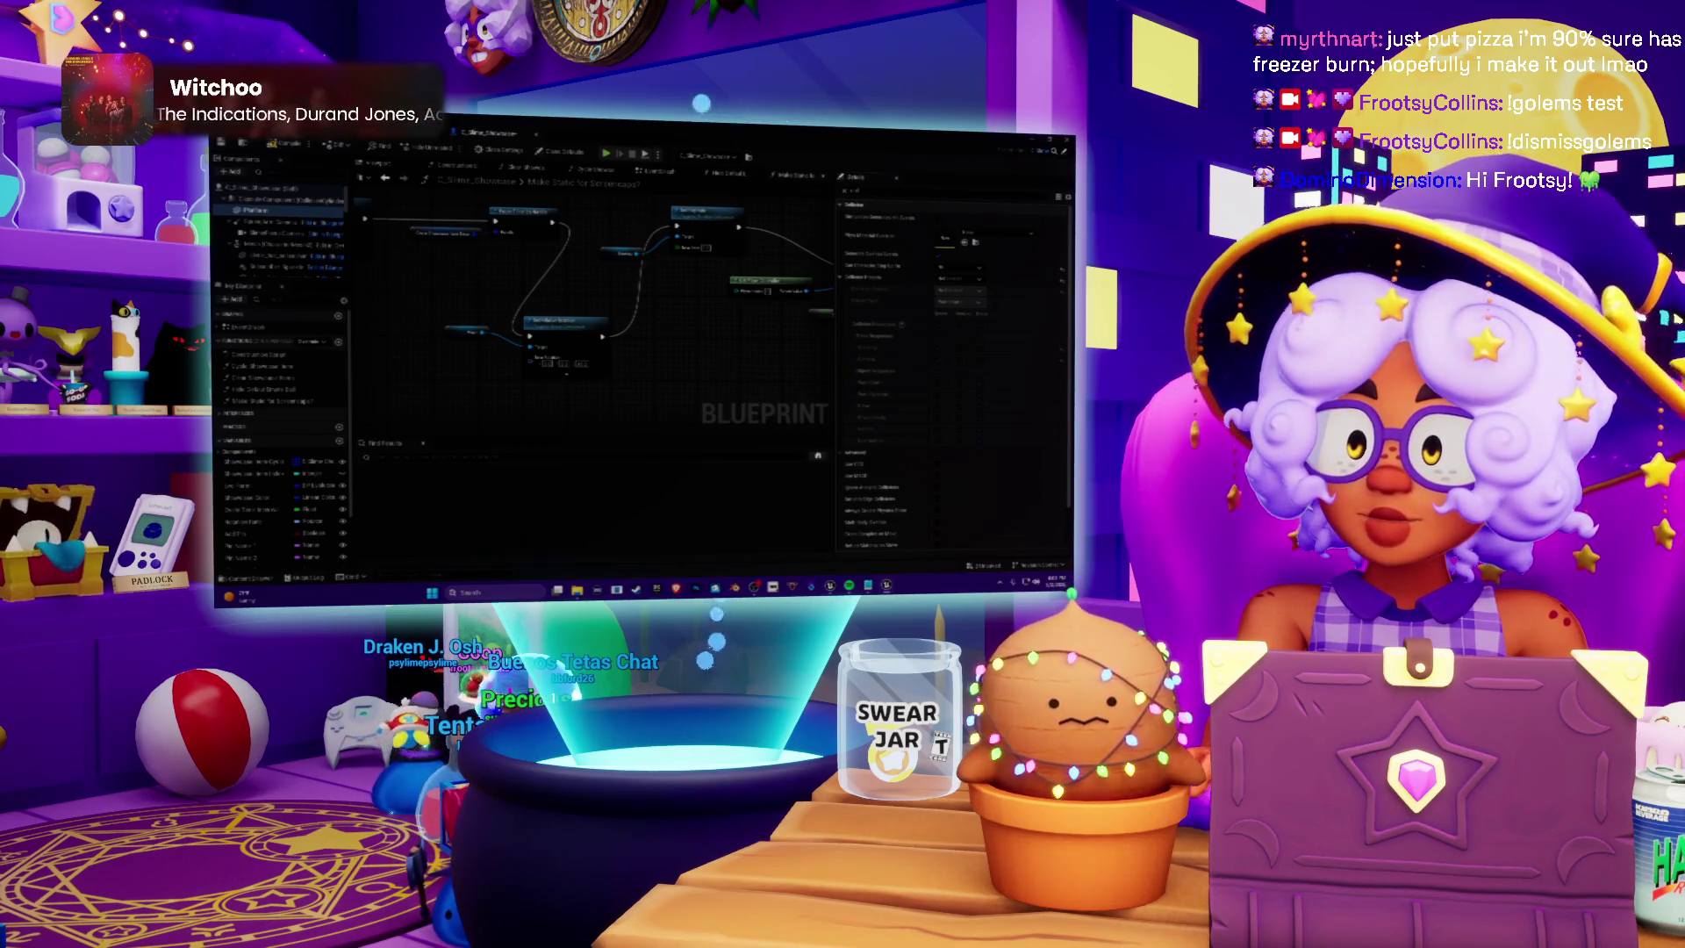
key(alt+Tab)
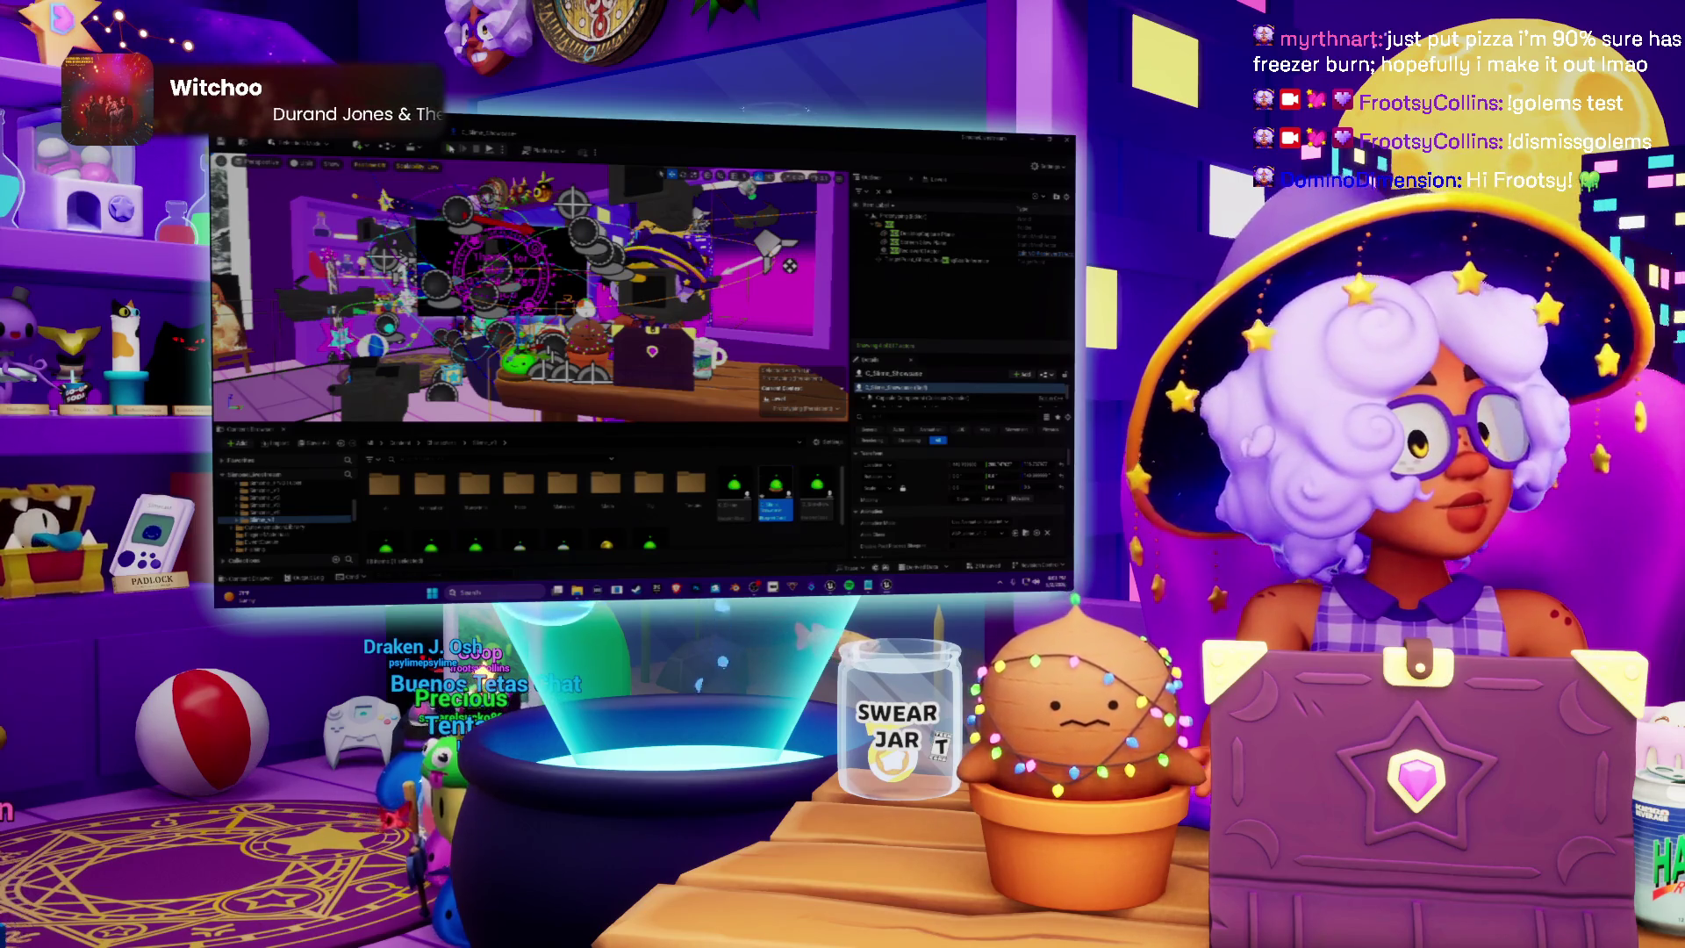
Run the streamer room in Play-In-Editor, then stop it with Esc
click(453, 149)
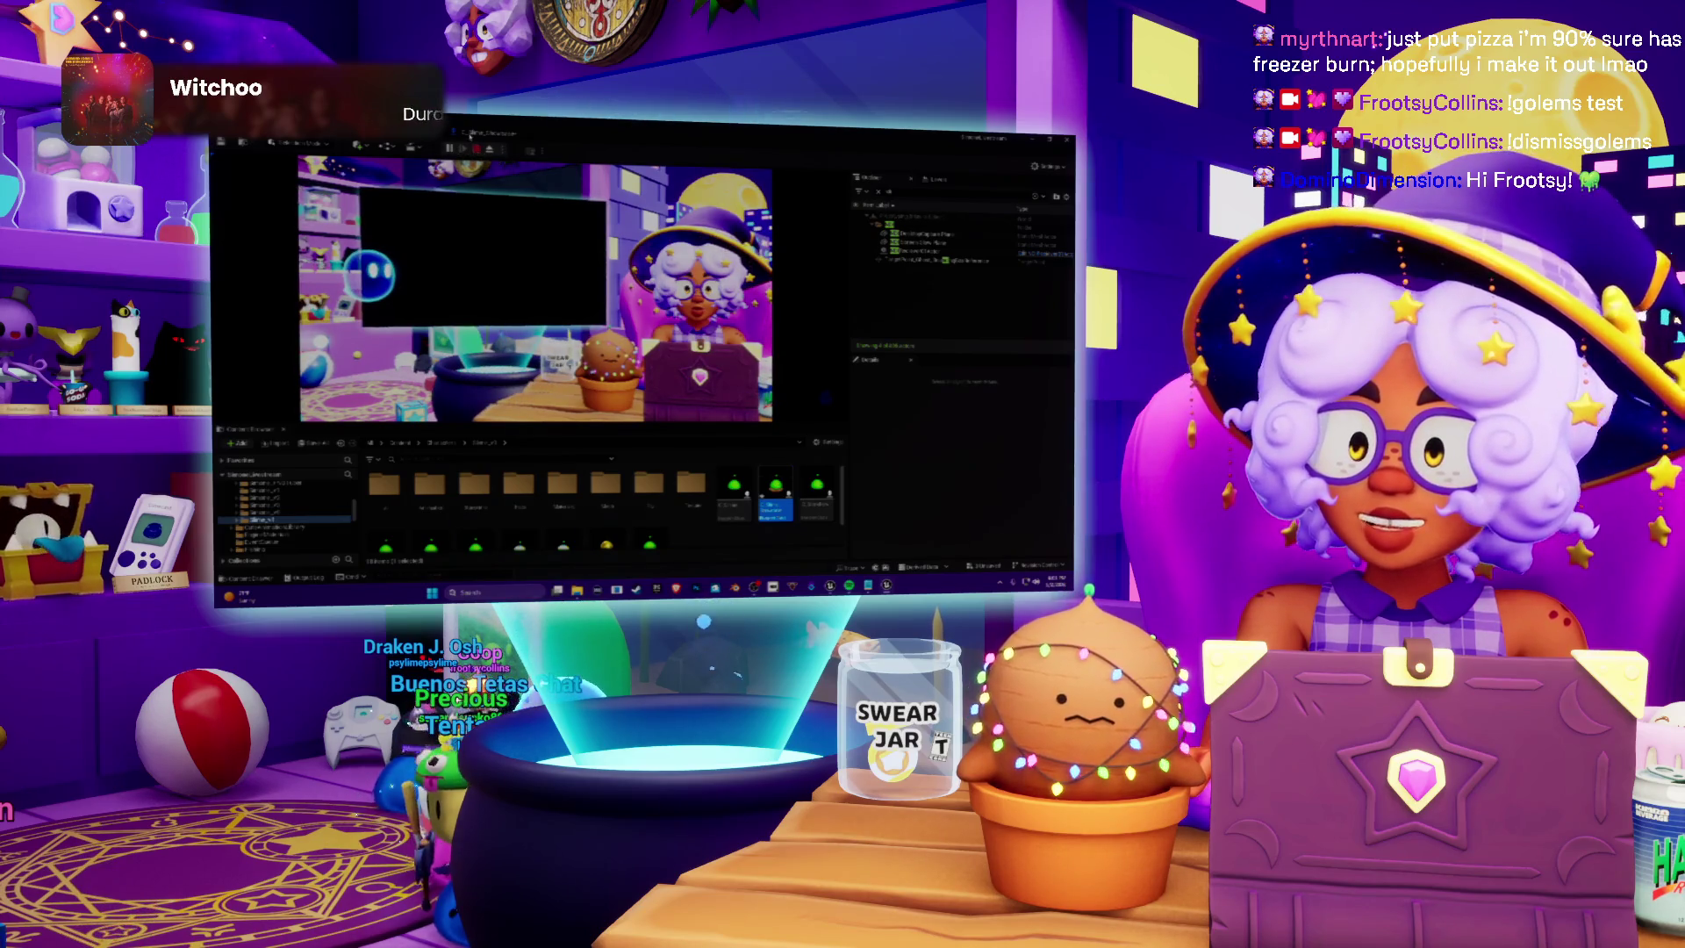
key(Escape)
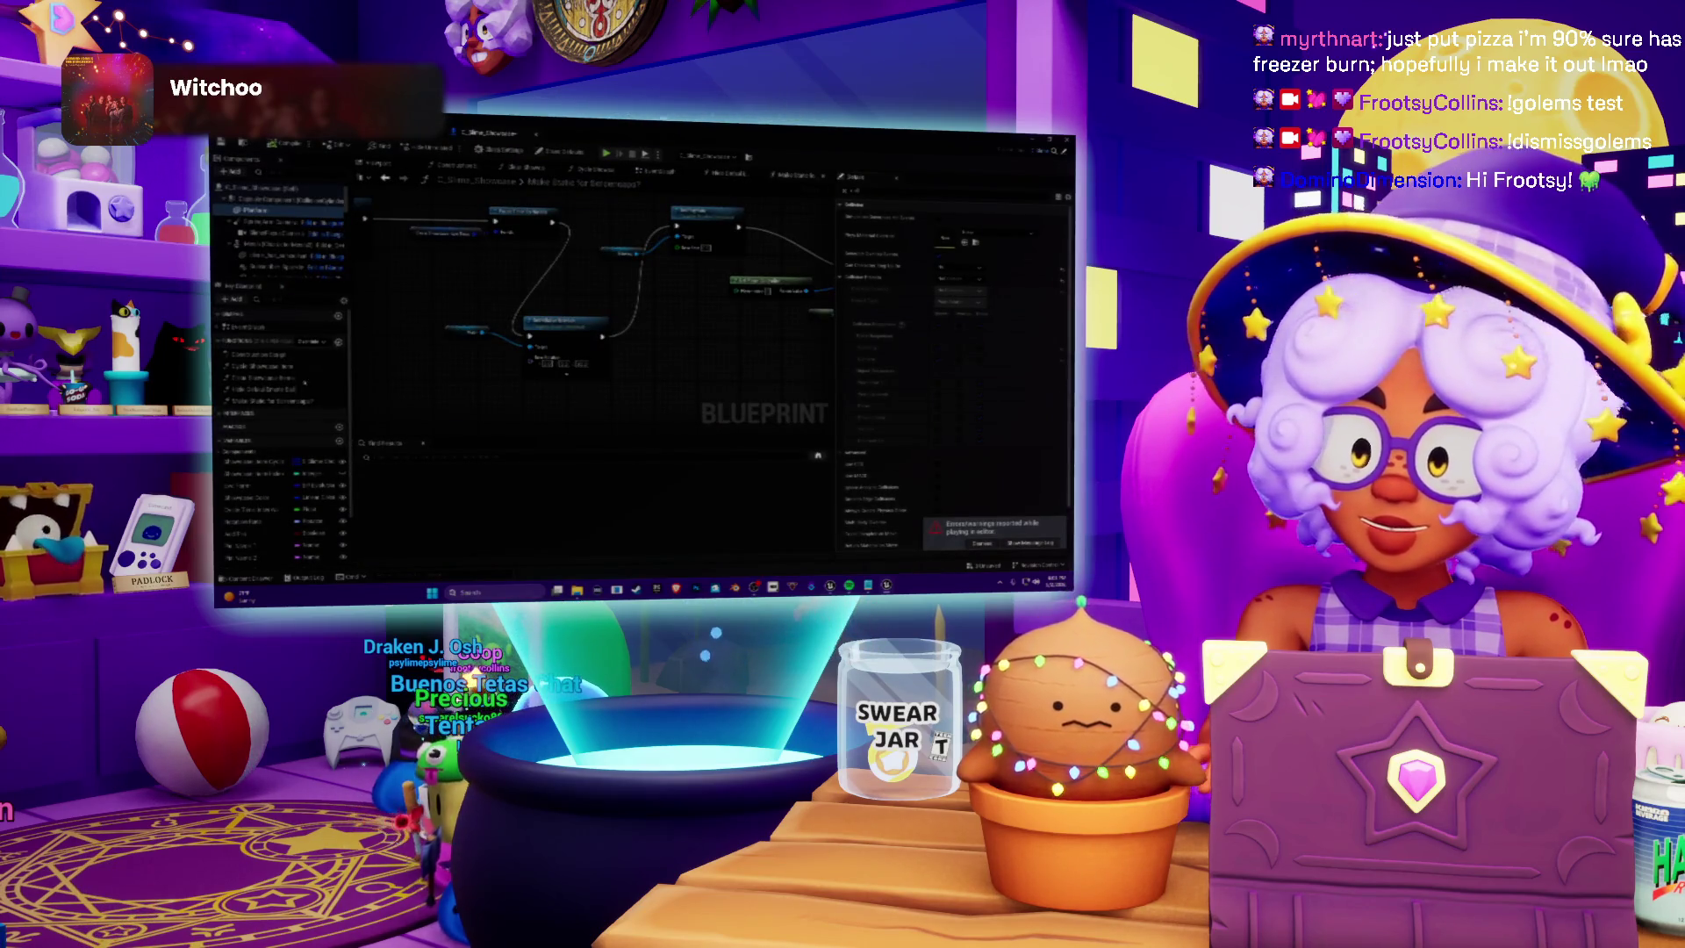
In the Blueprint's Class Defaults, switch a Details dropdown setting to a new value
click(279, 401)
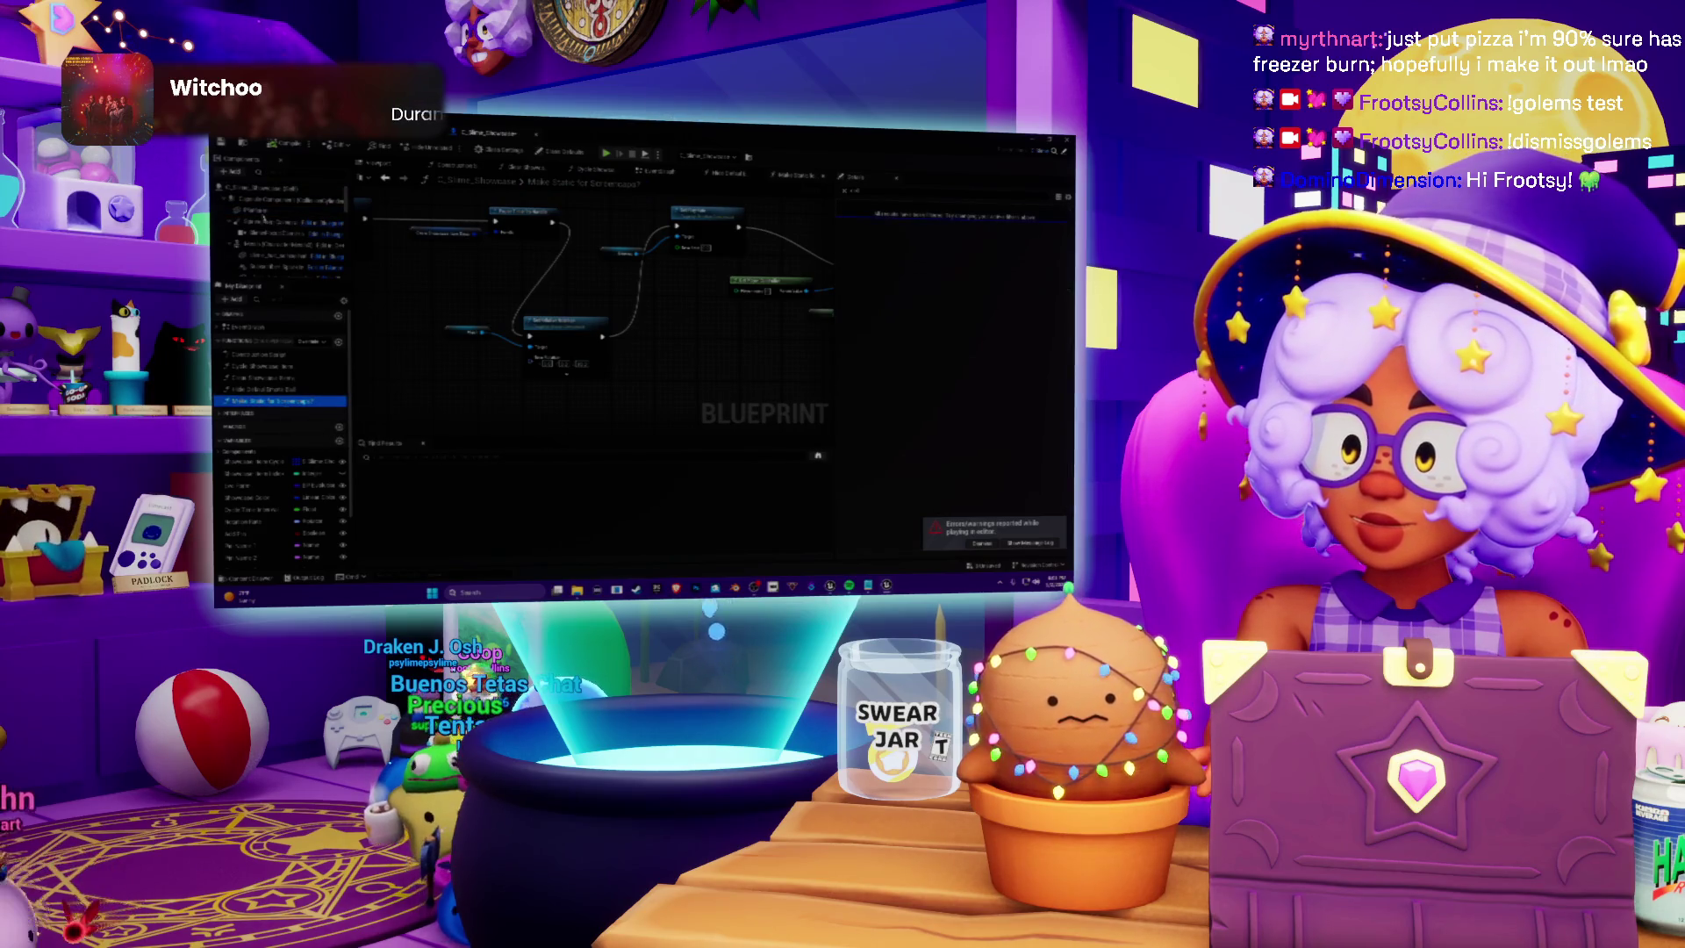
click(560, 151)
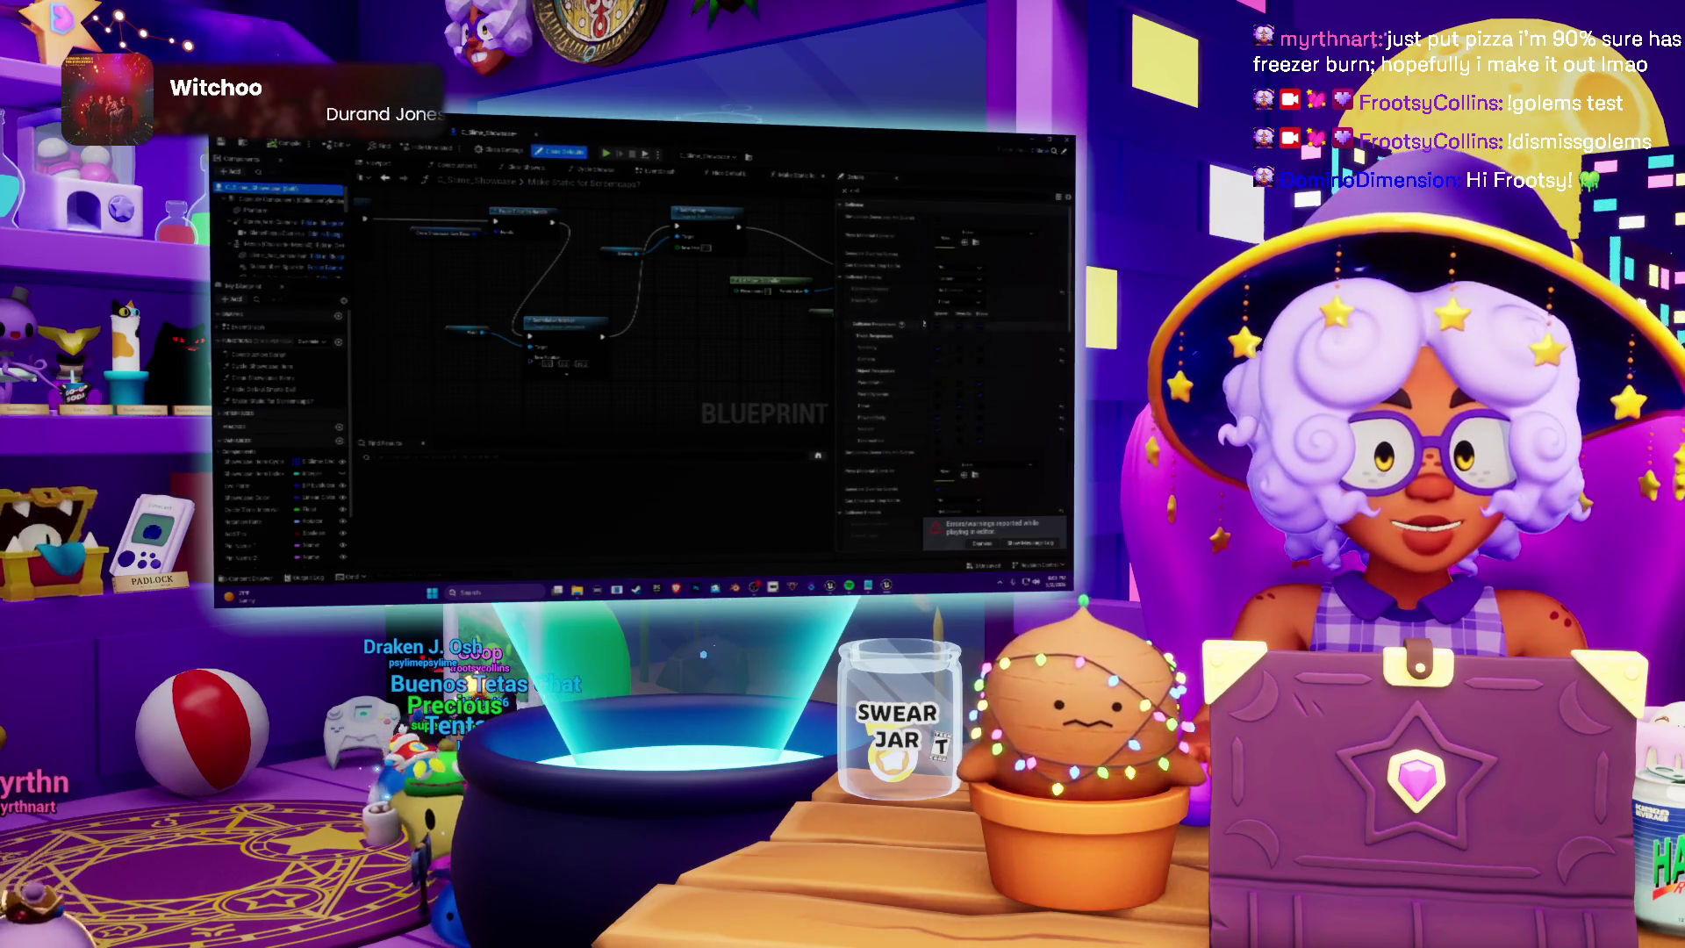
click(957, 292)
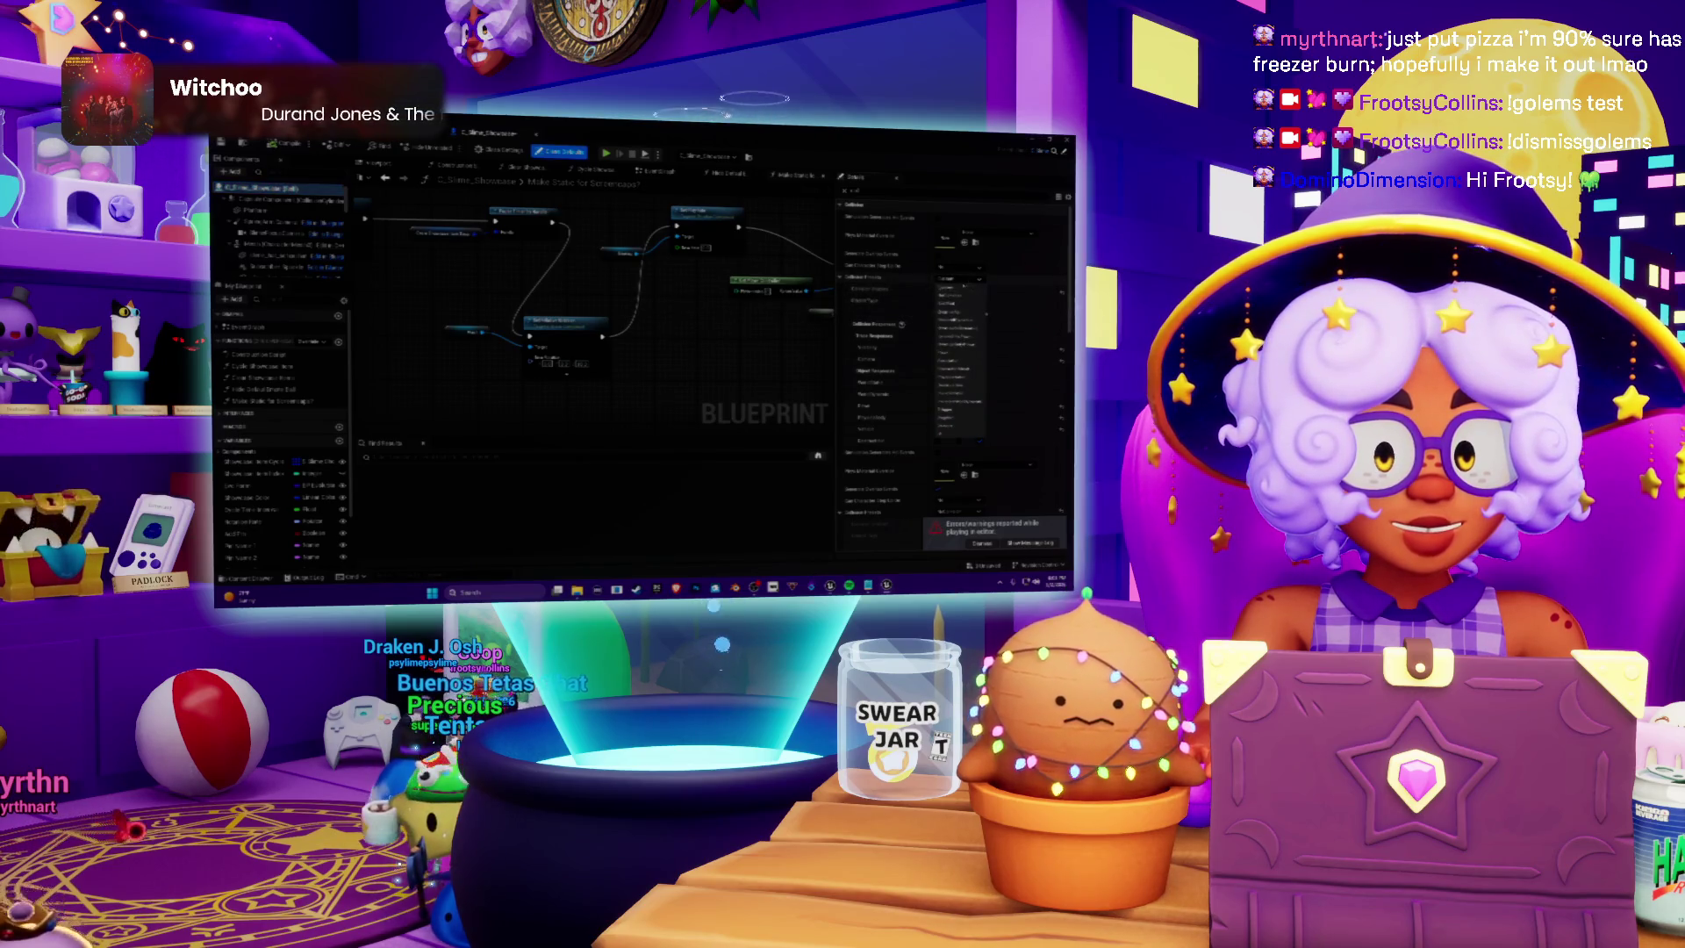
click(951, 303)
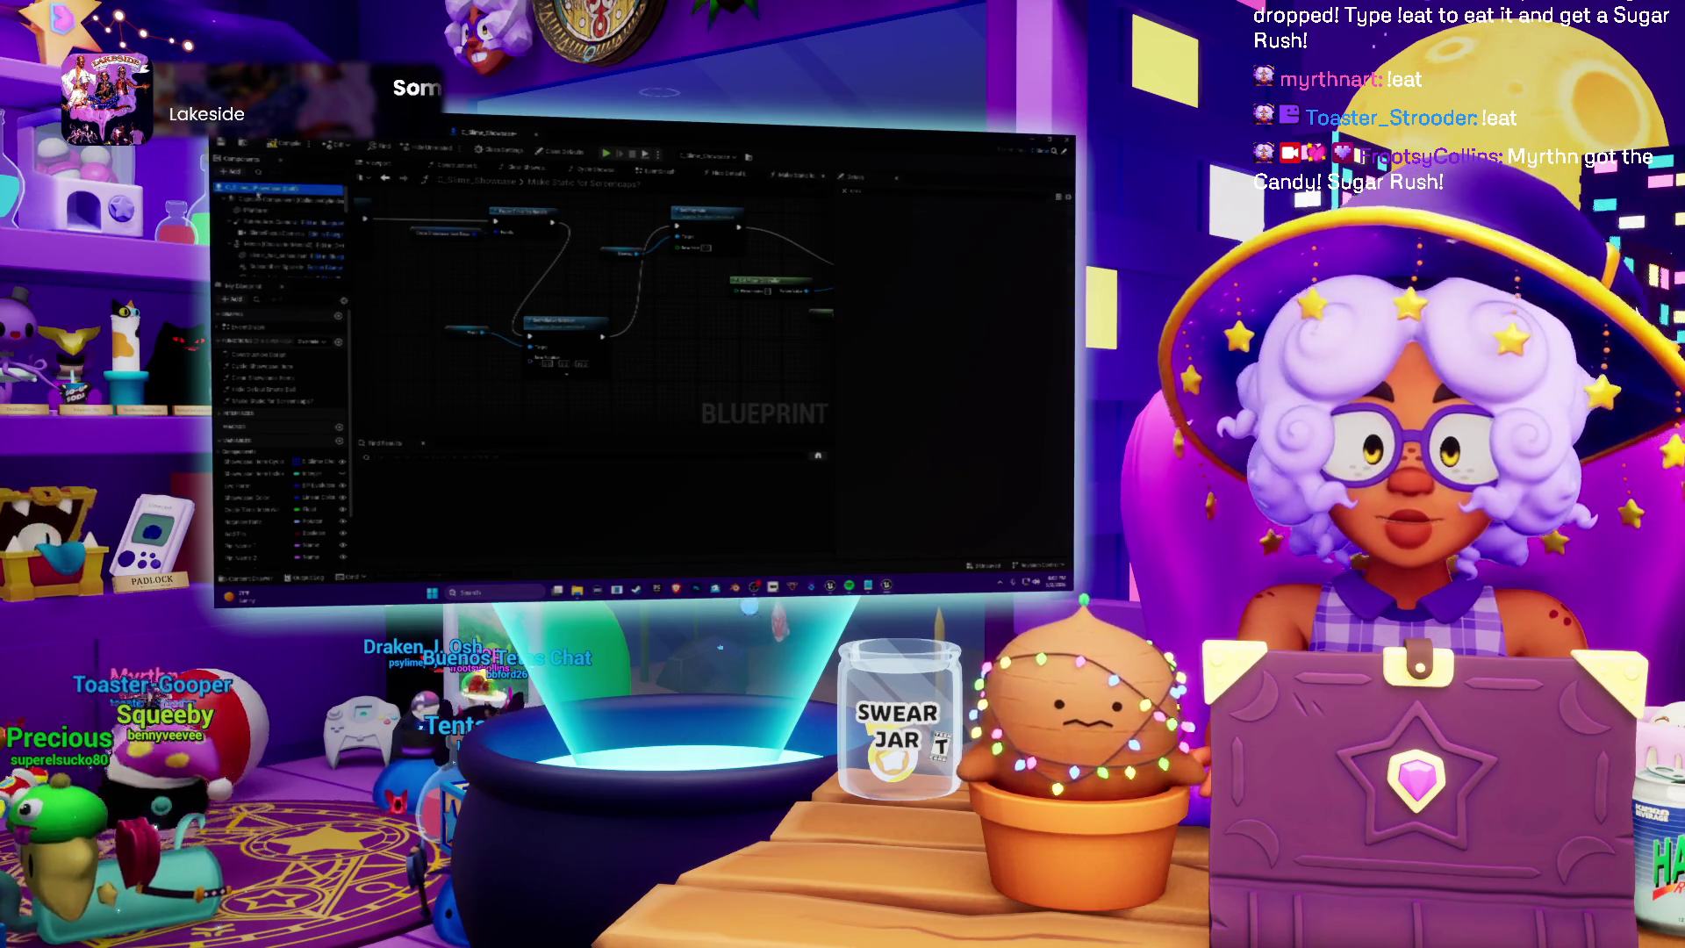
click(560, 152)
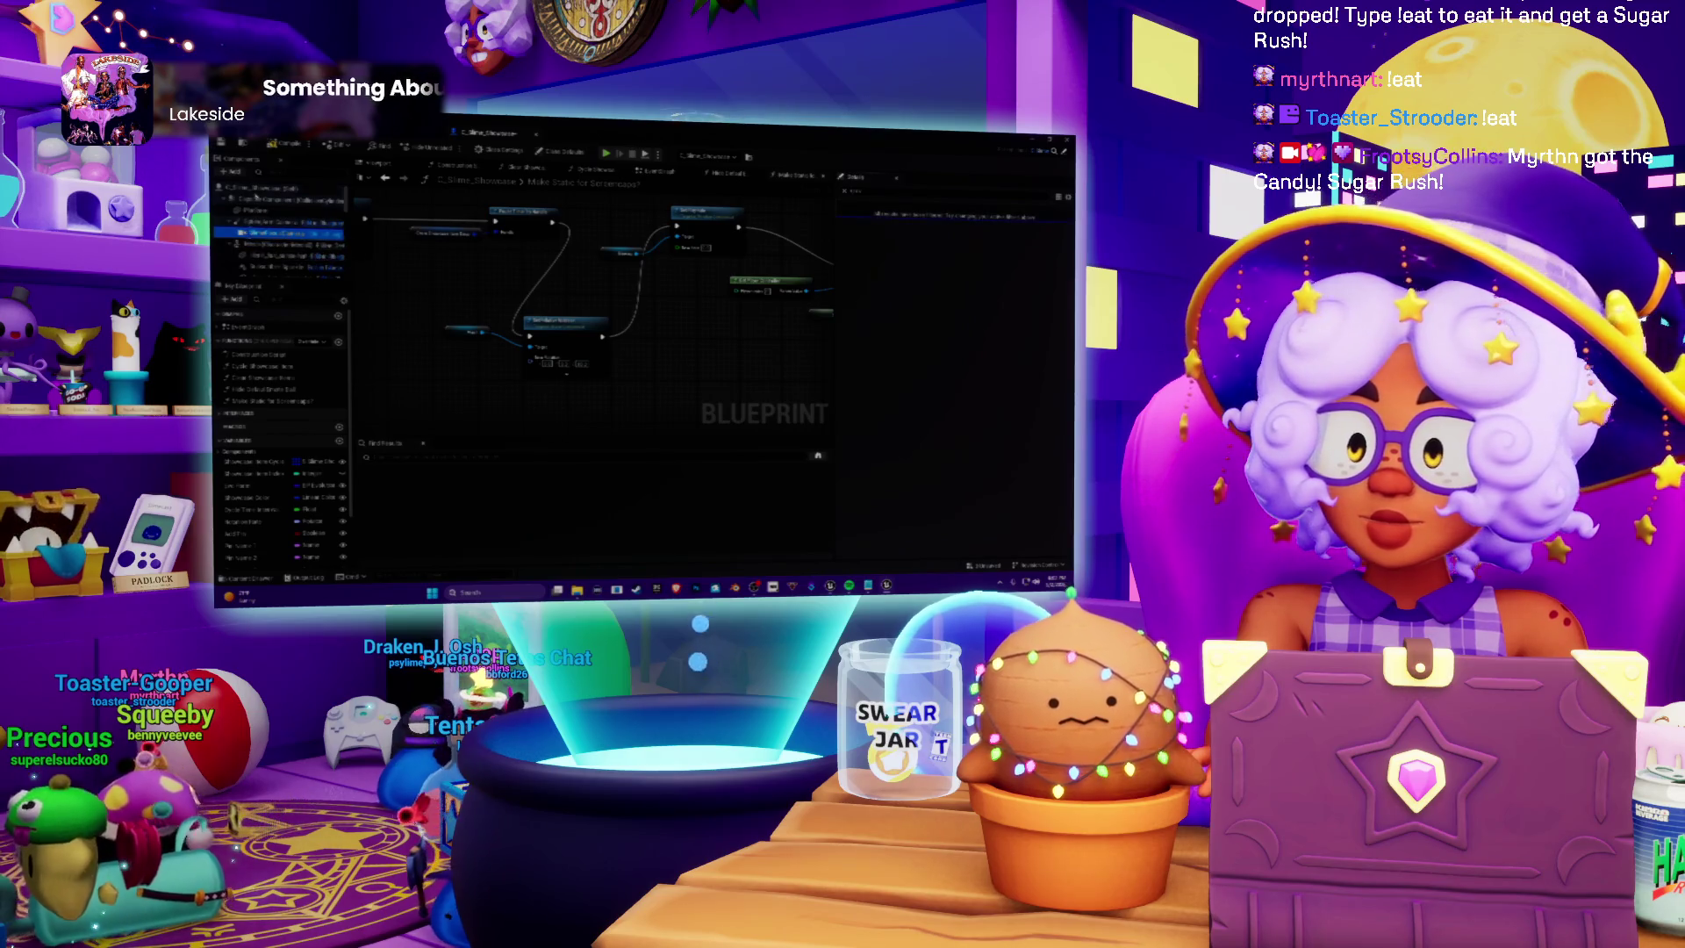
click(560, 152)
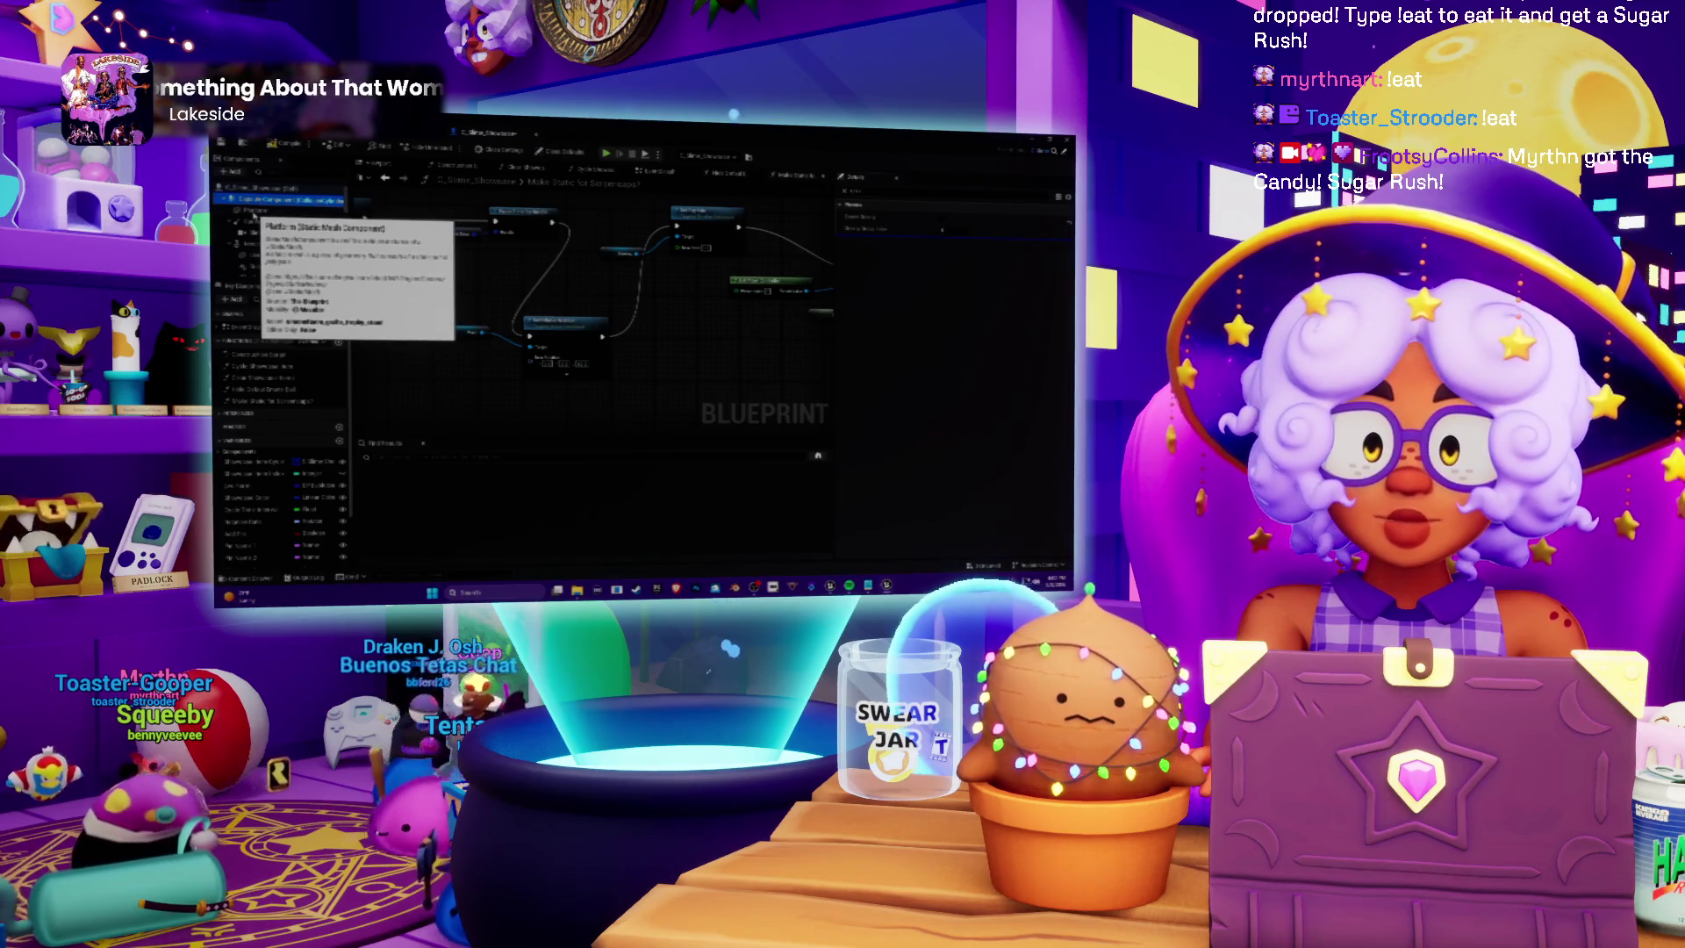
click(263, 232)
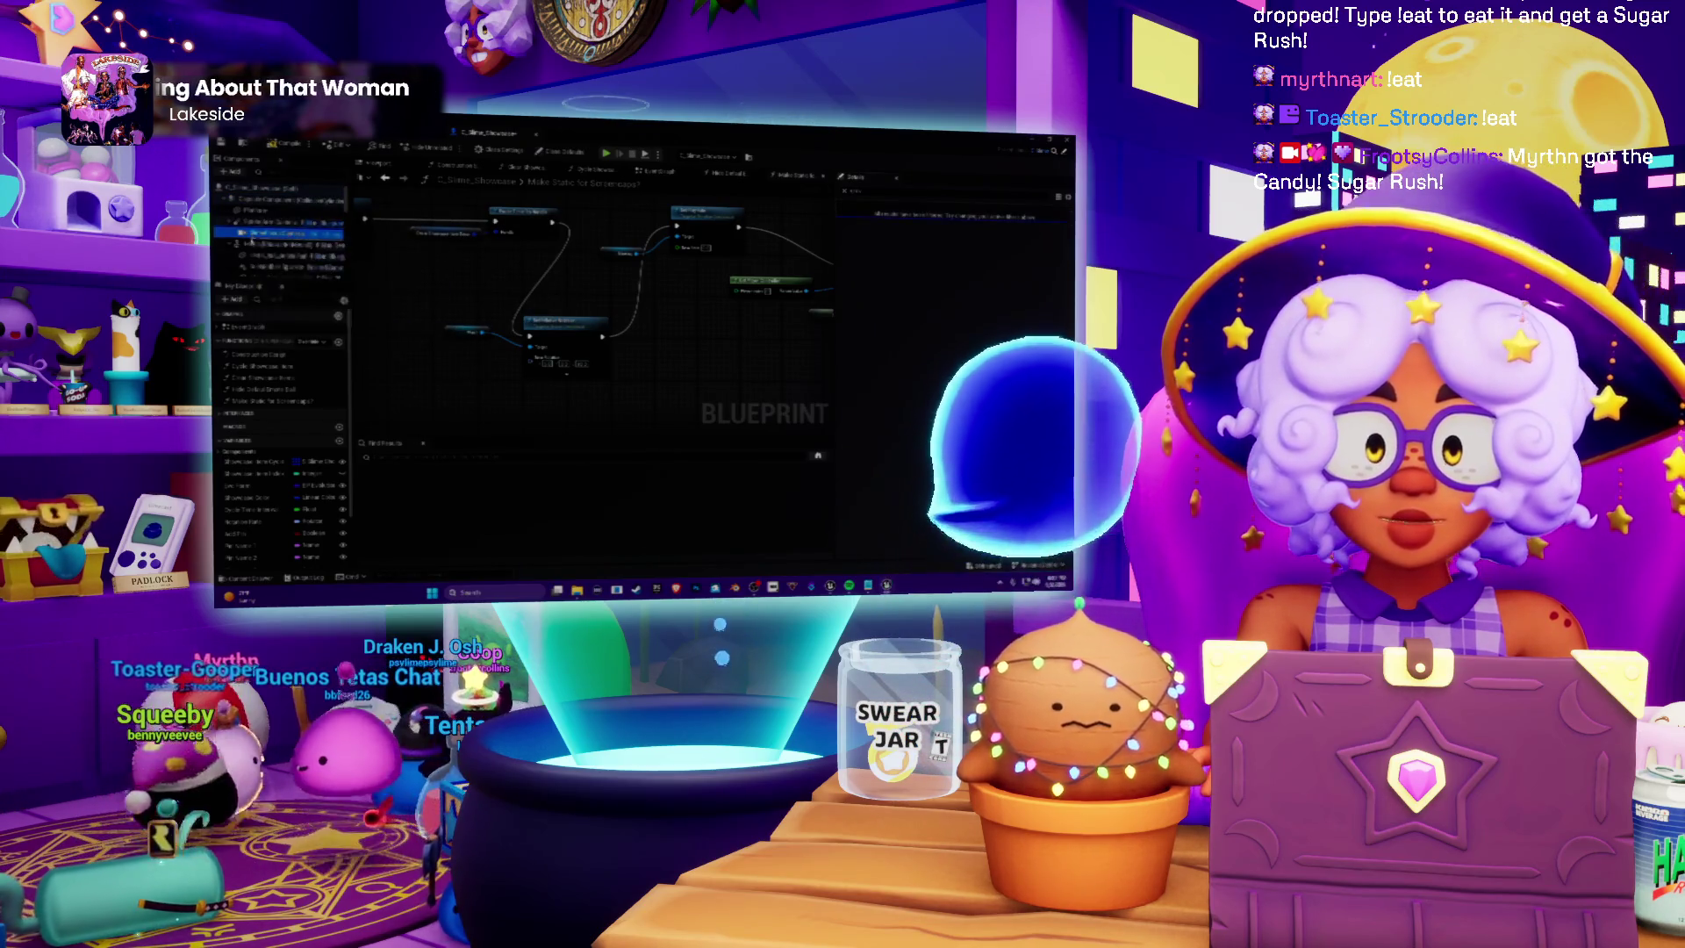
click(253, 255)
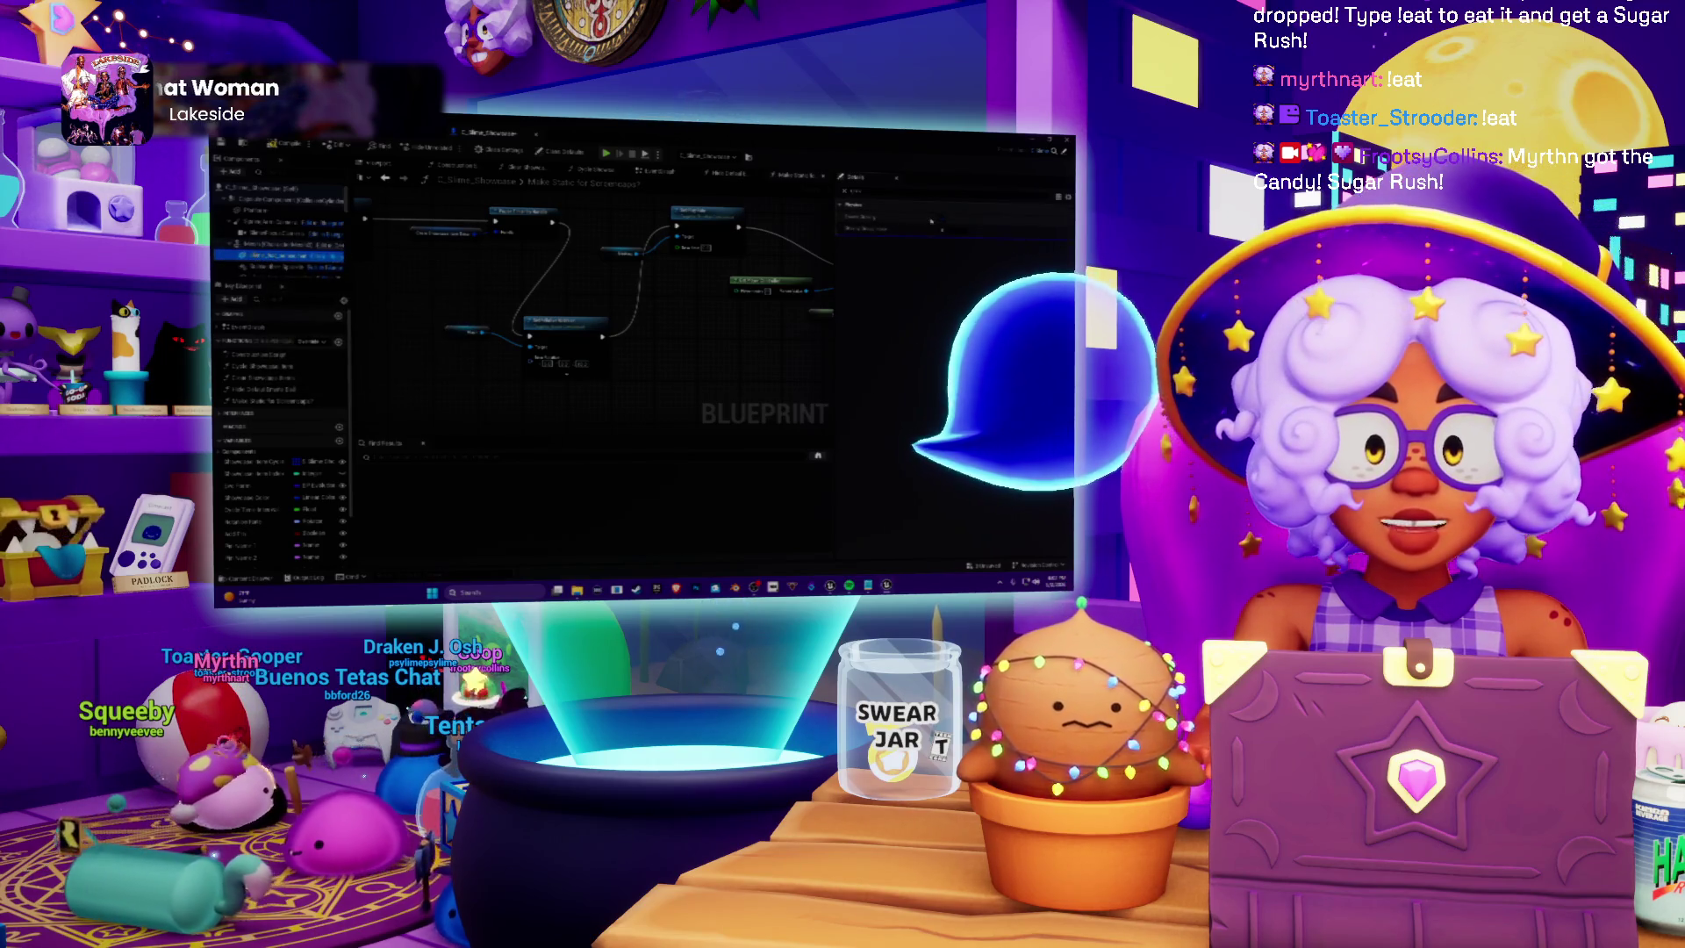
click(263, 266)
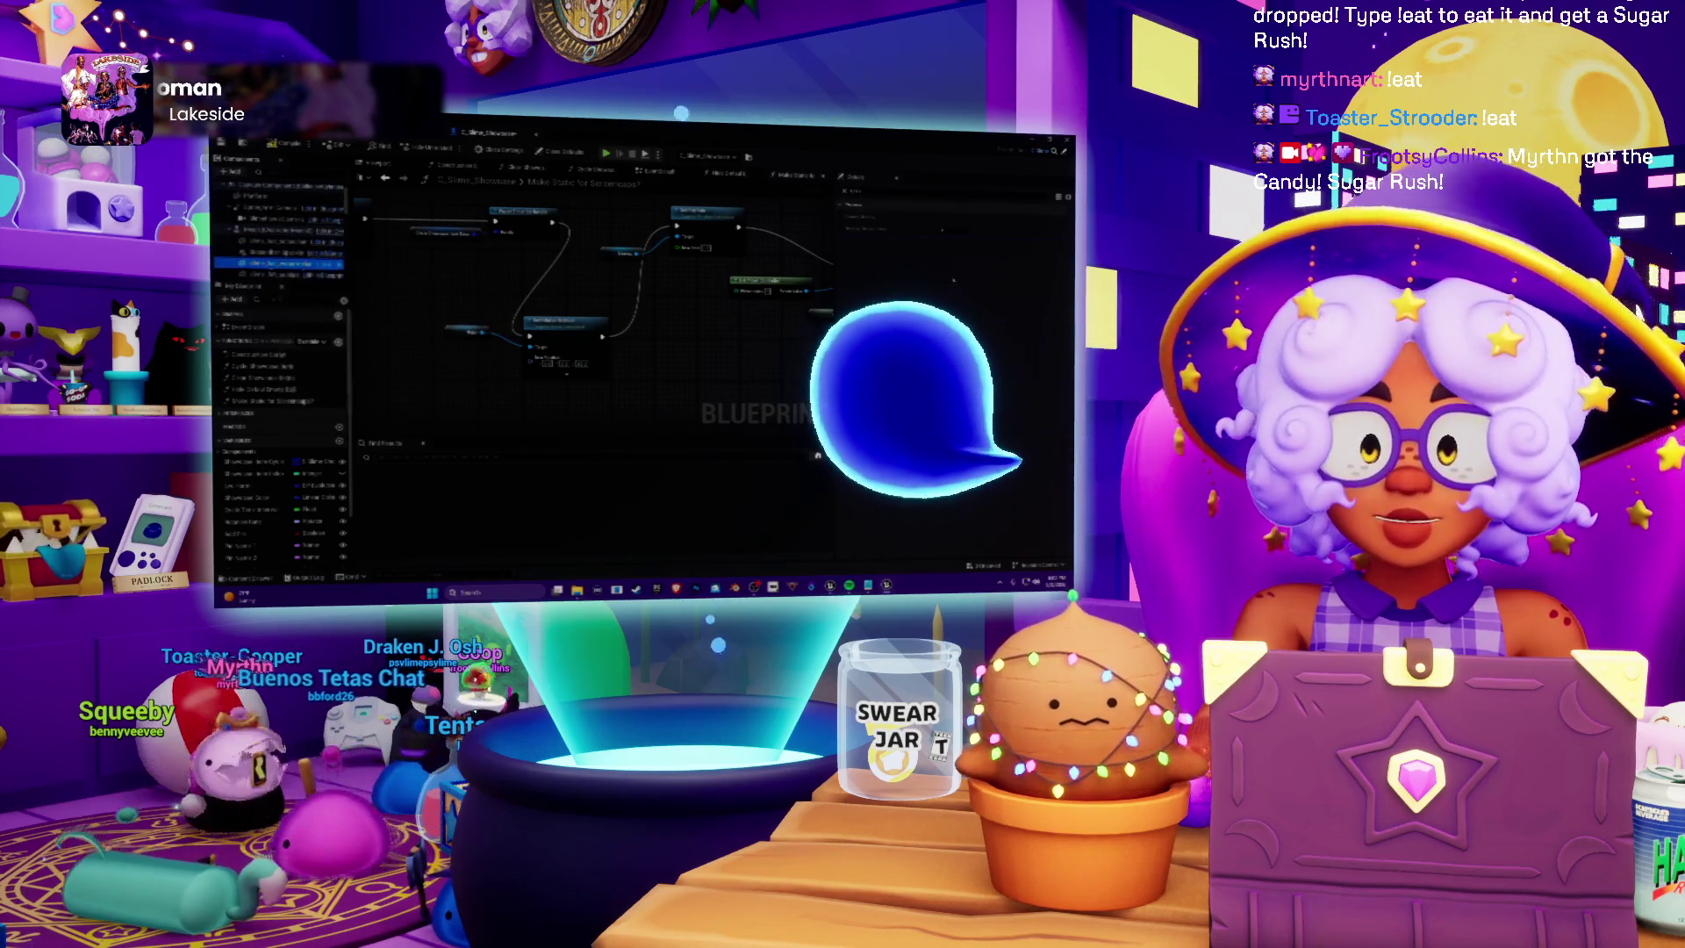
click(941, 219)
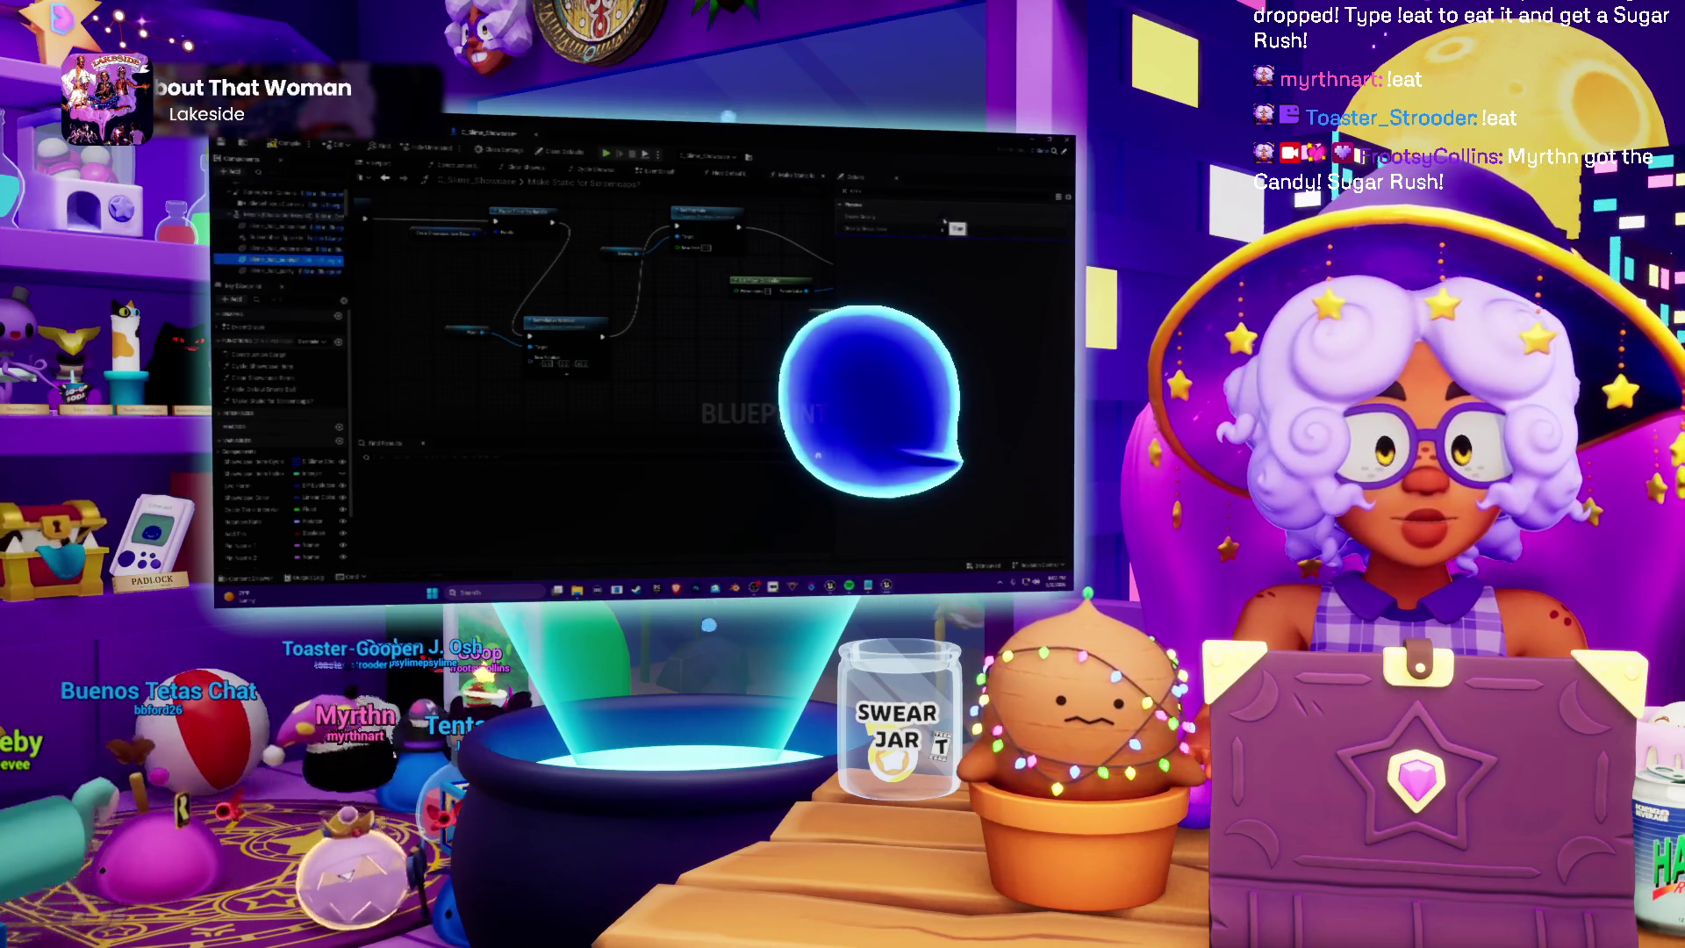
scroll(273, 245, down, 2)
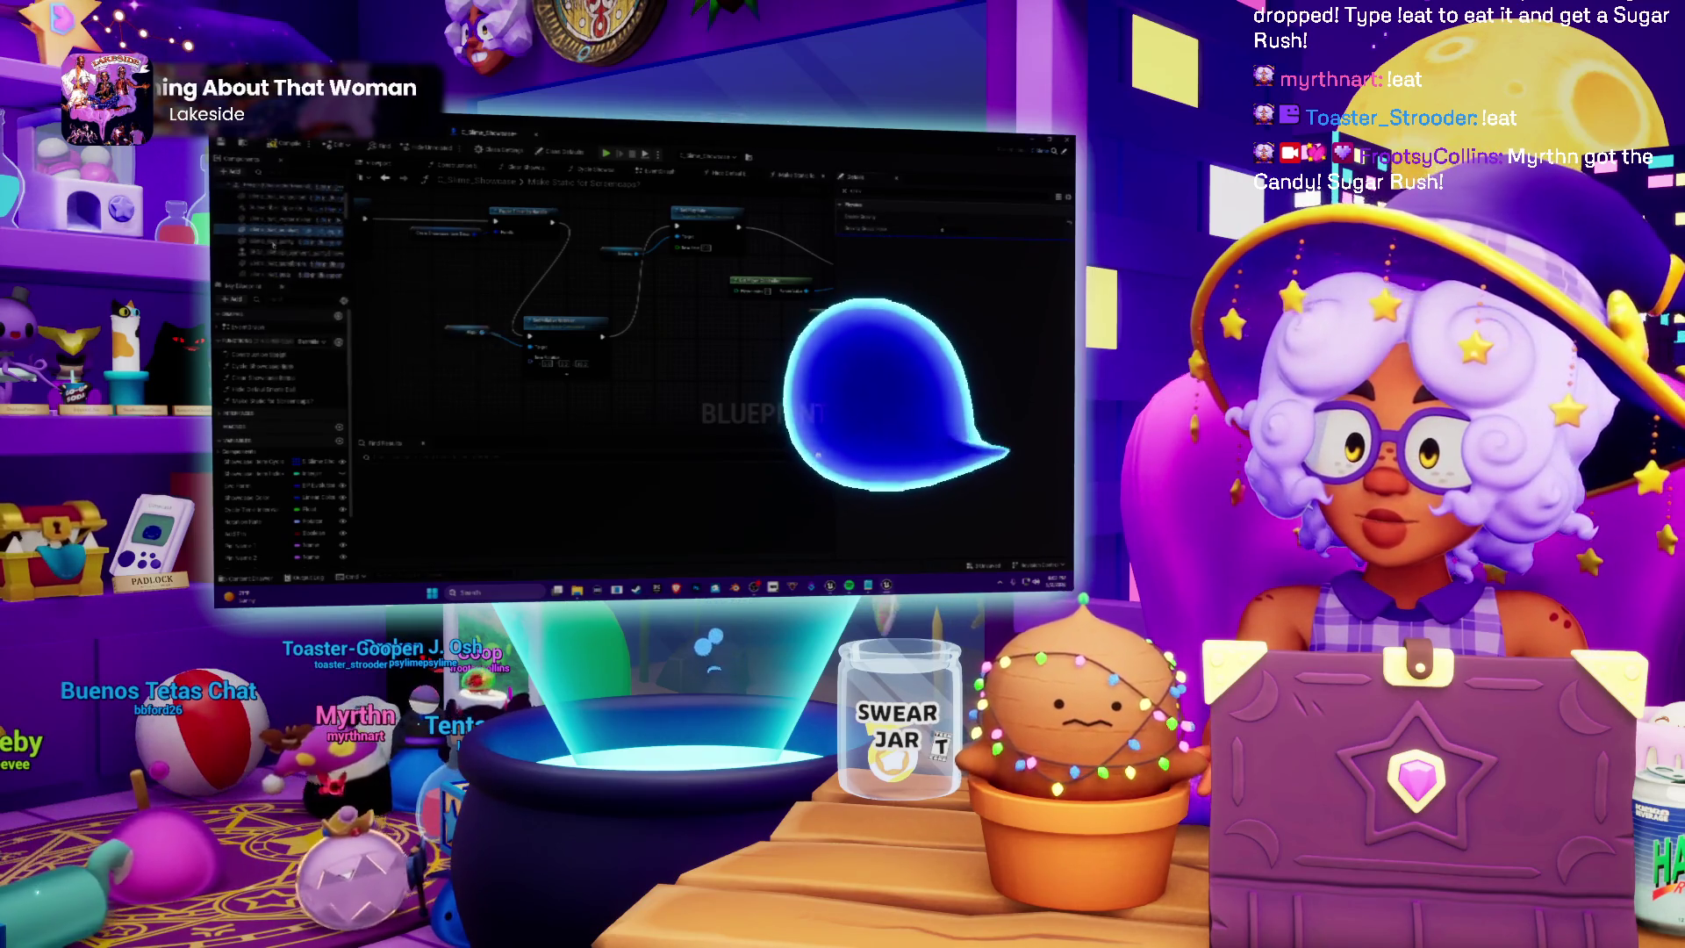
click(271, 252)
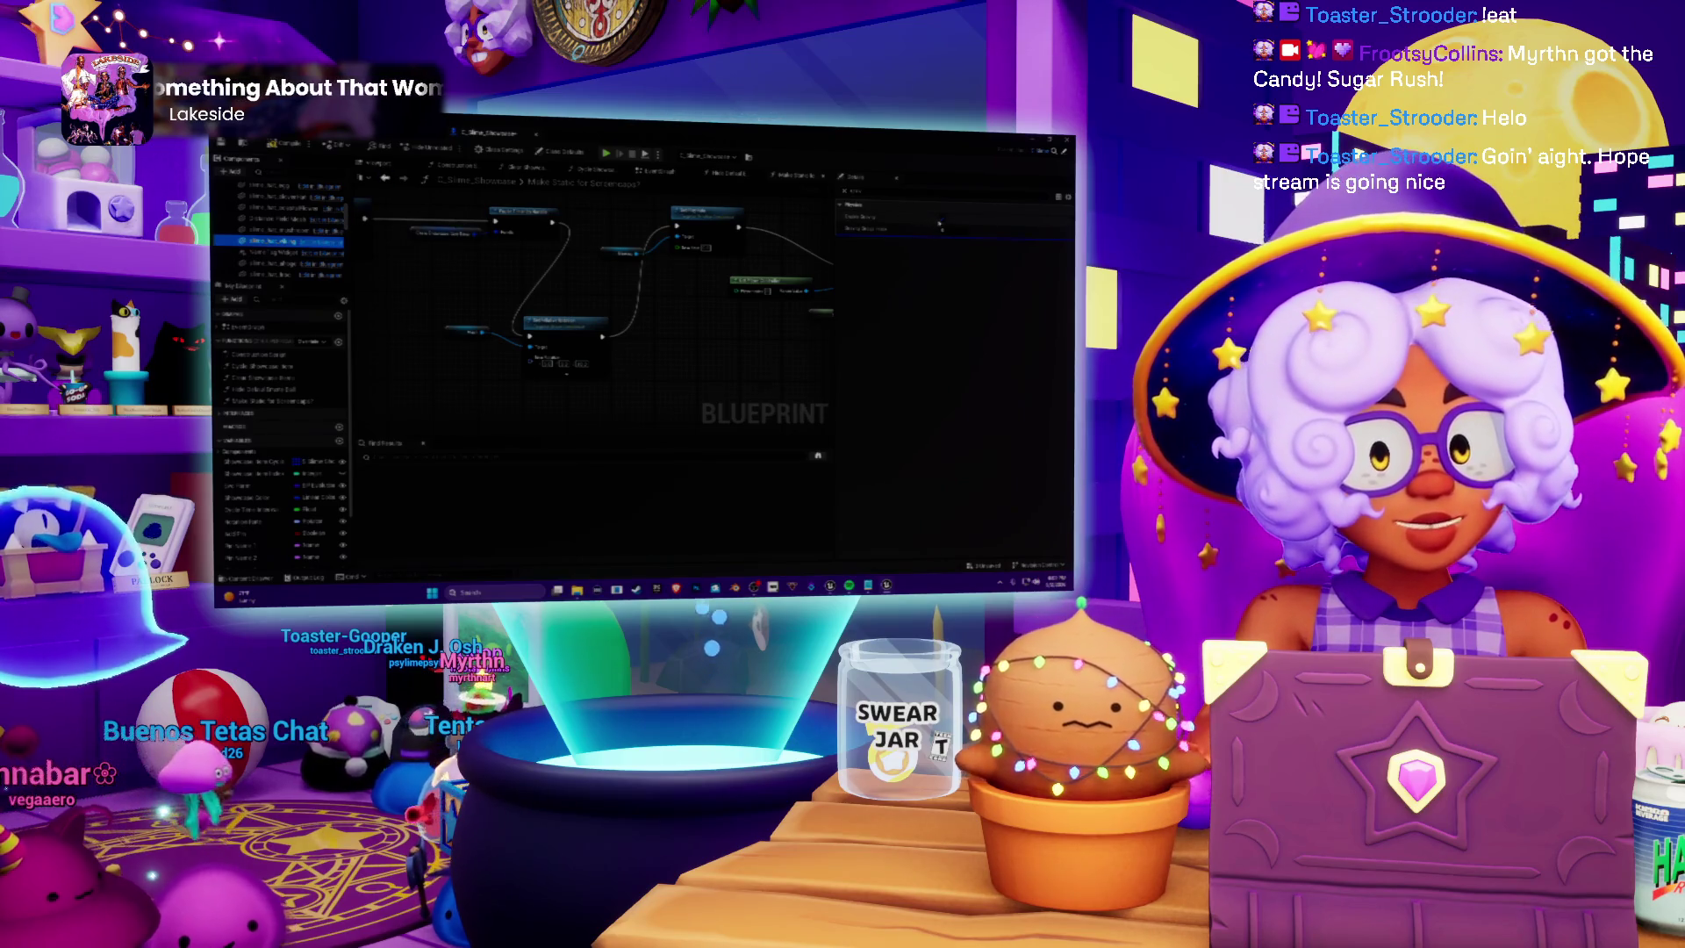
click(288, 253)
click(288, 263)
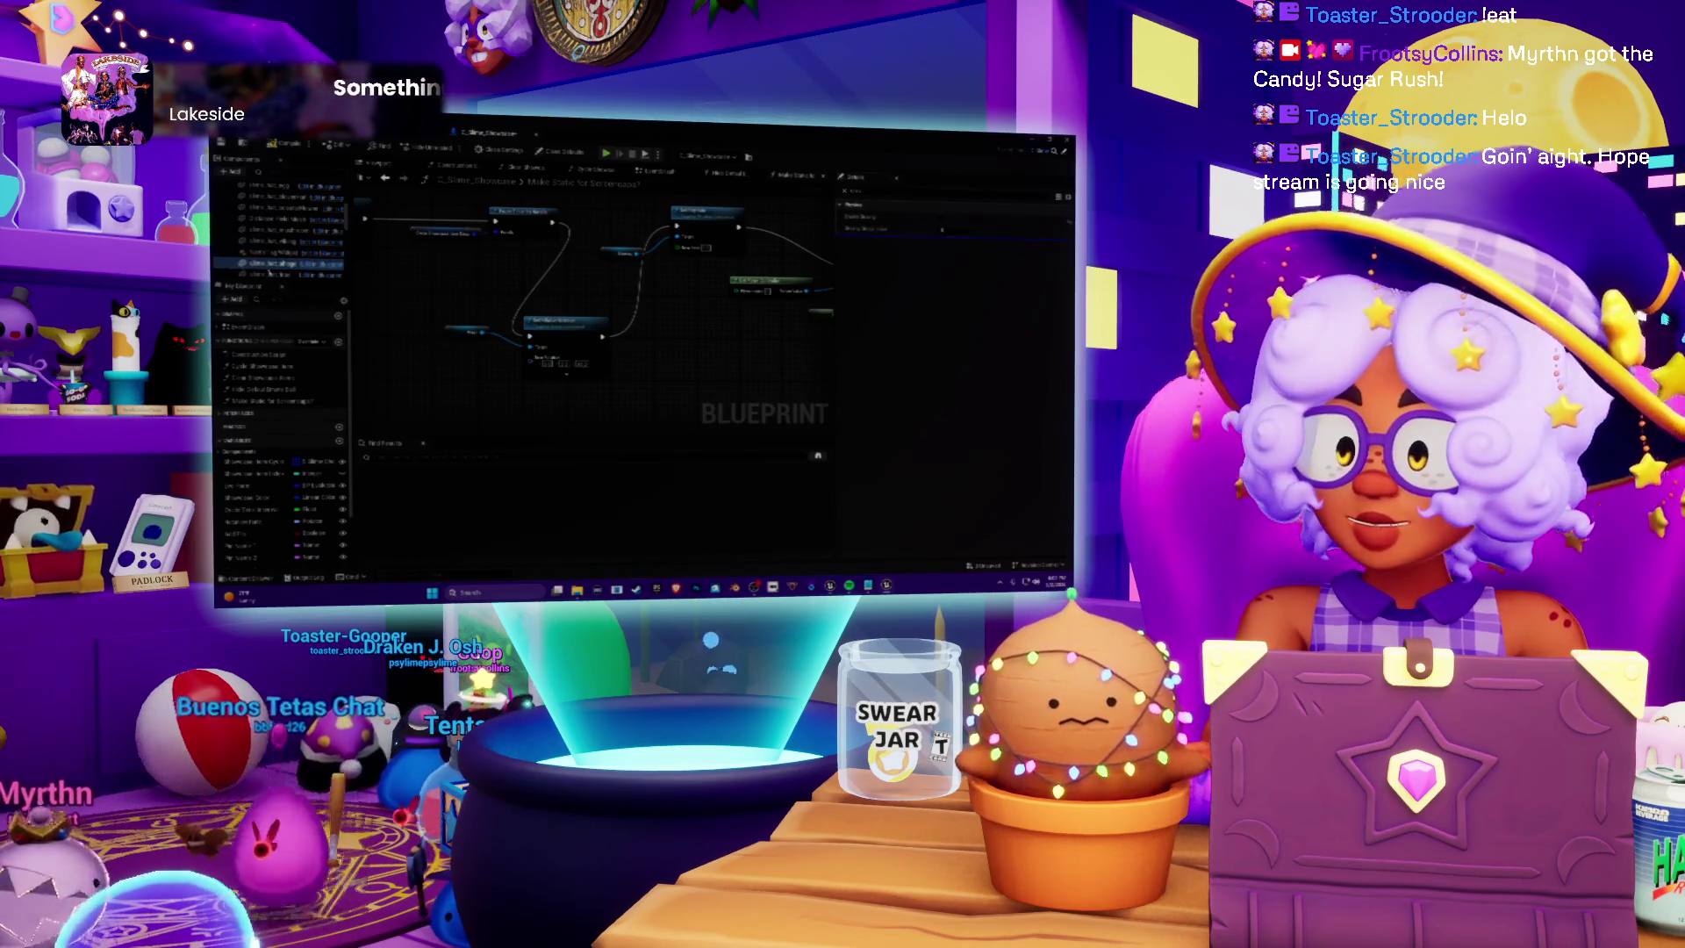
click(281, 229)
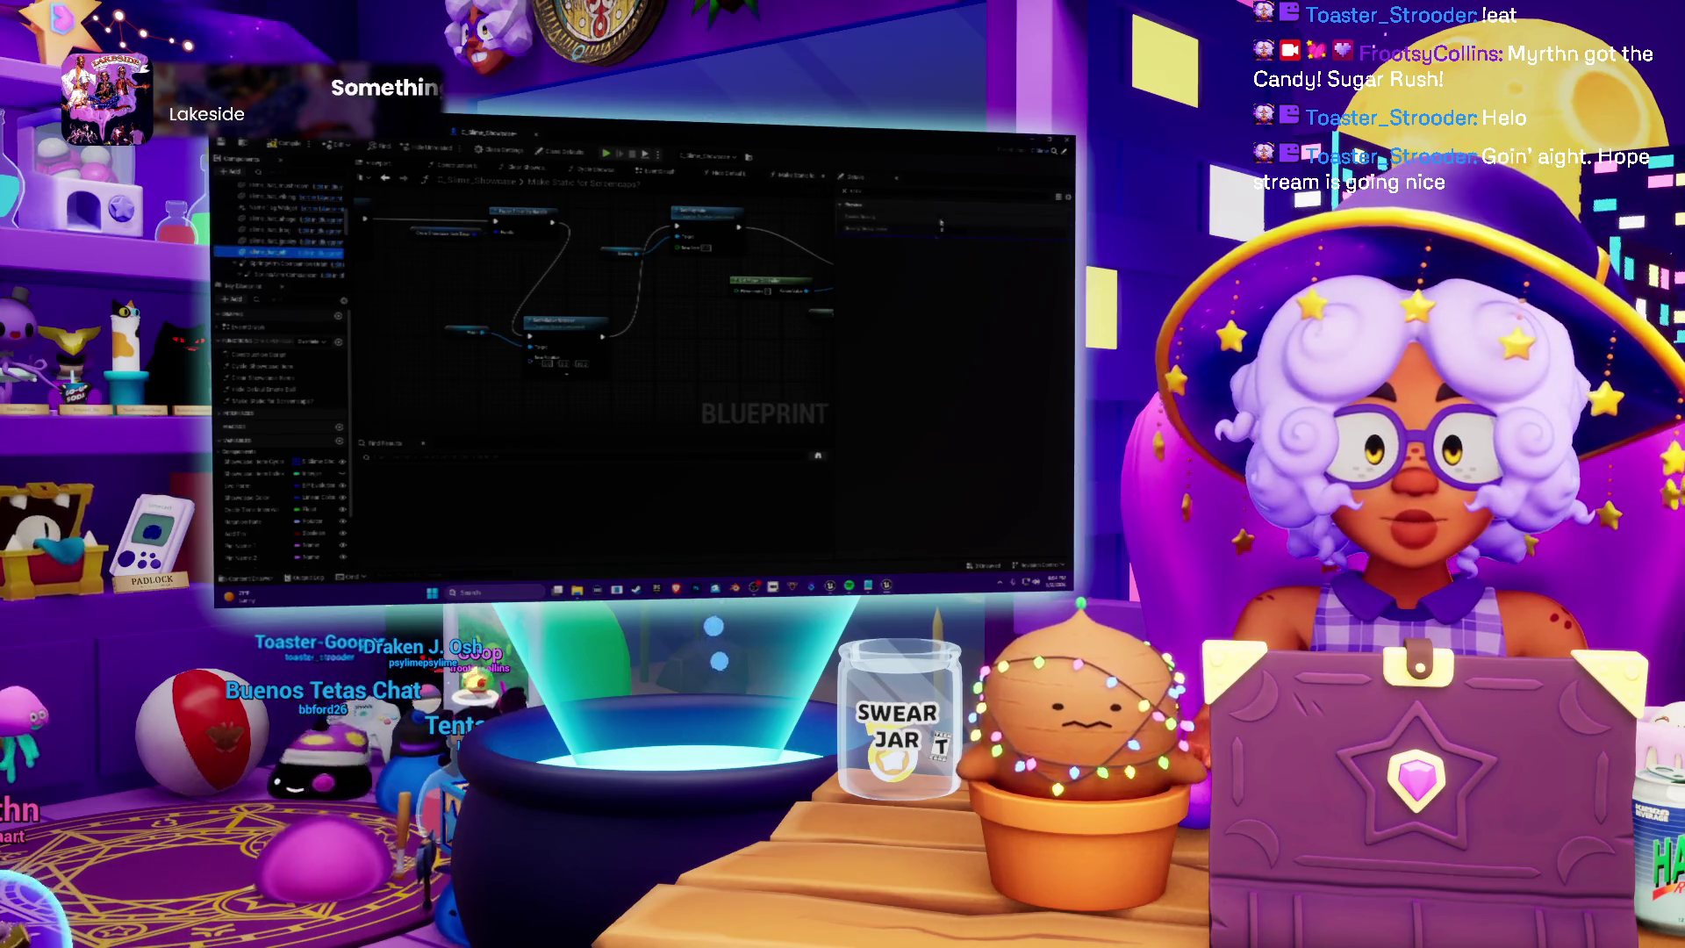
scroll(279, 237, down, 2)
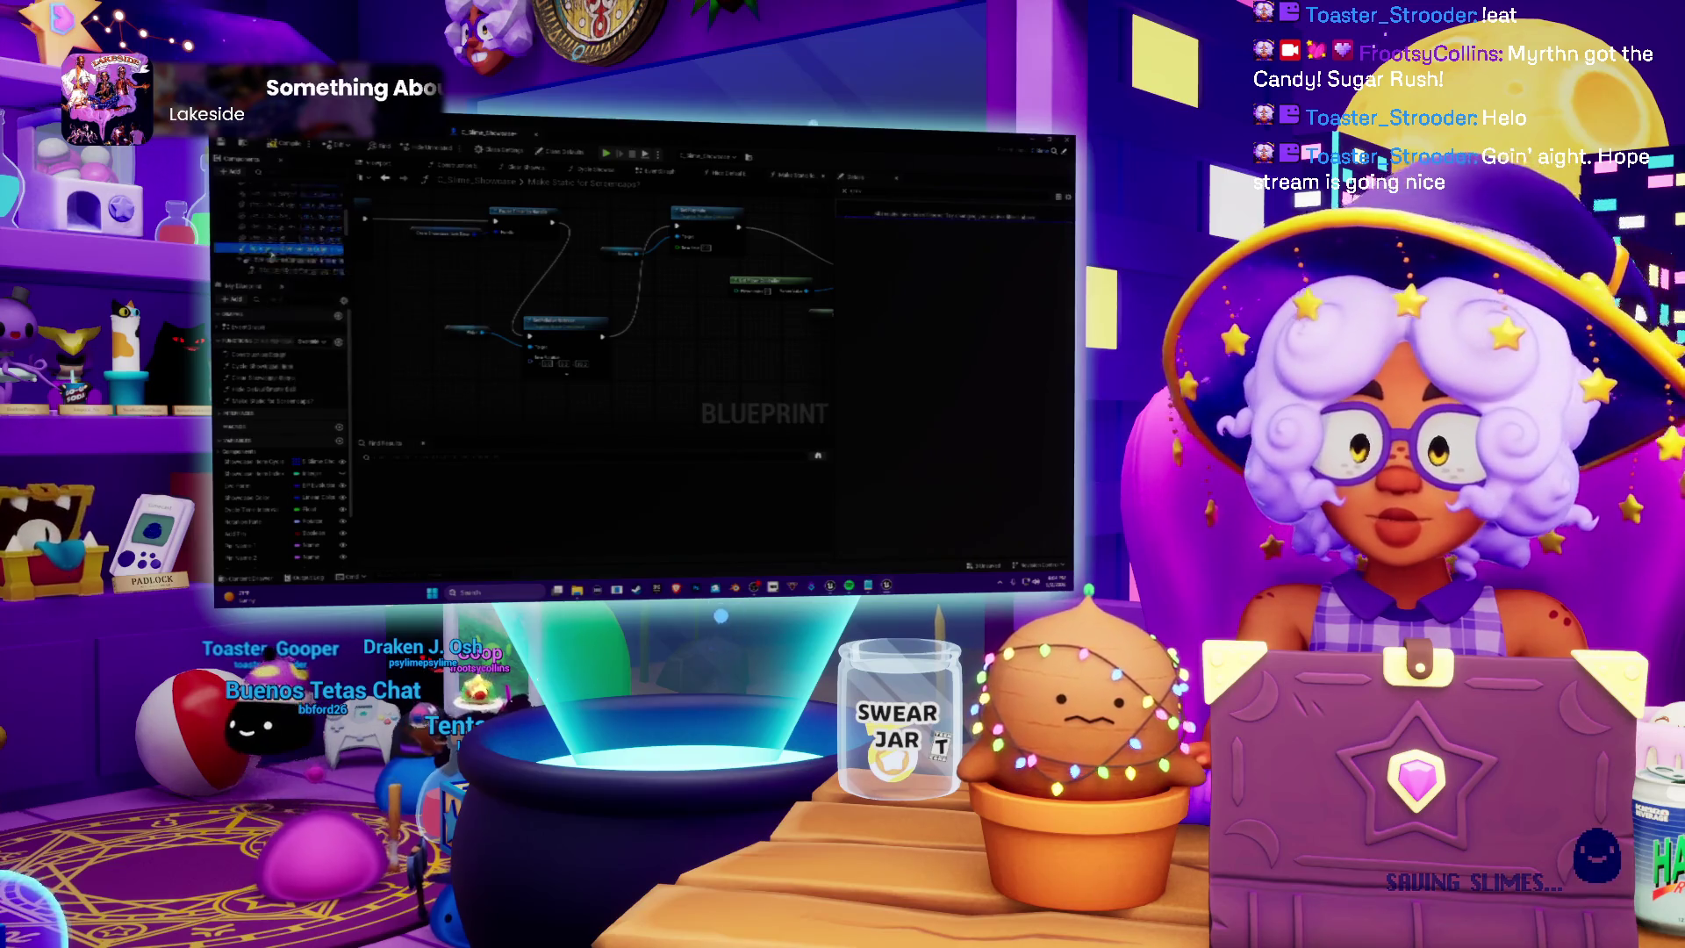
click(273, 241)
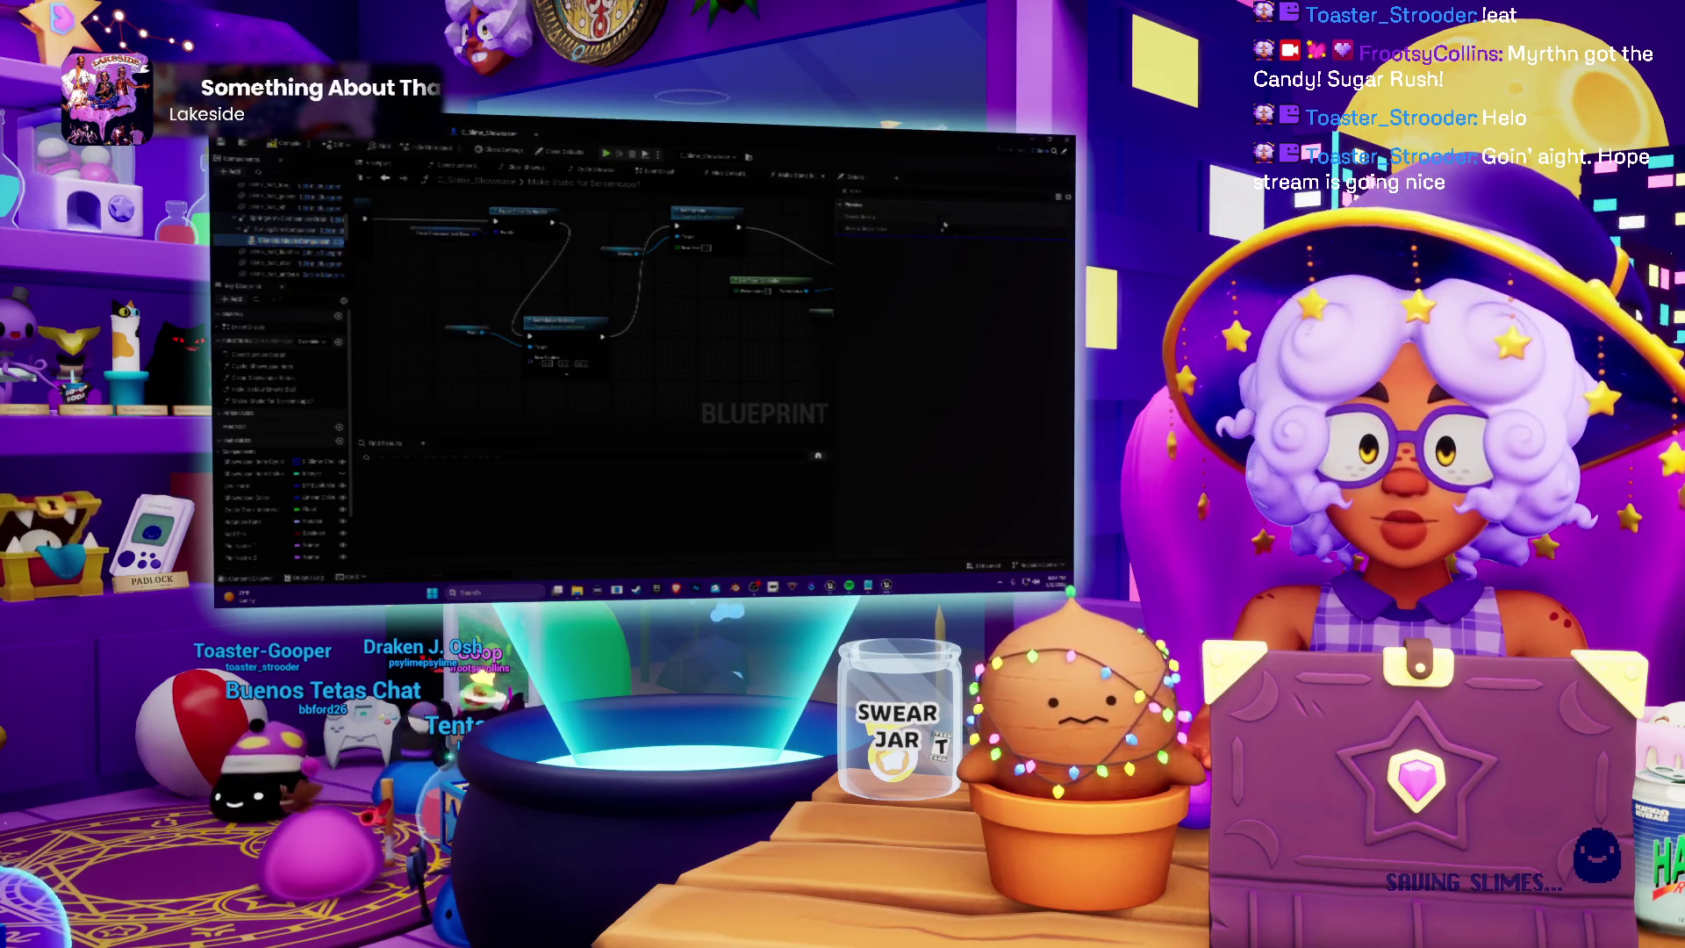
click(274, 253)
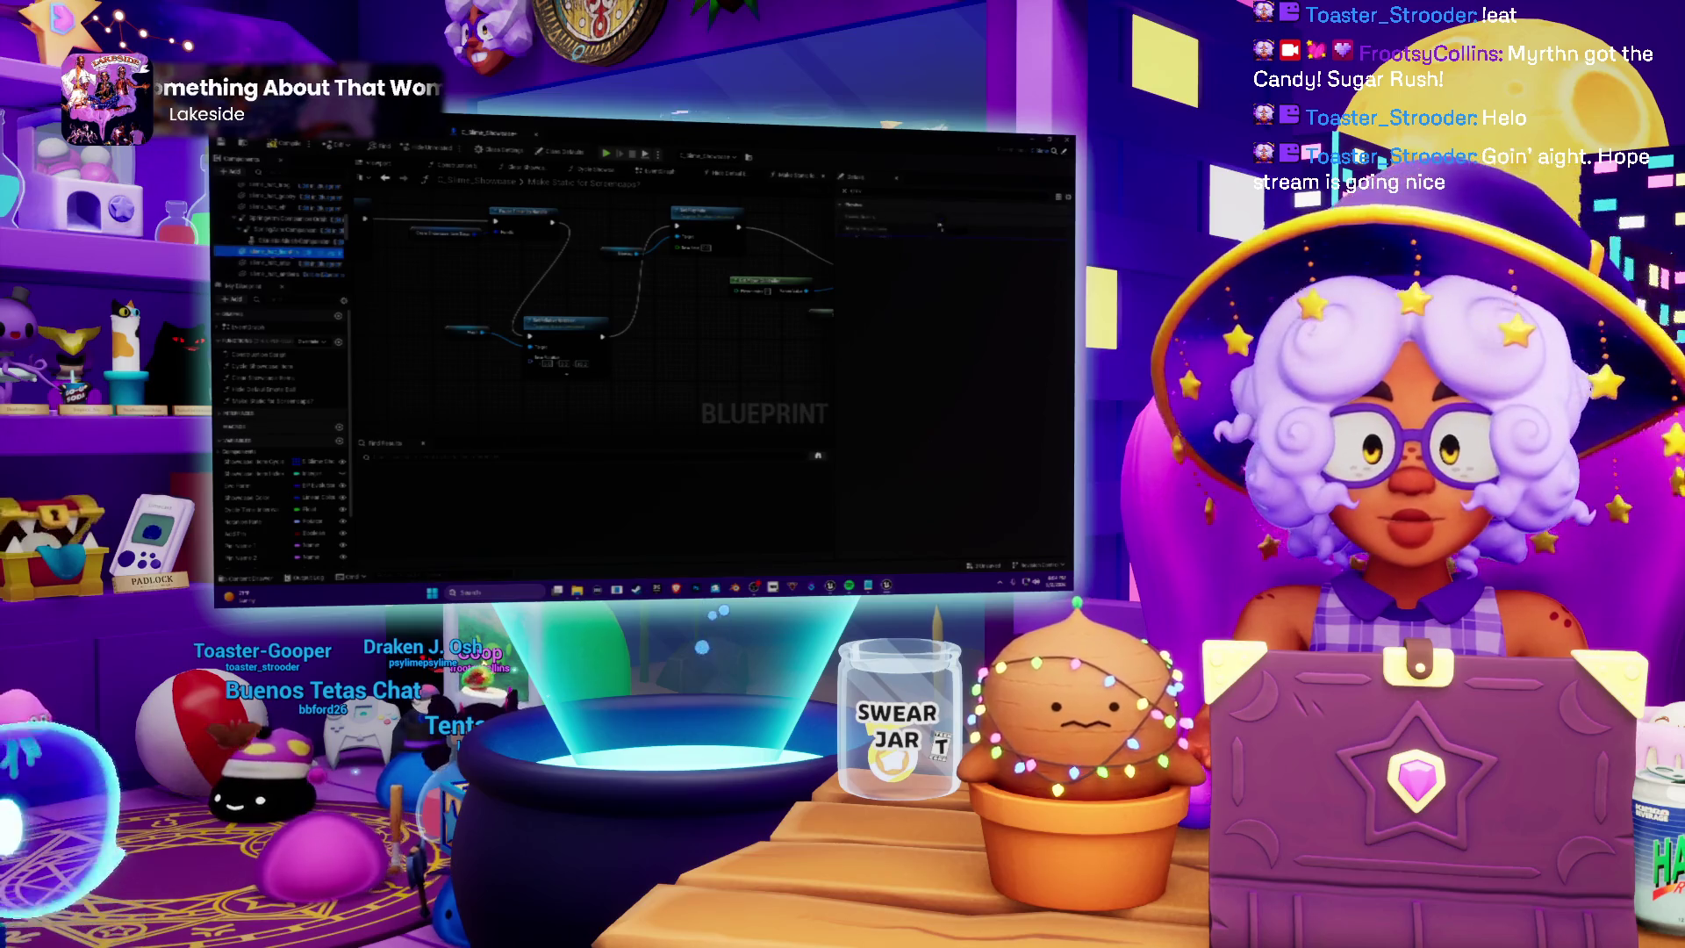
click(274, 263)
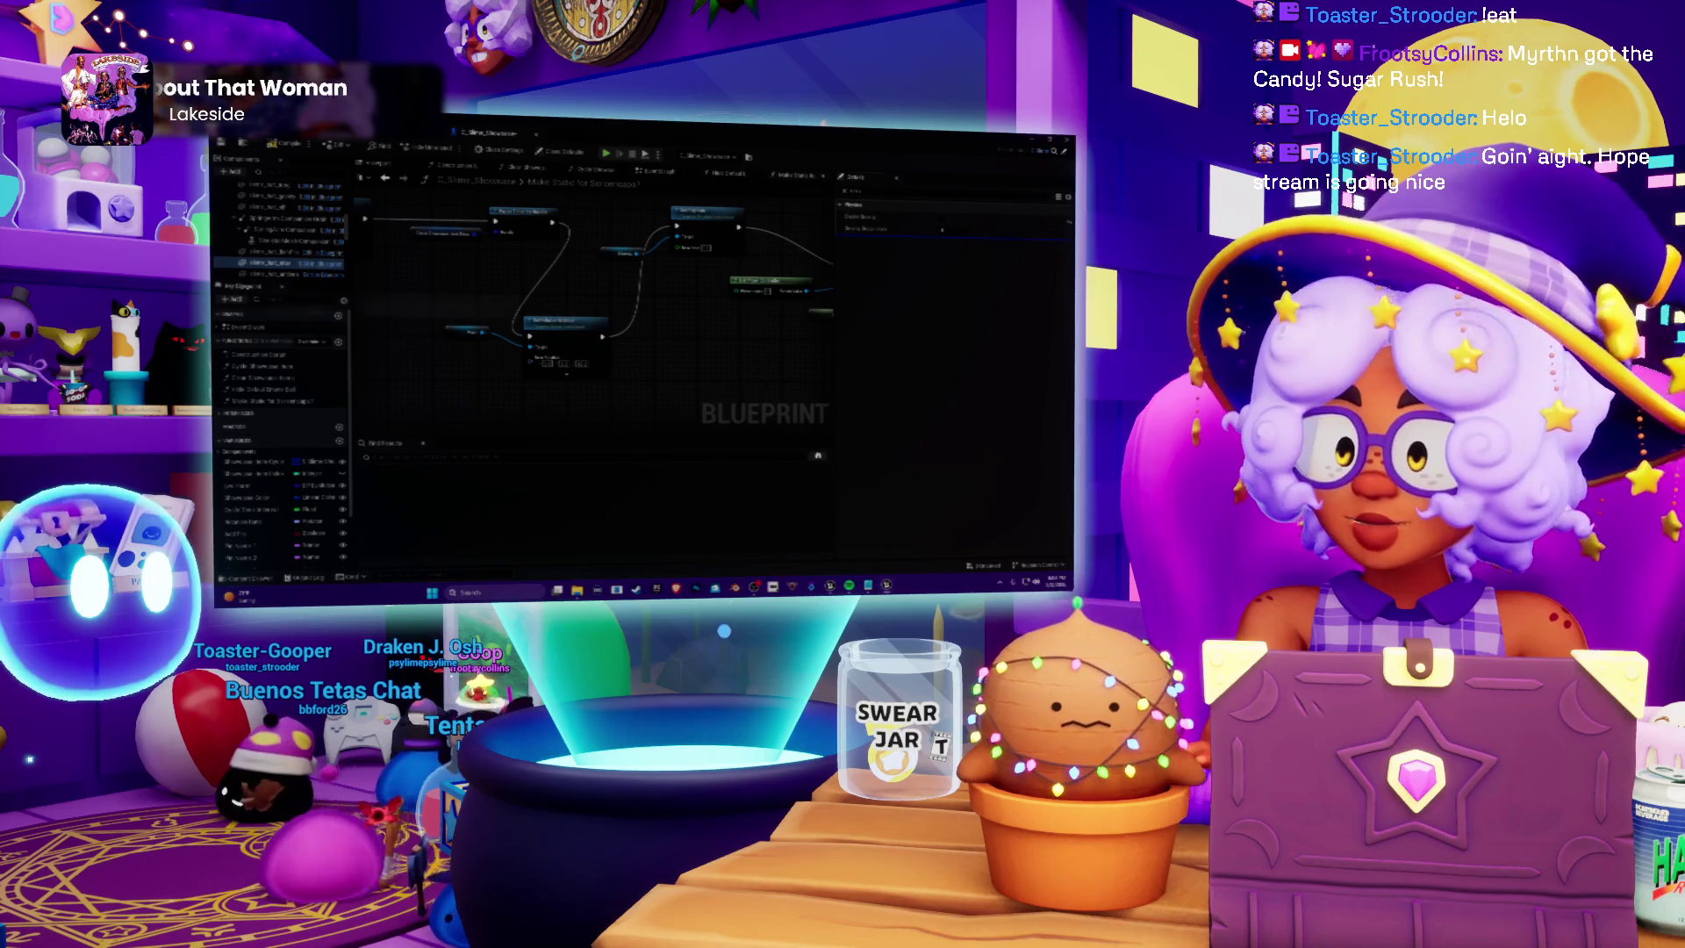
click(274, 274)
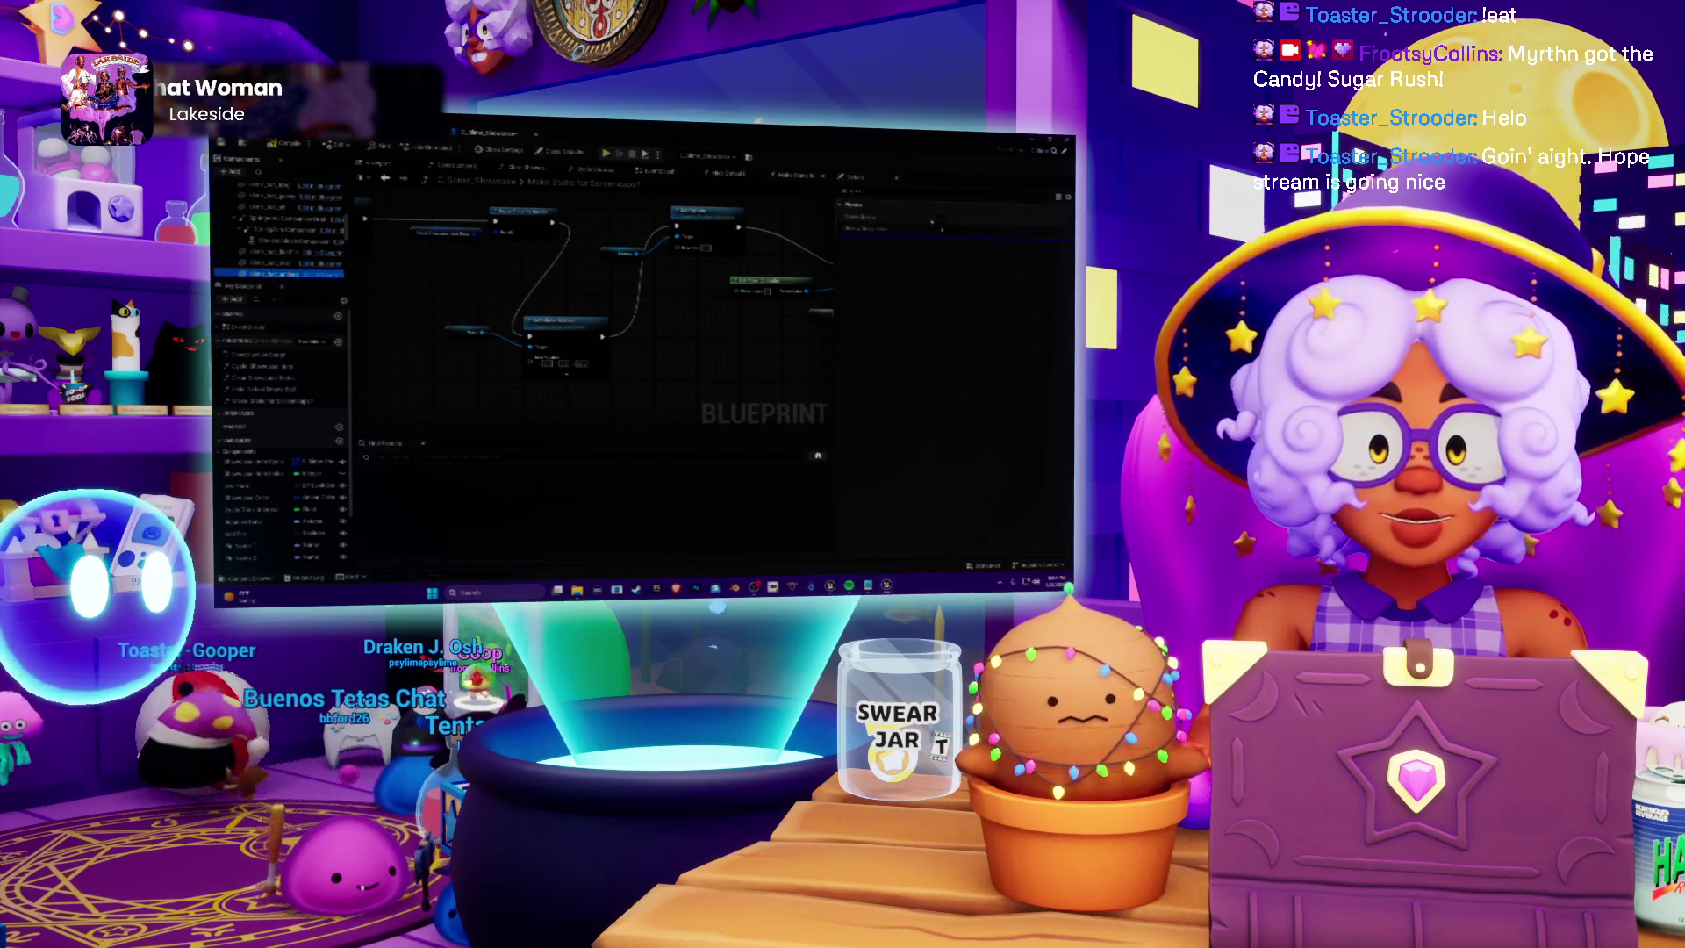
scroll(273, 242, down, 1)
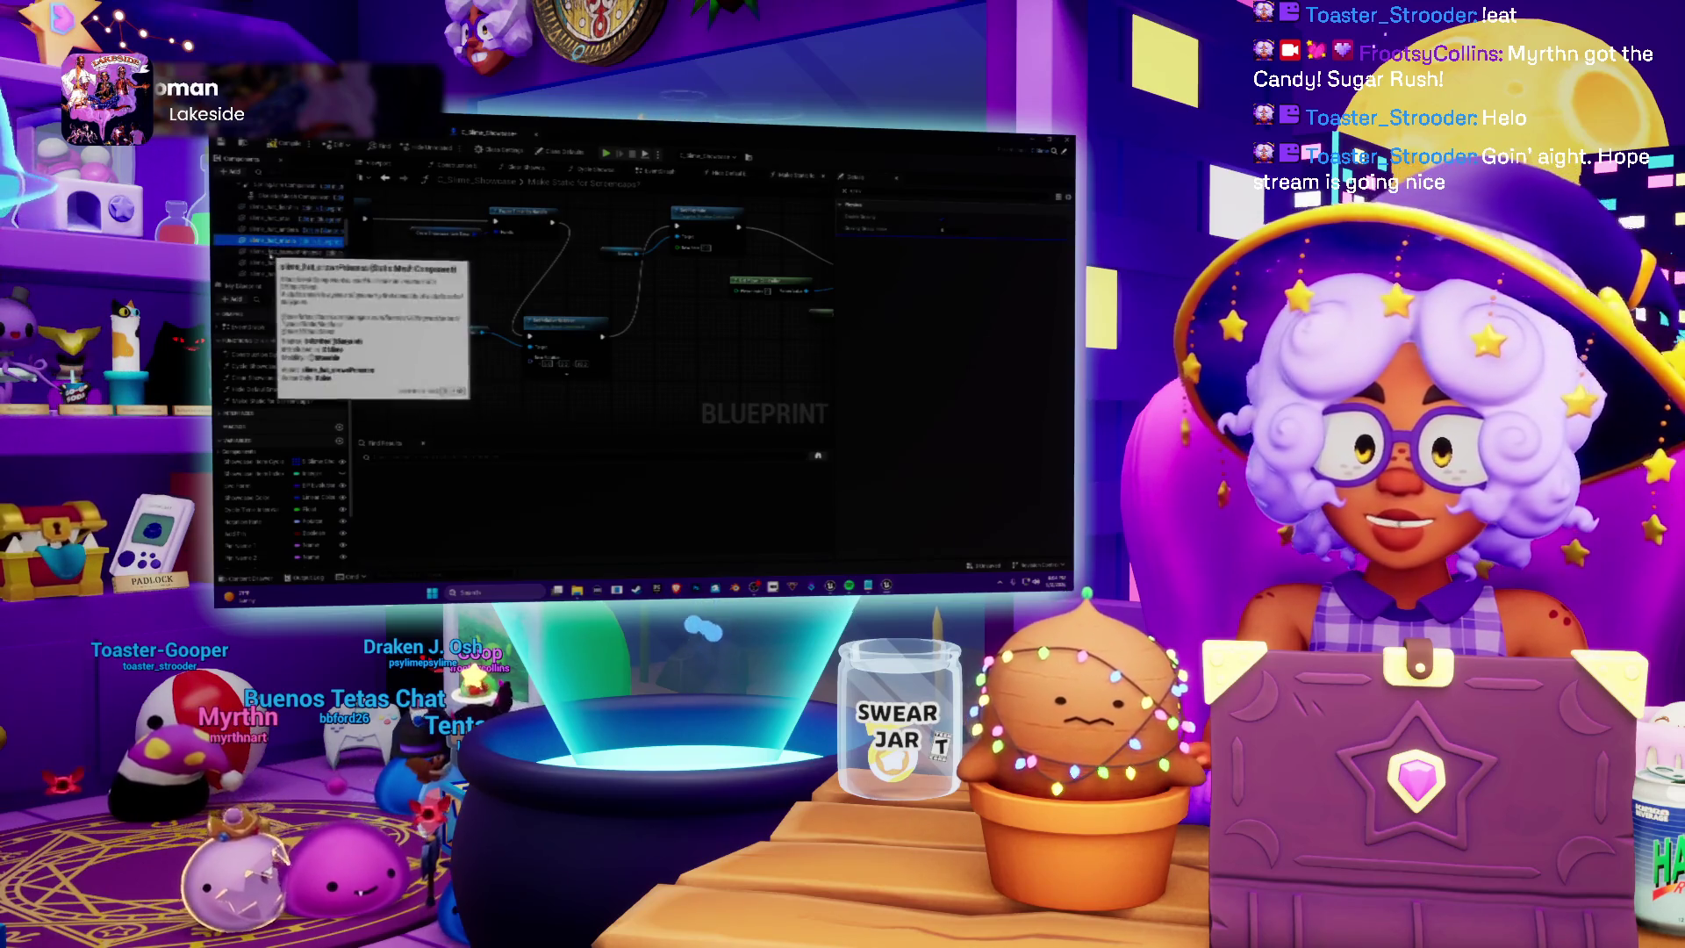
click(297, 250)
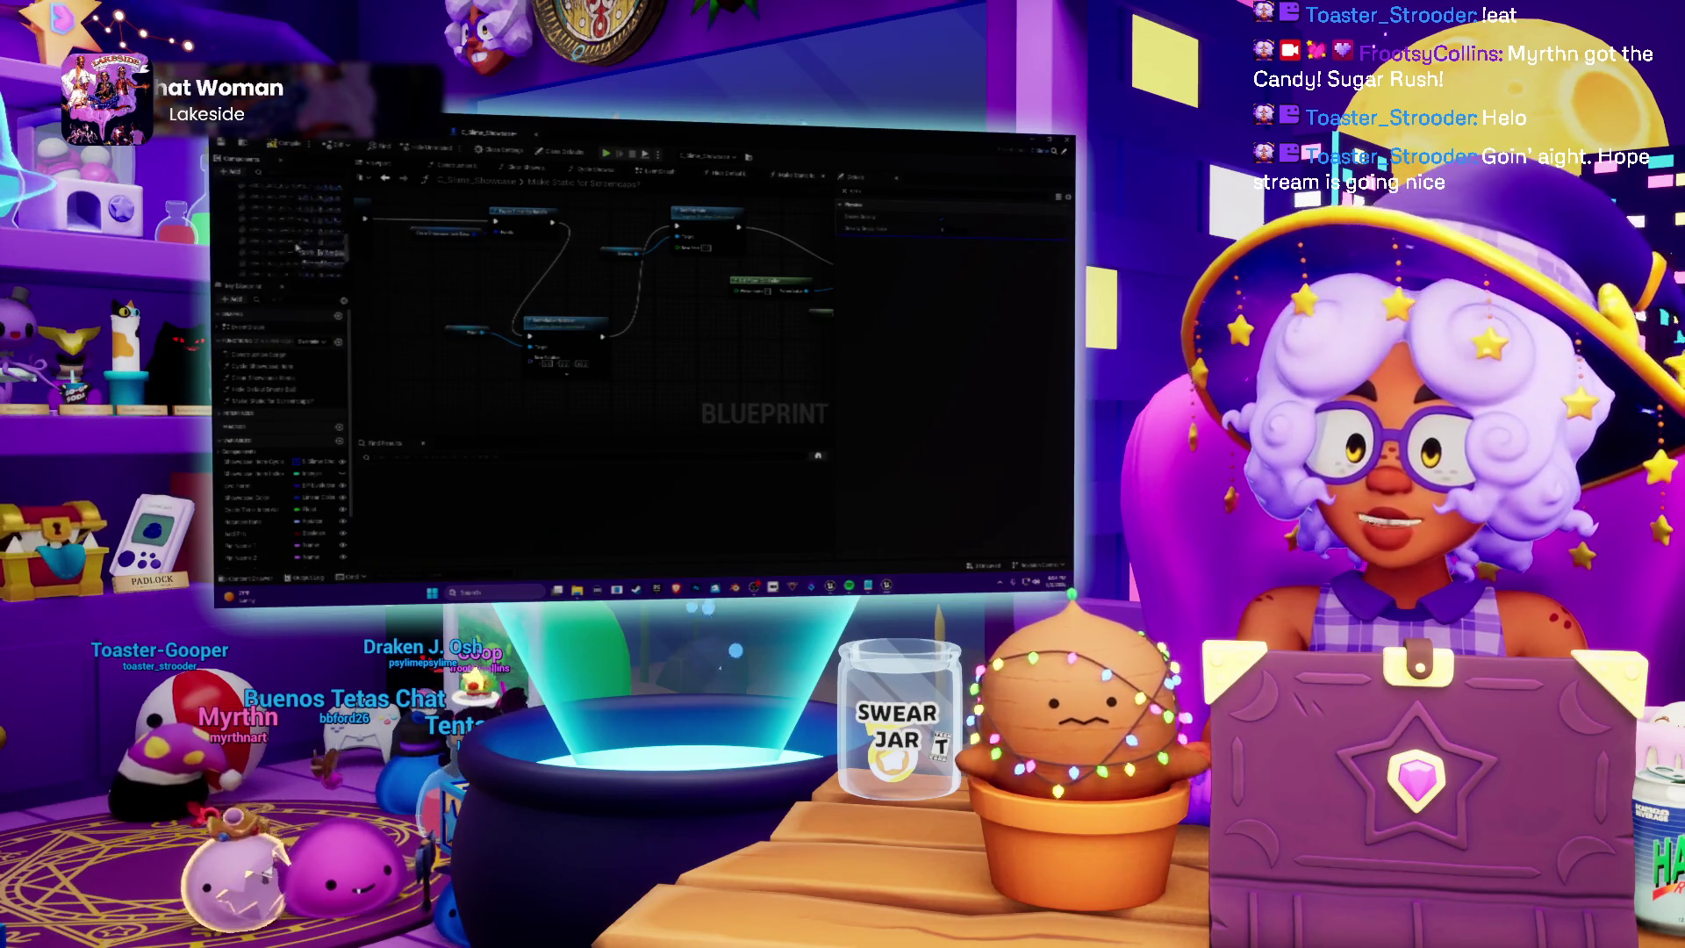
shift+click(273, 227)
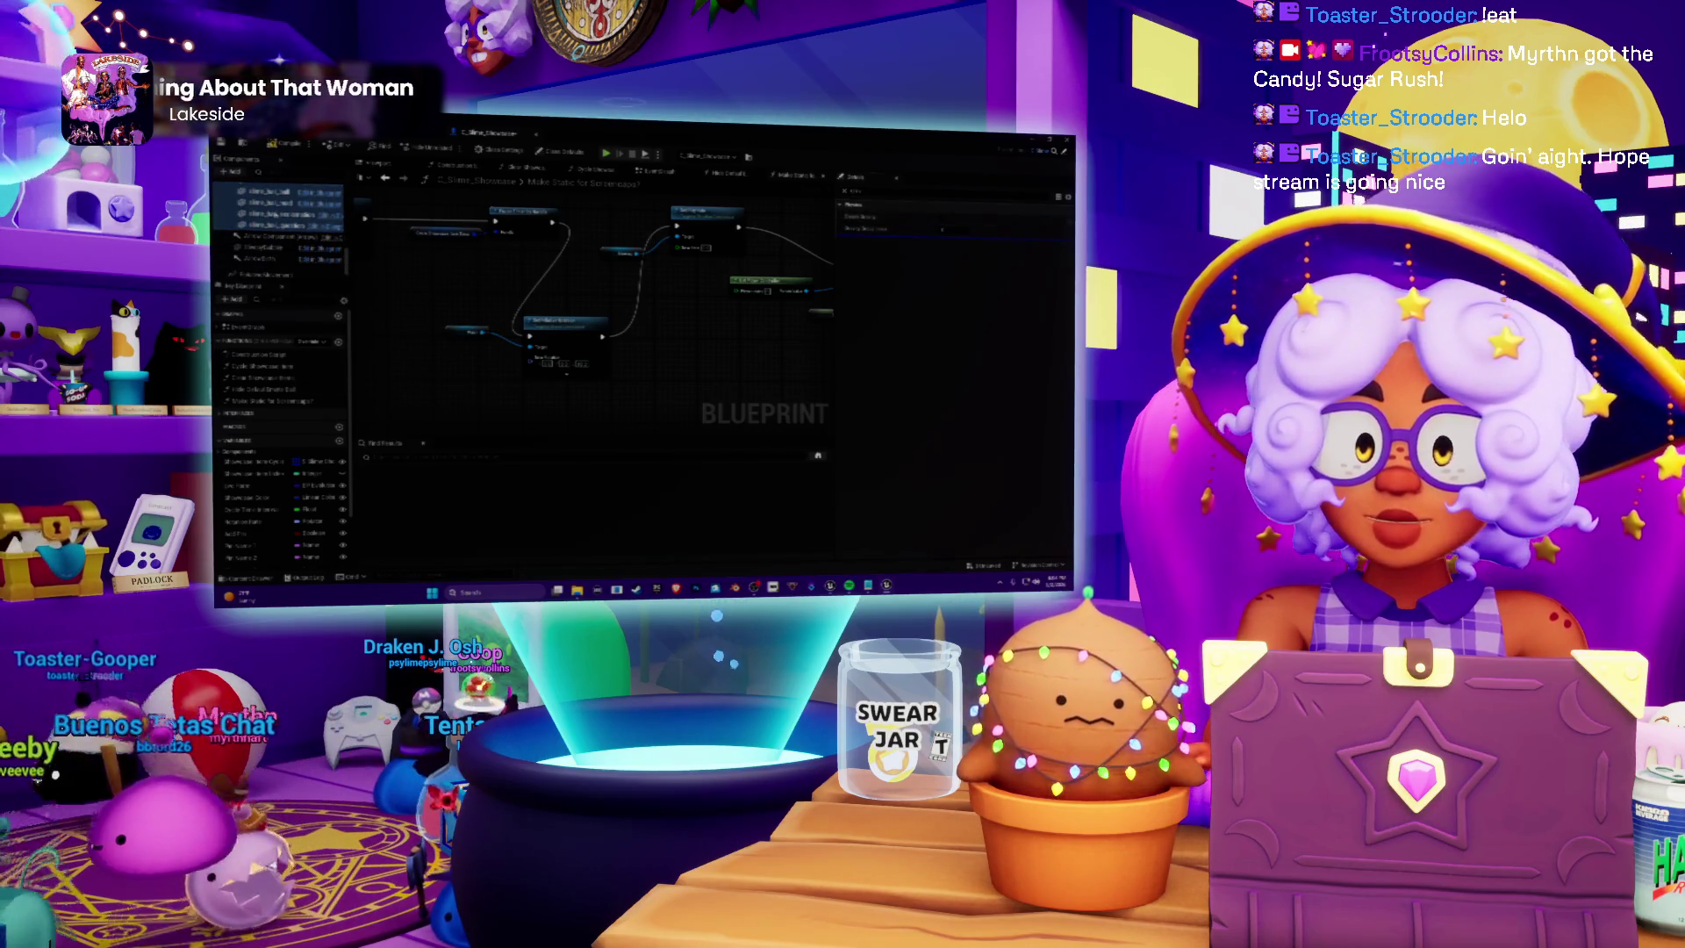
click(272, 224)
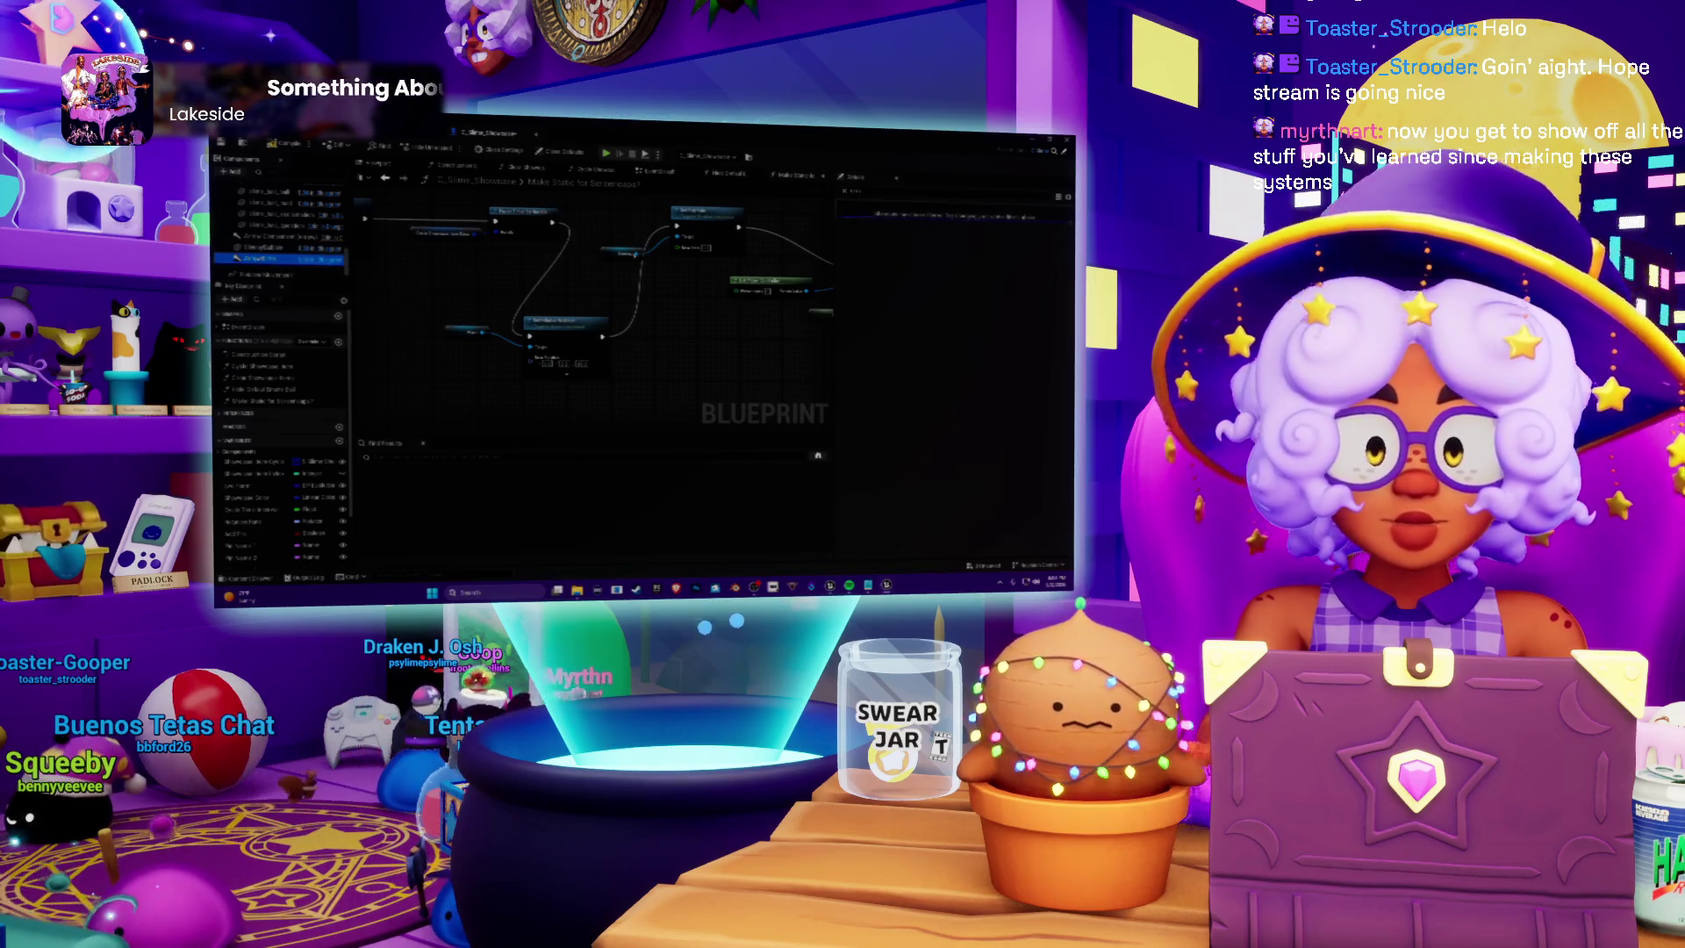
scroll(279, 237, down, 2)
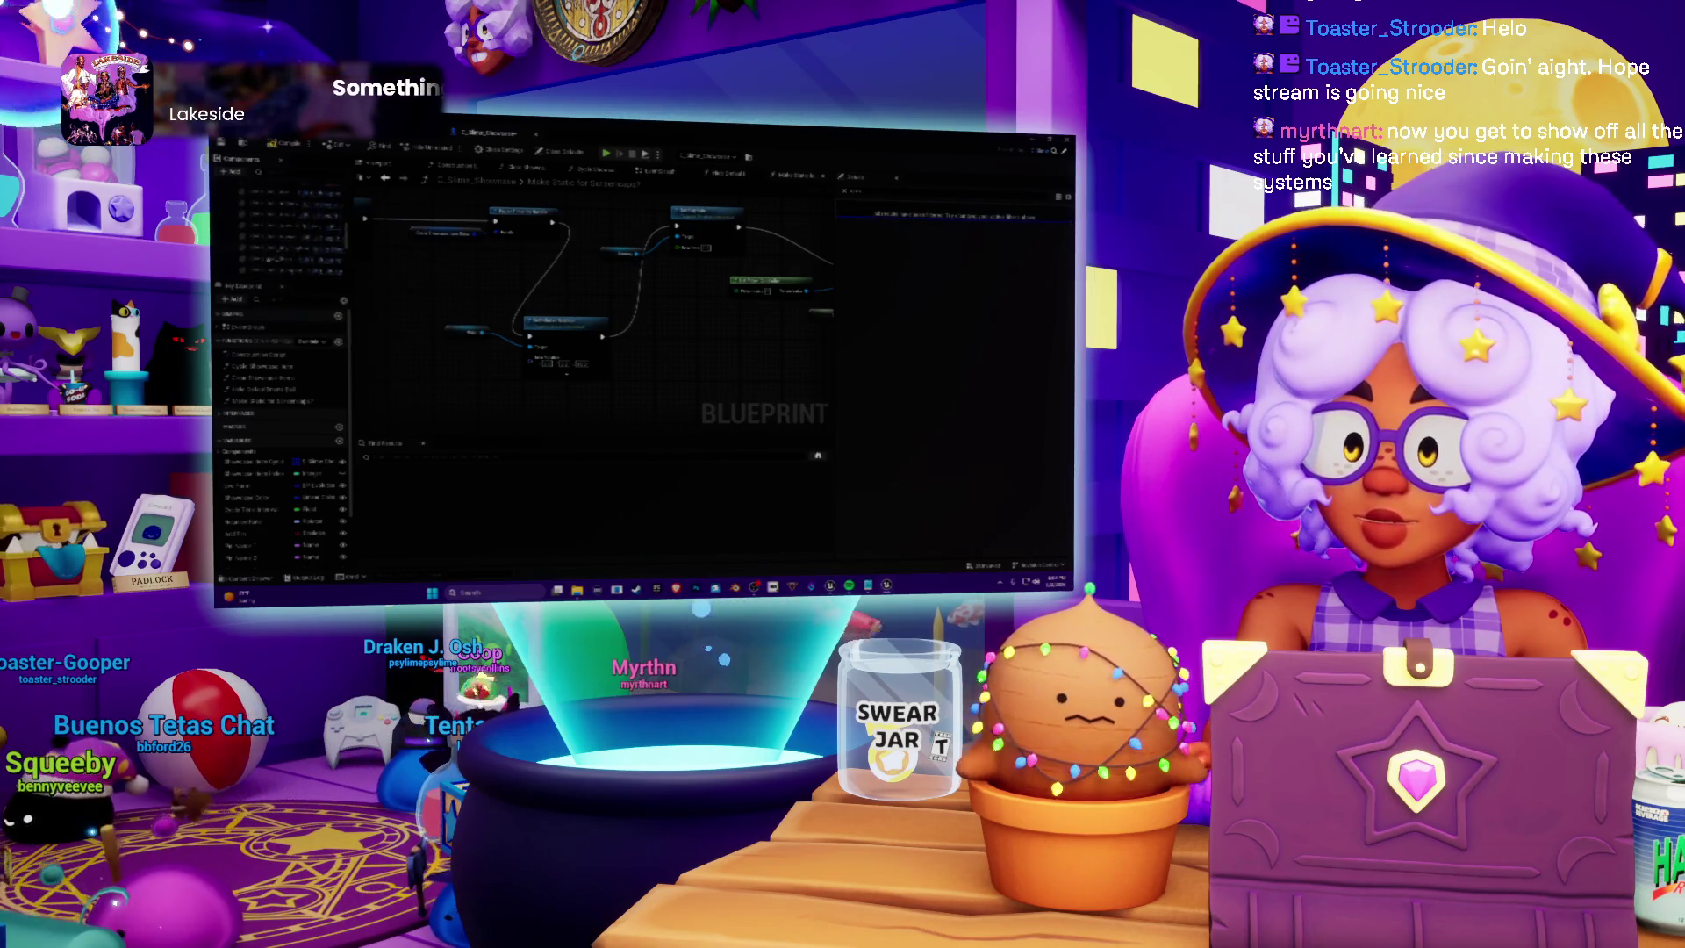
scroll(279, 228, up, 2)
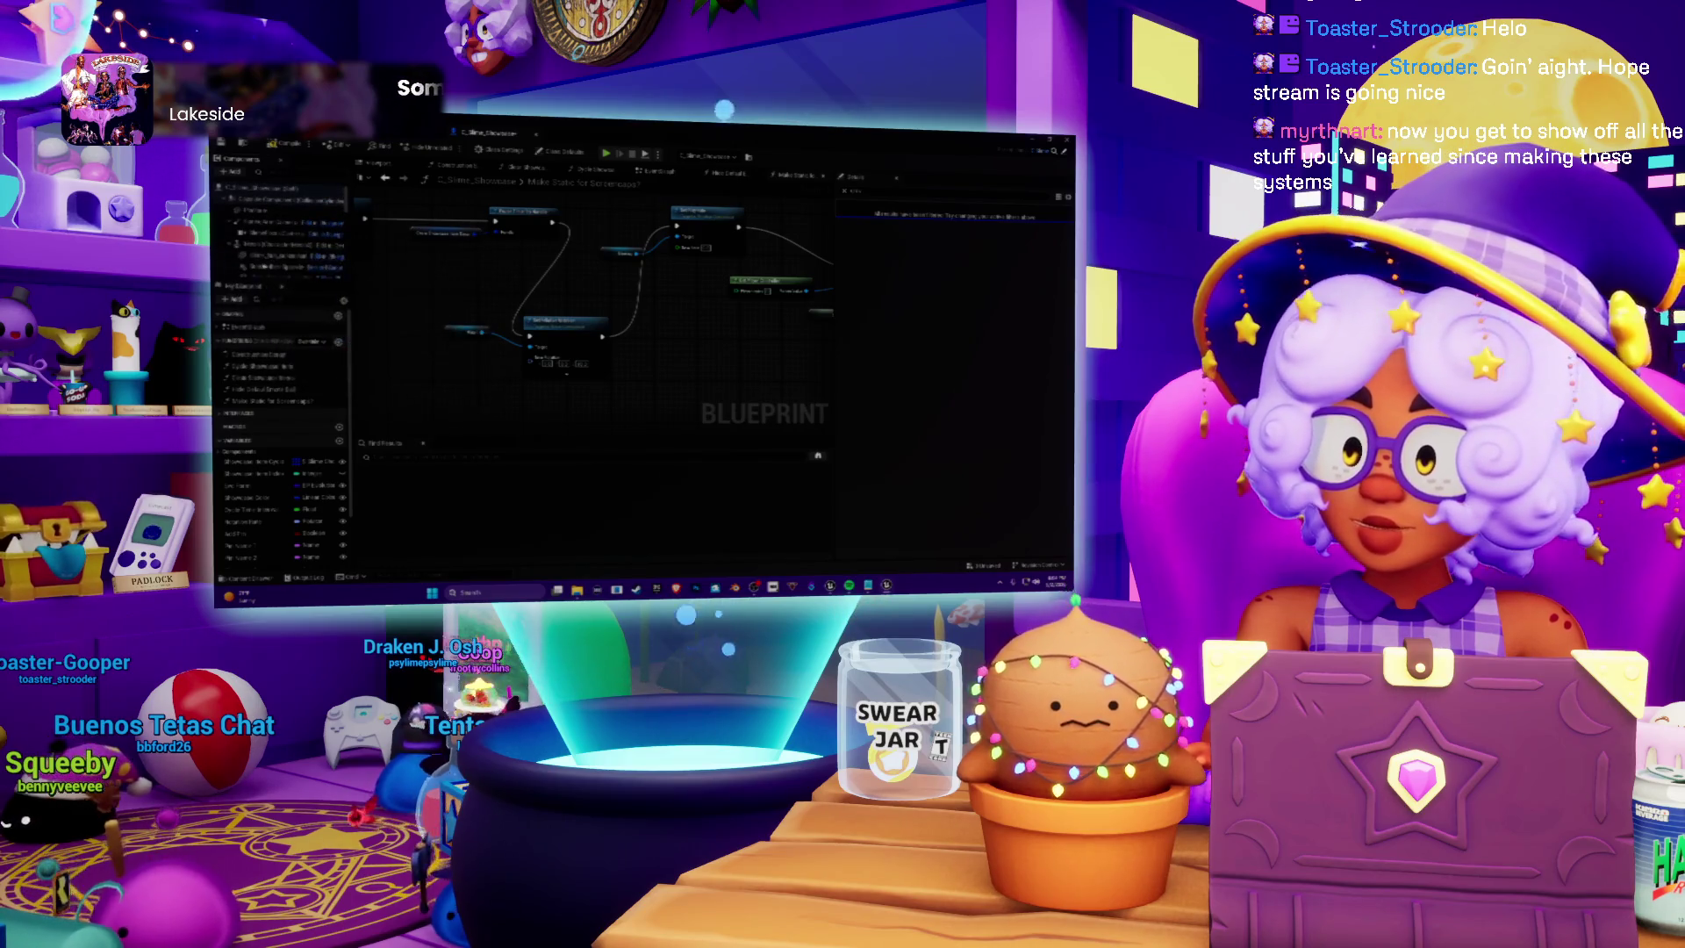
click(277, 252)
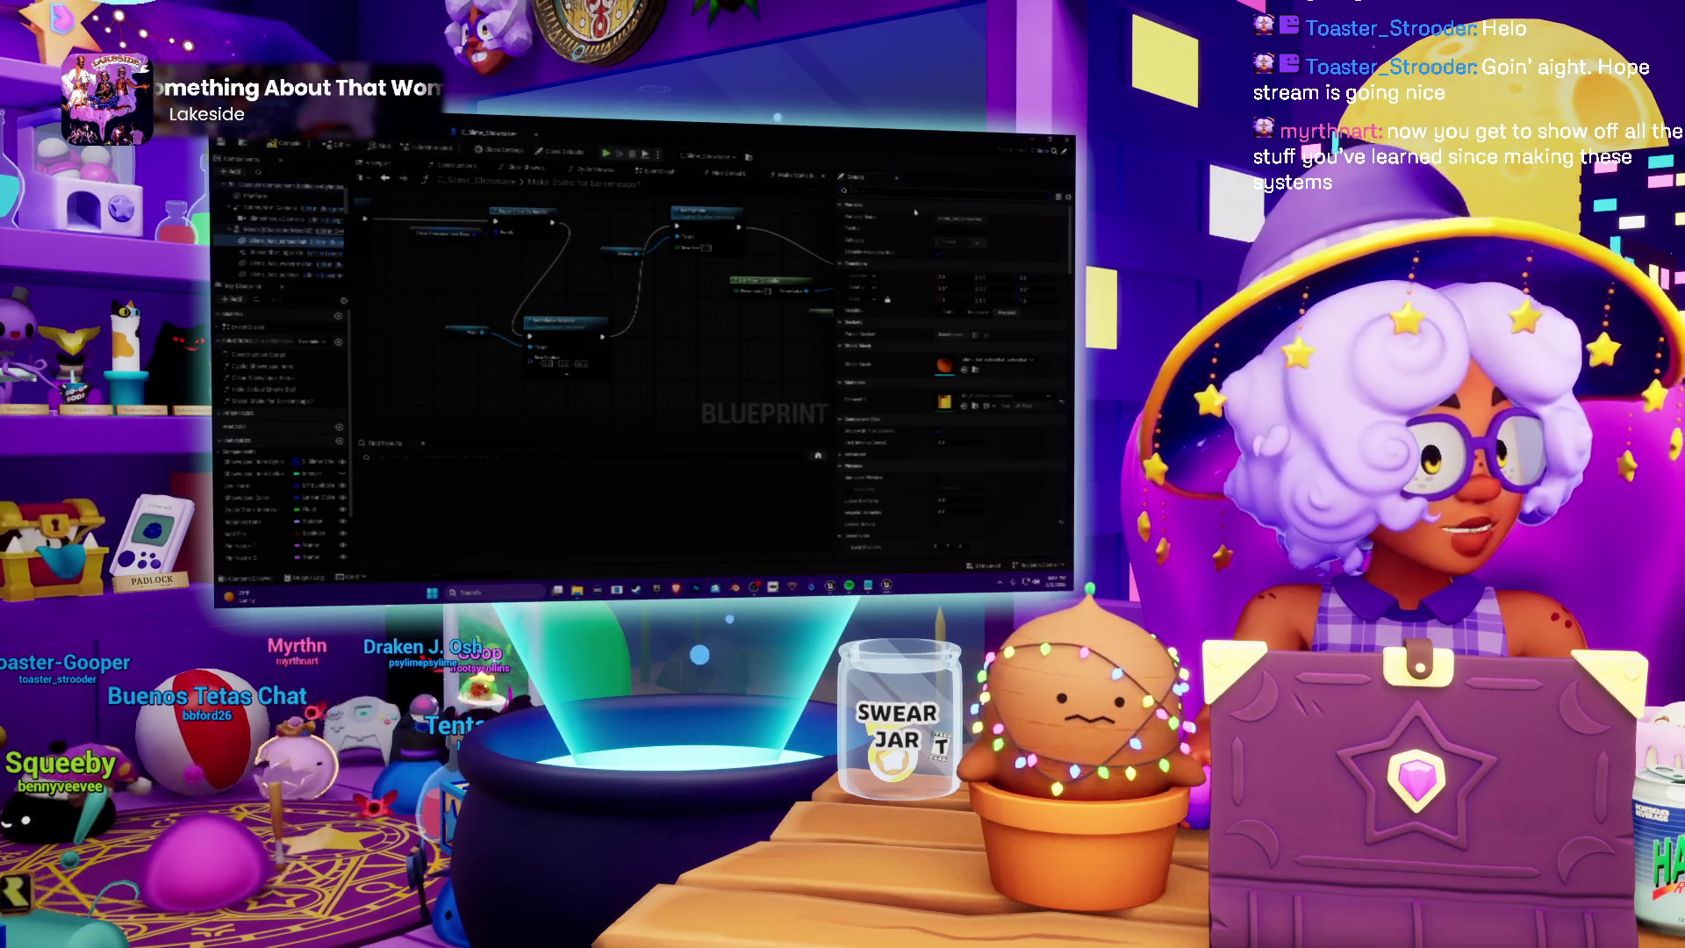
Drag three selected components to a new hierarchy spot and move a range of components higher
scroll(956, 255, down, 5)
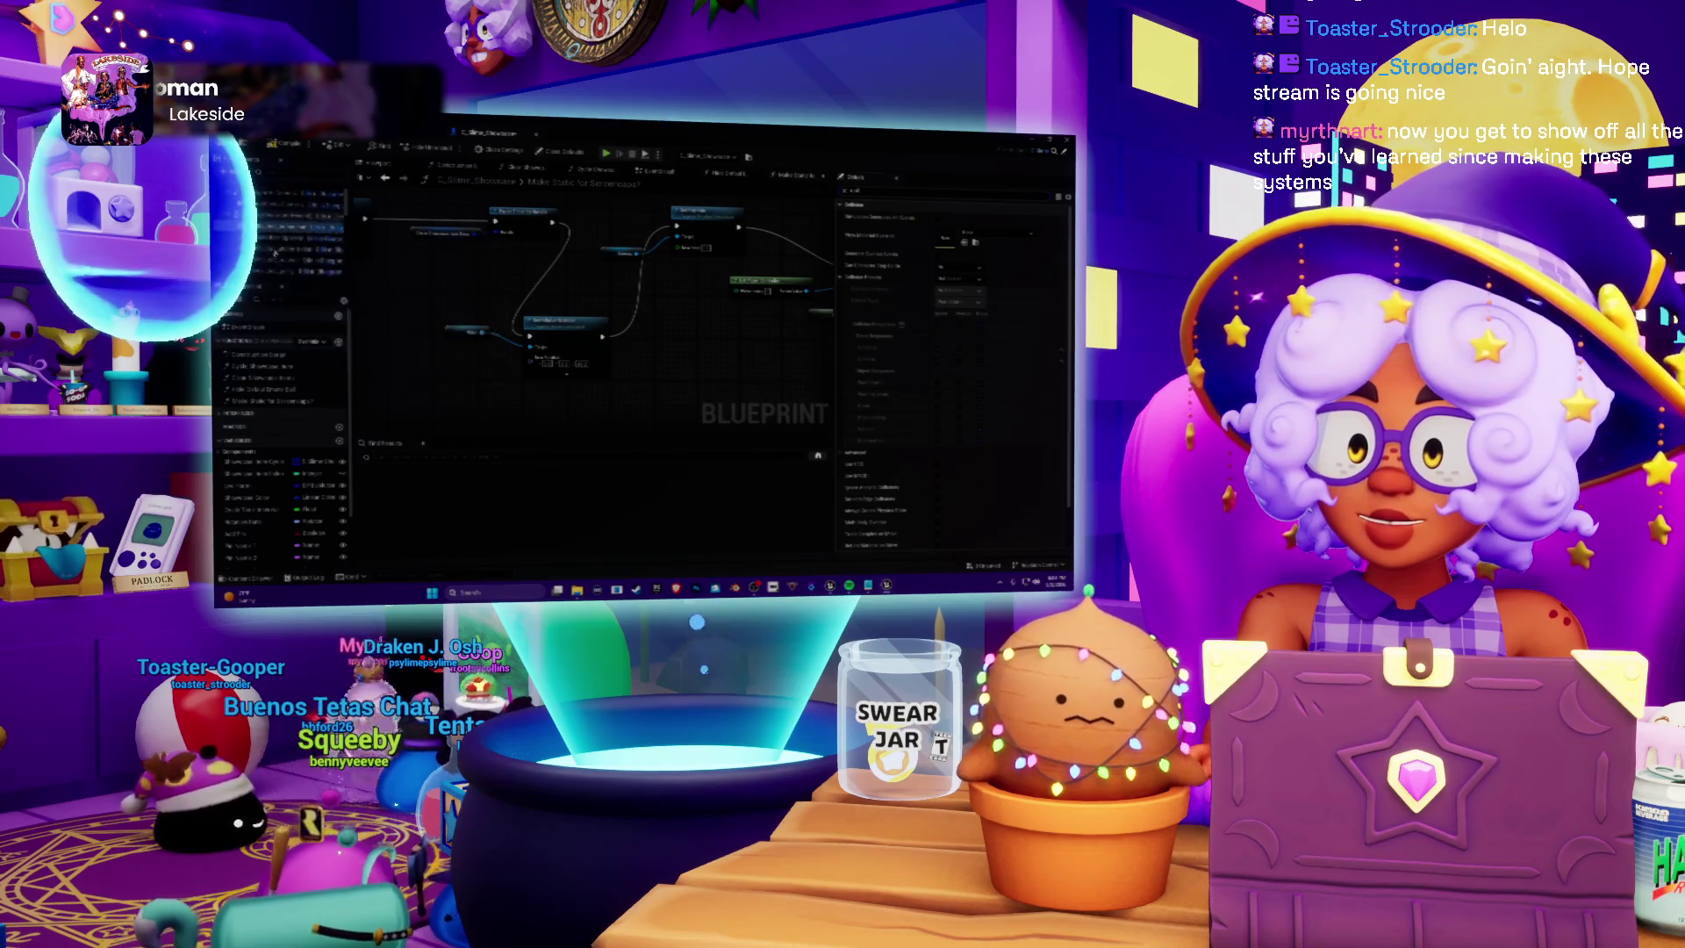
shift+click(279, 226)
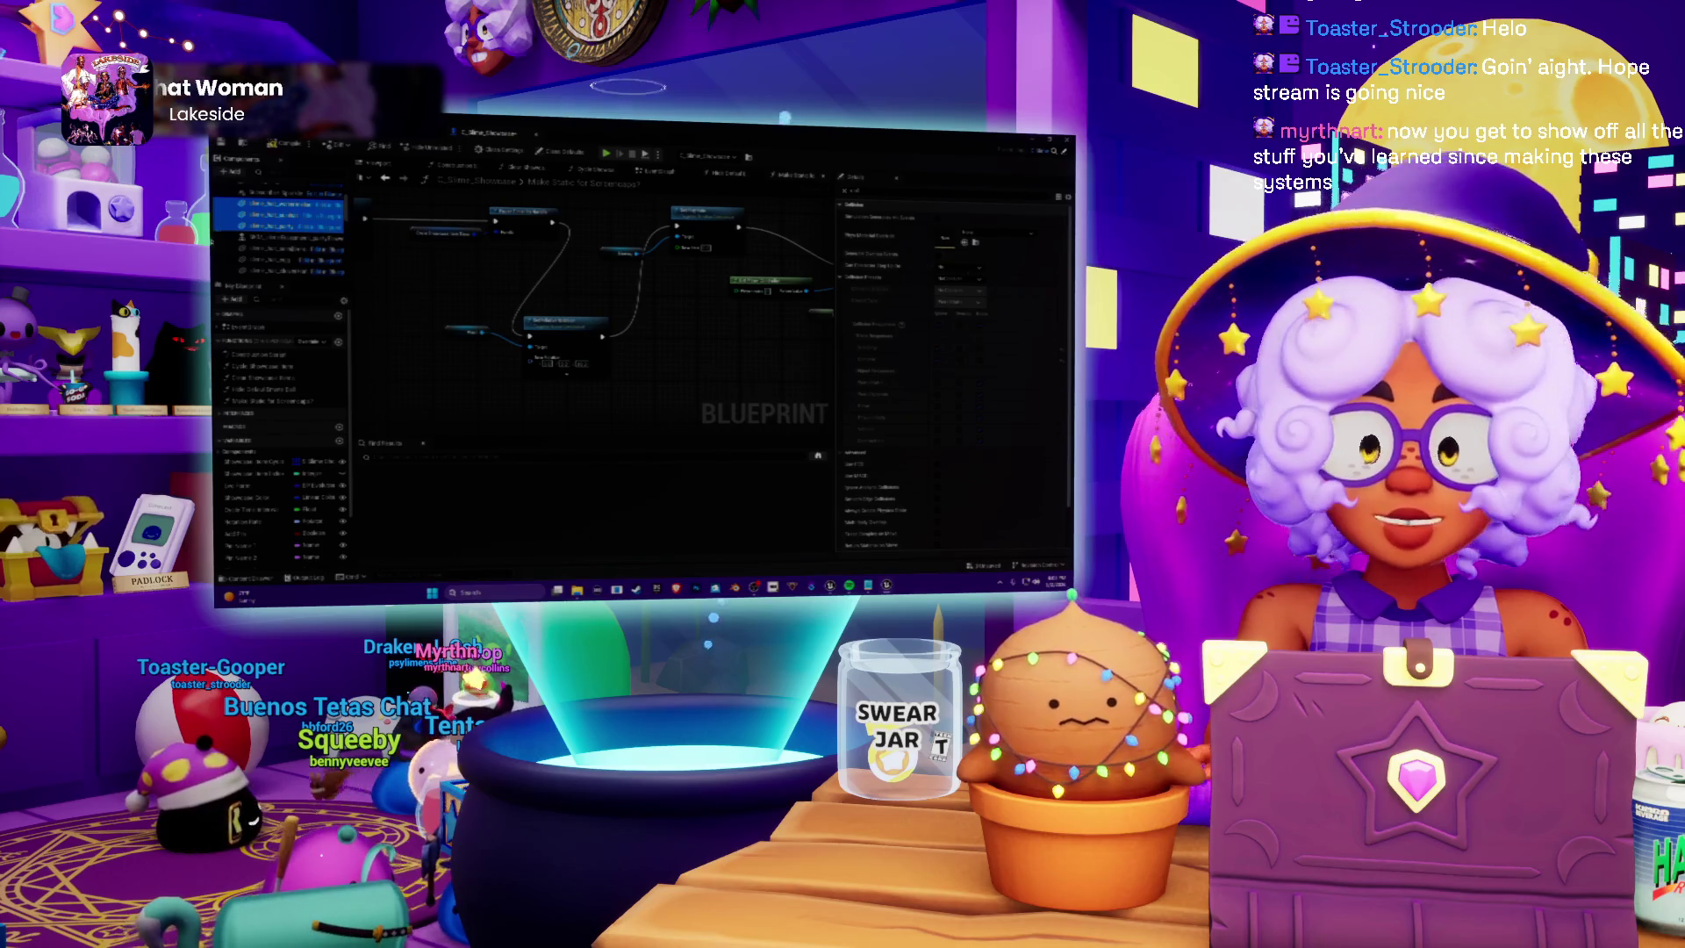
drag(276, 230, 309, 231)
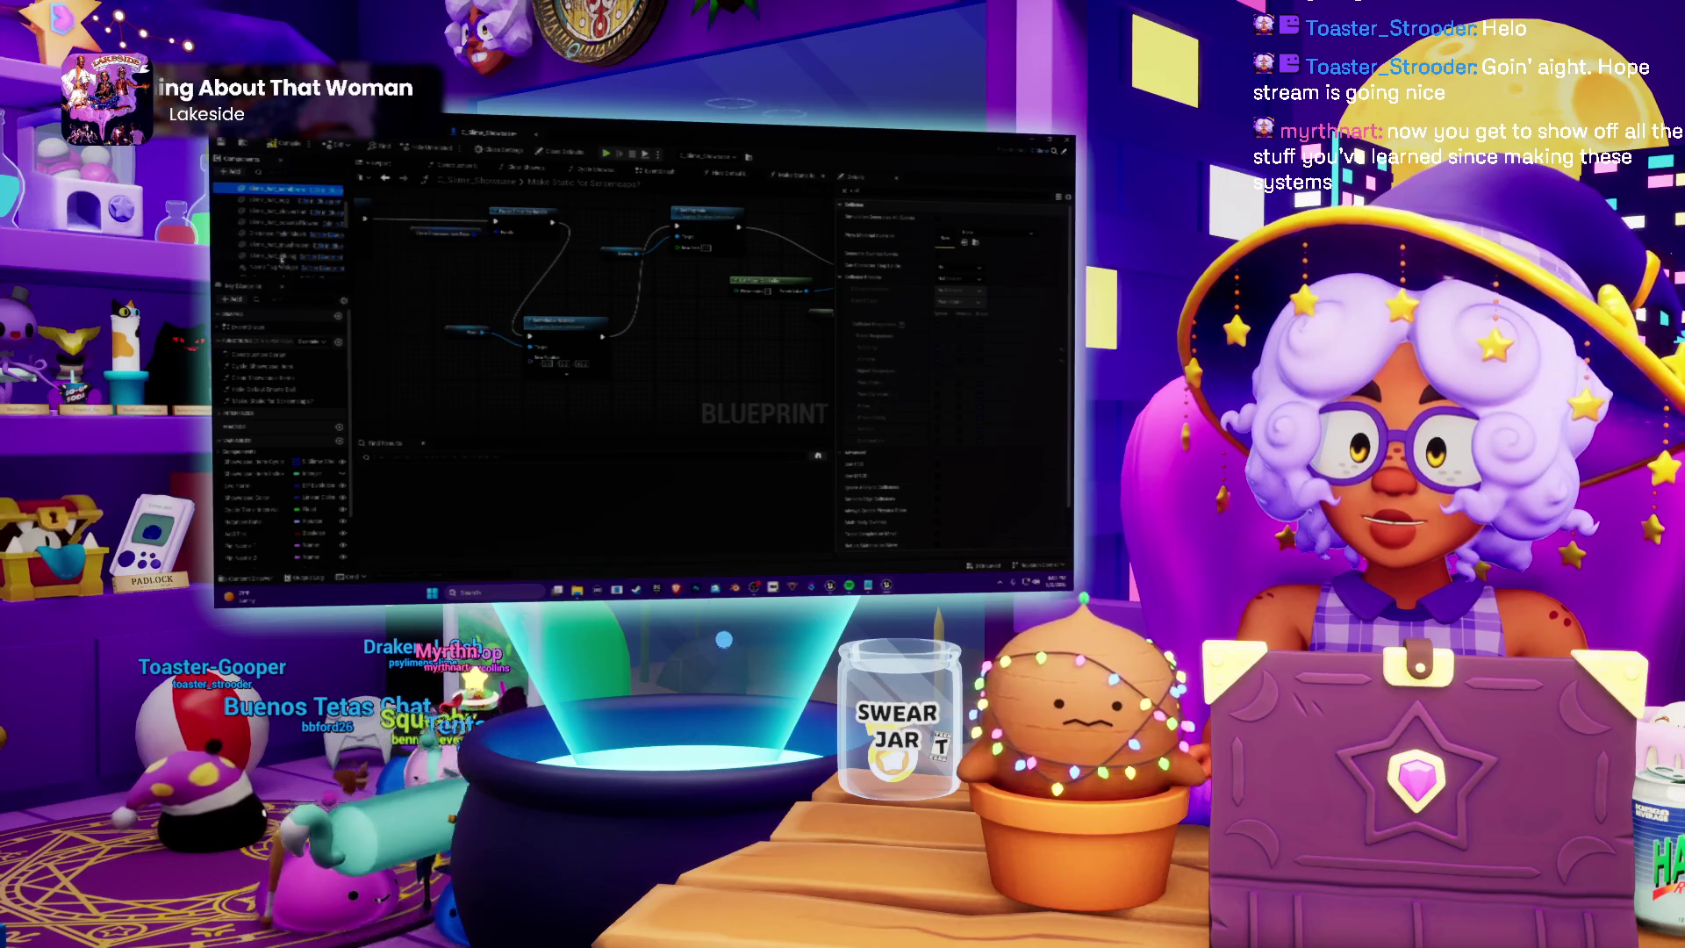
shift+click(282, 256)
drag(281, 255, 264, 237)
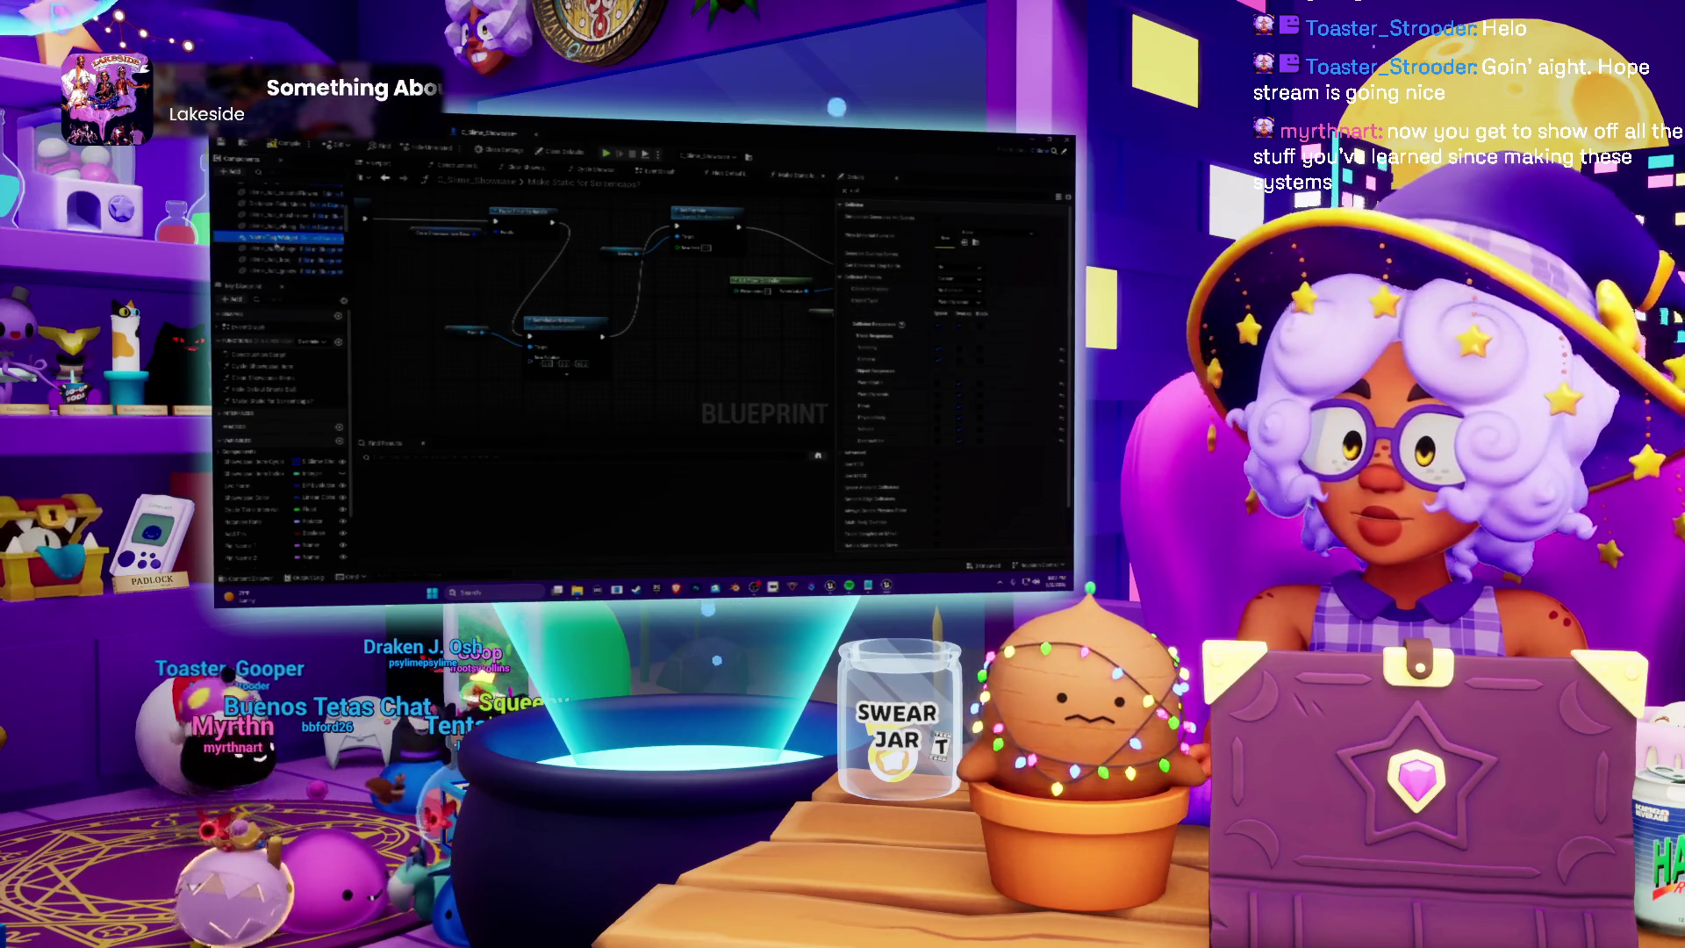
drag(274, 249, 287, 237)
Move the top four components below the others, reposition the top ones, and select the Arrow Component
click(281, 188)
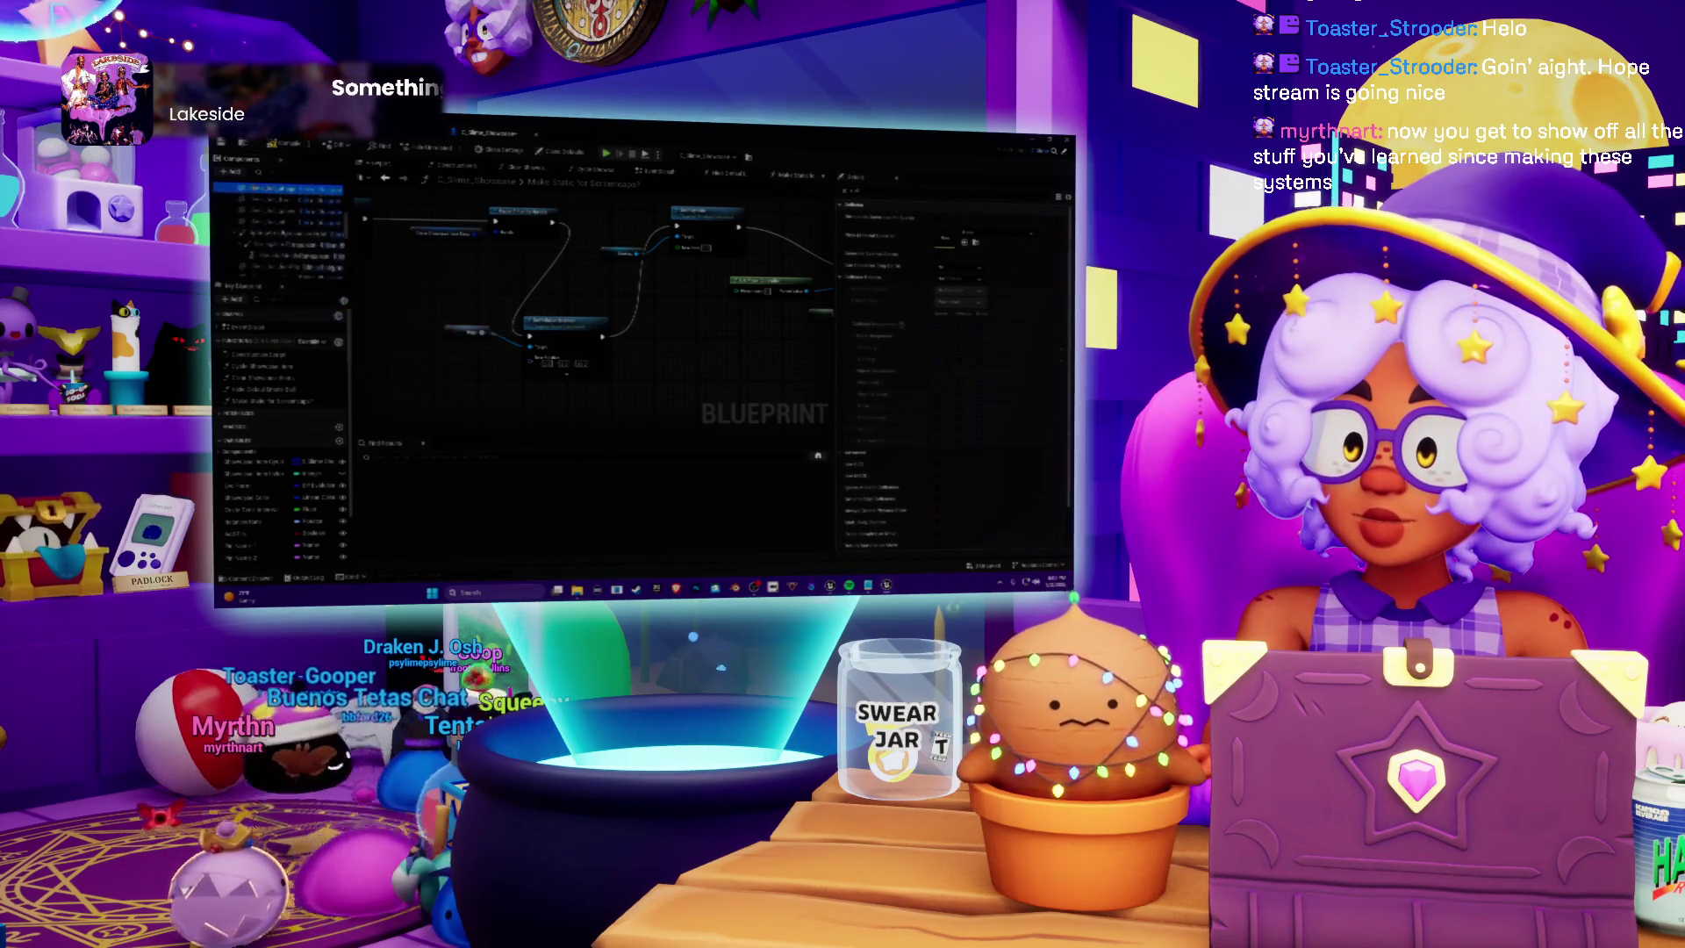
shift+click(281, 221)
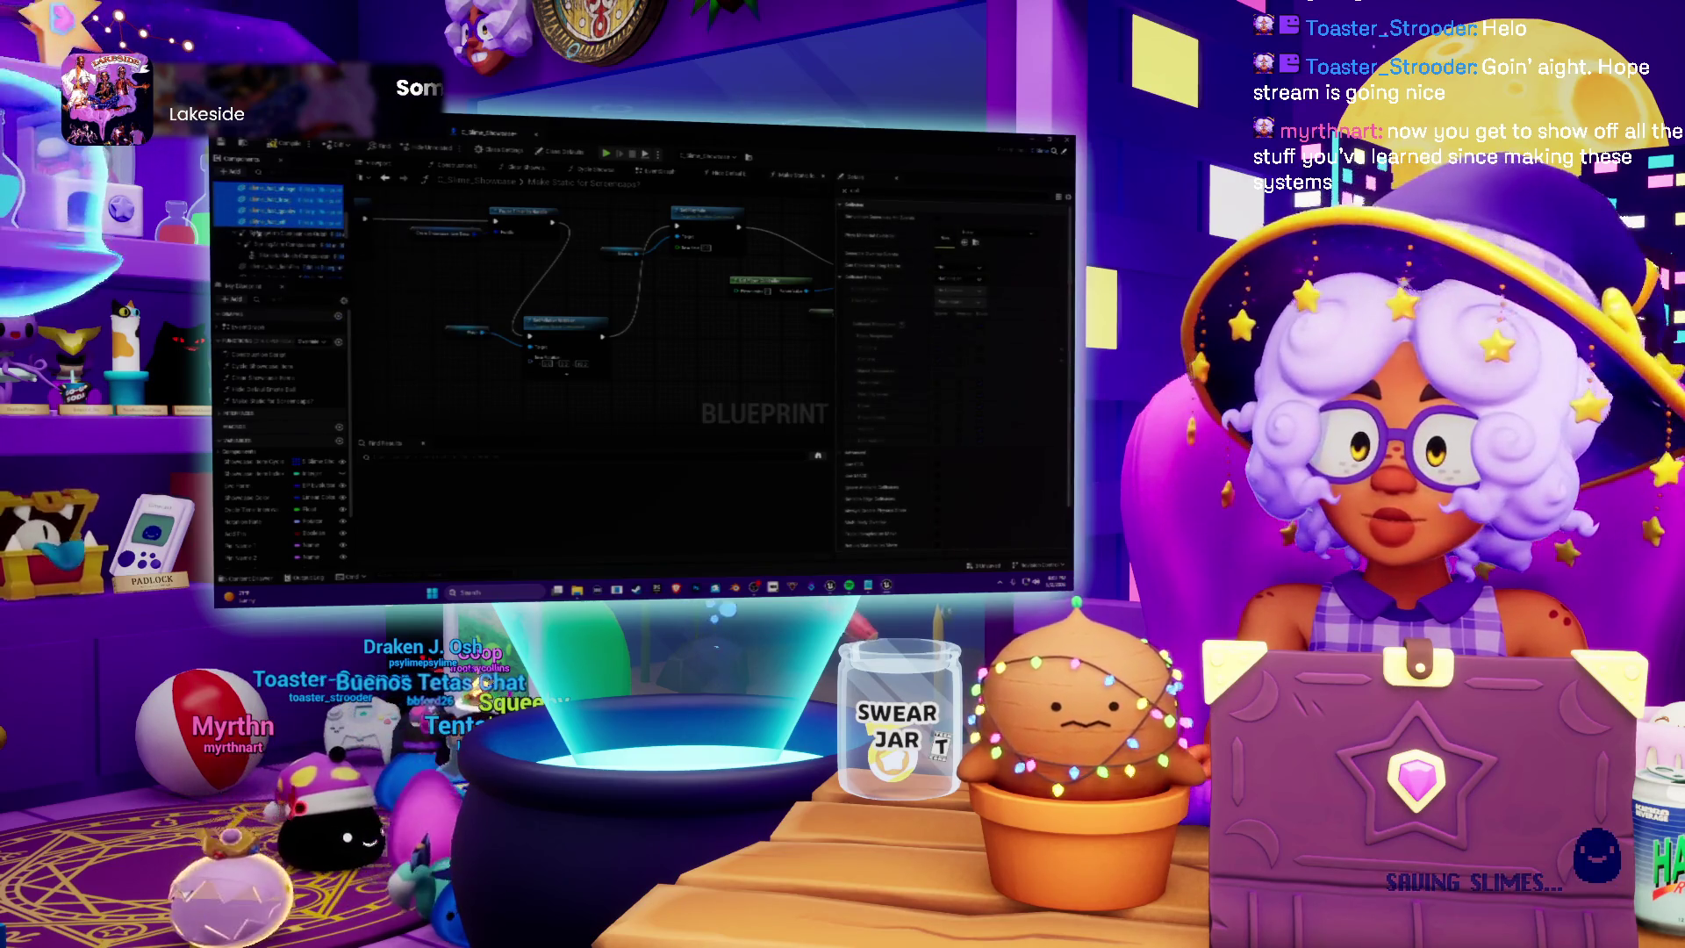
drag(279, 218, 272, 240)
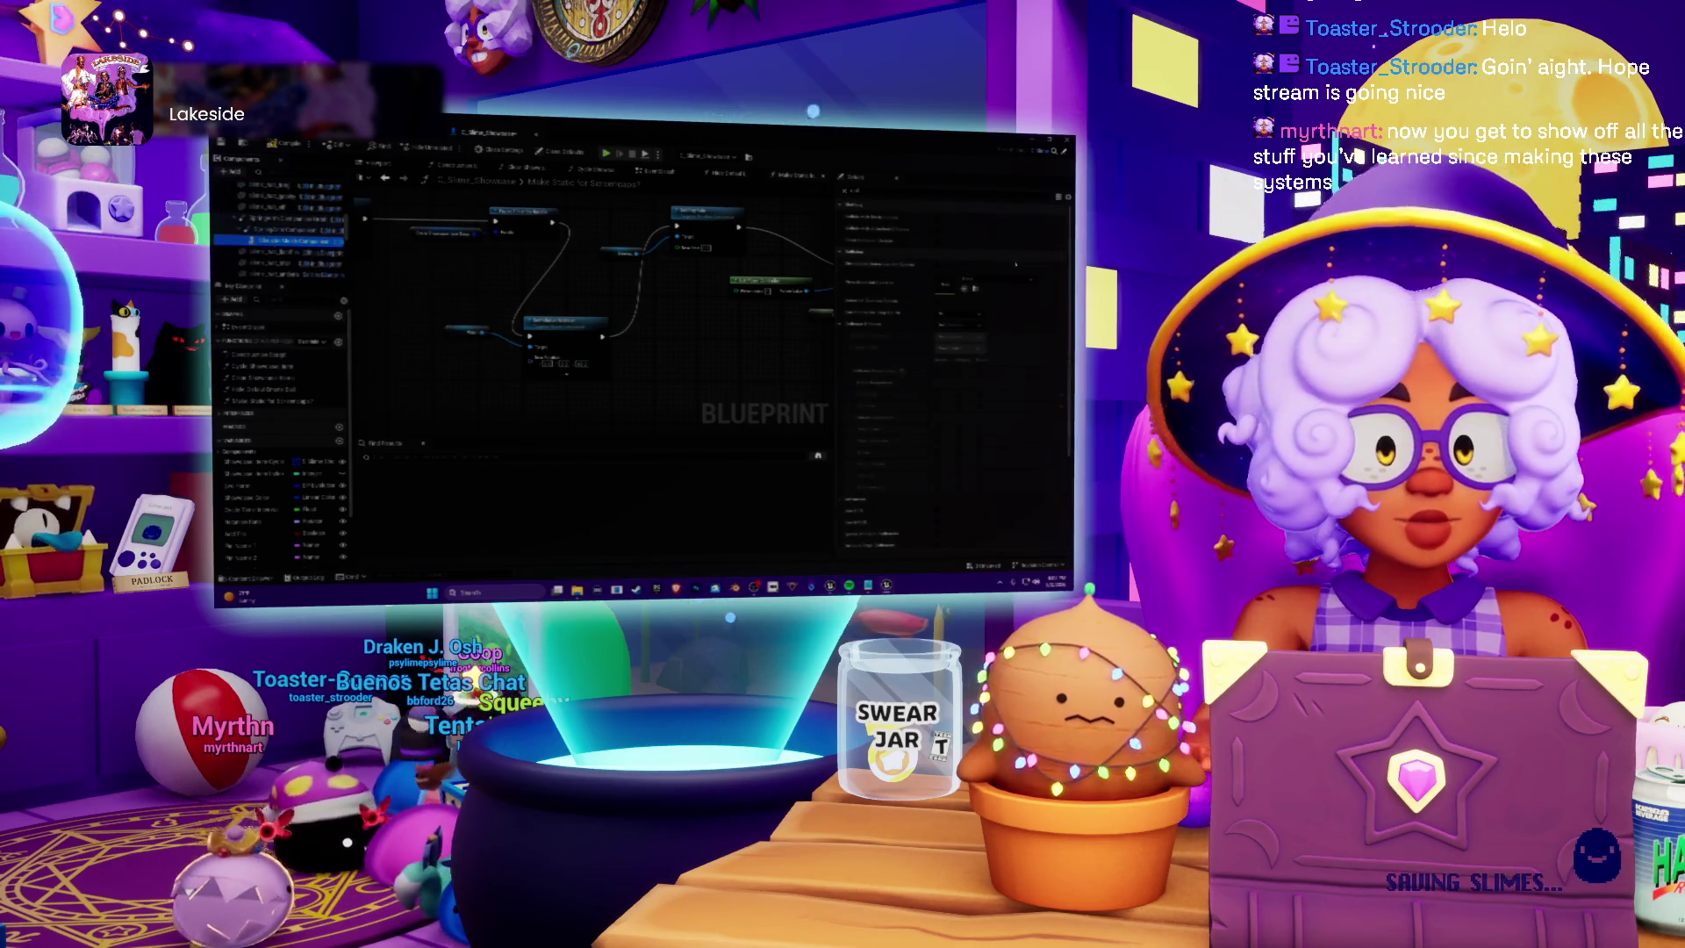
click(268, 252)
scroll(289, 213, down, 2)
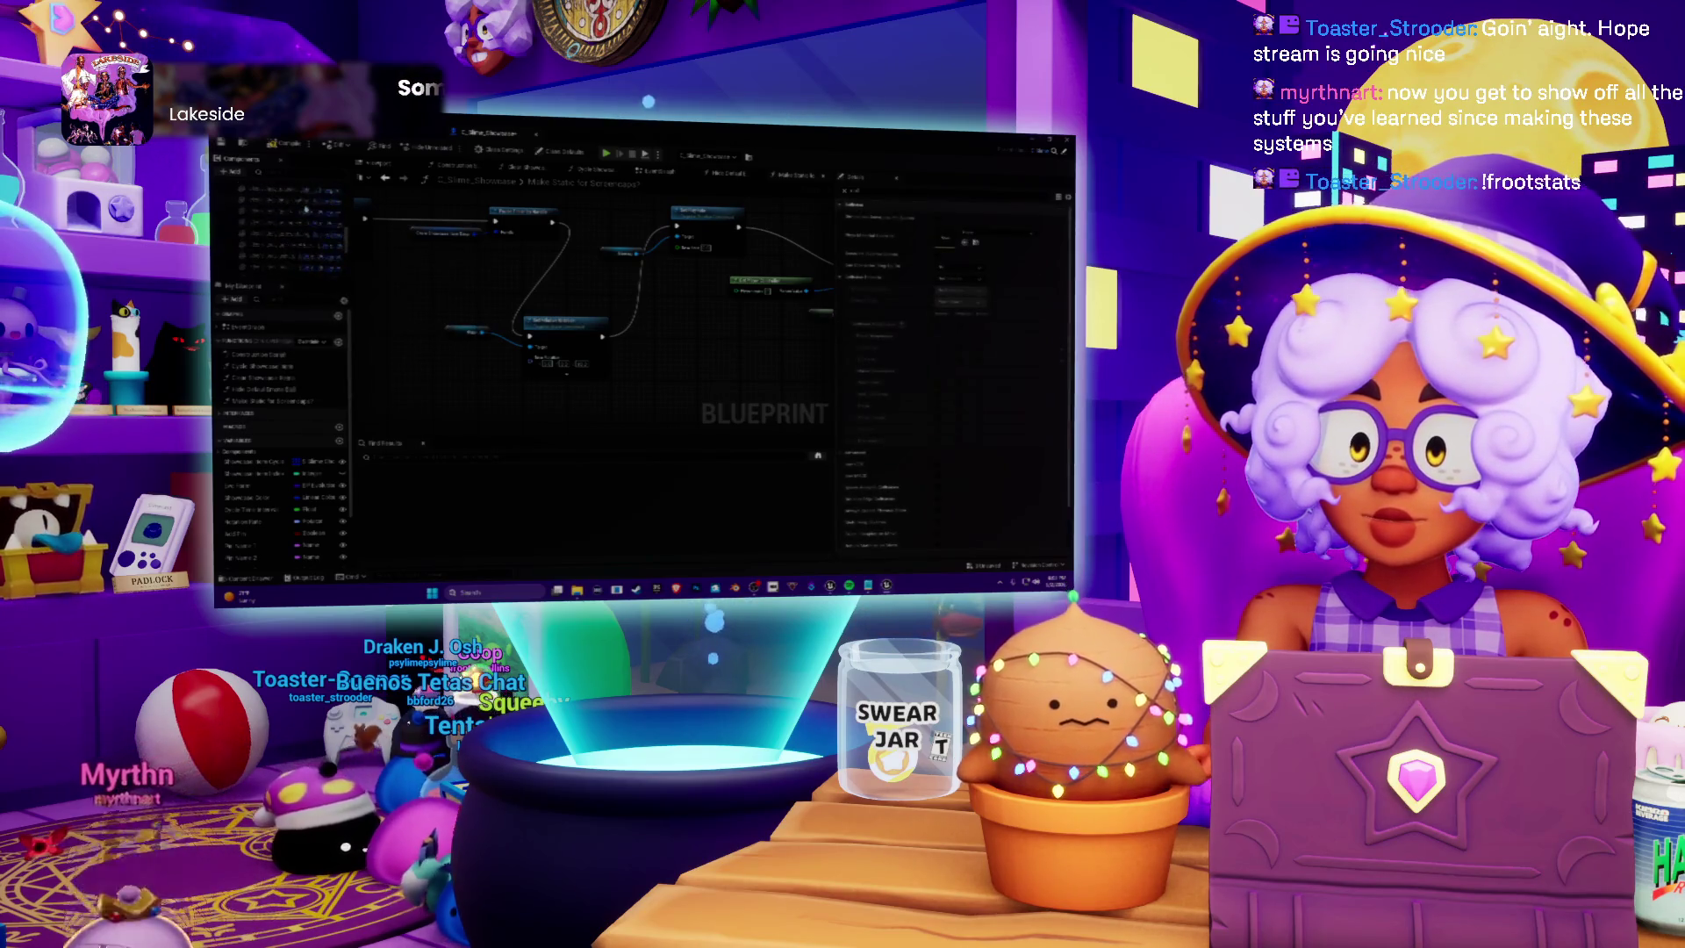
scroll(289, 213, up, 2)
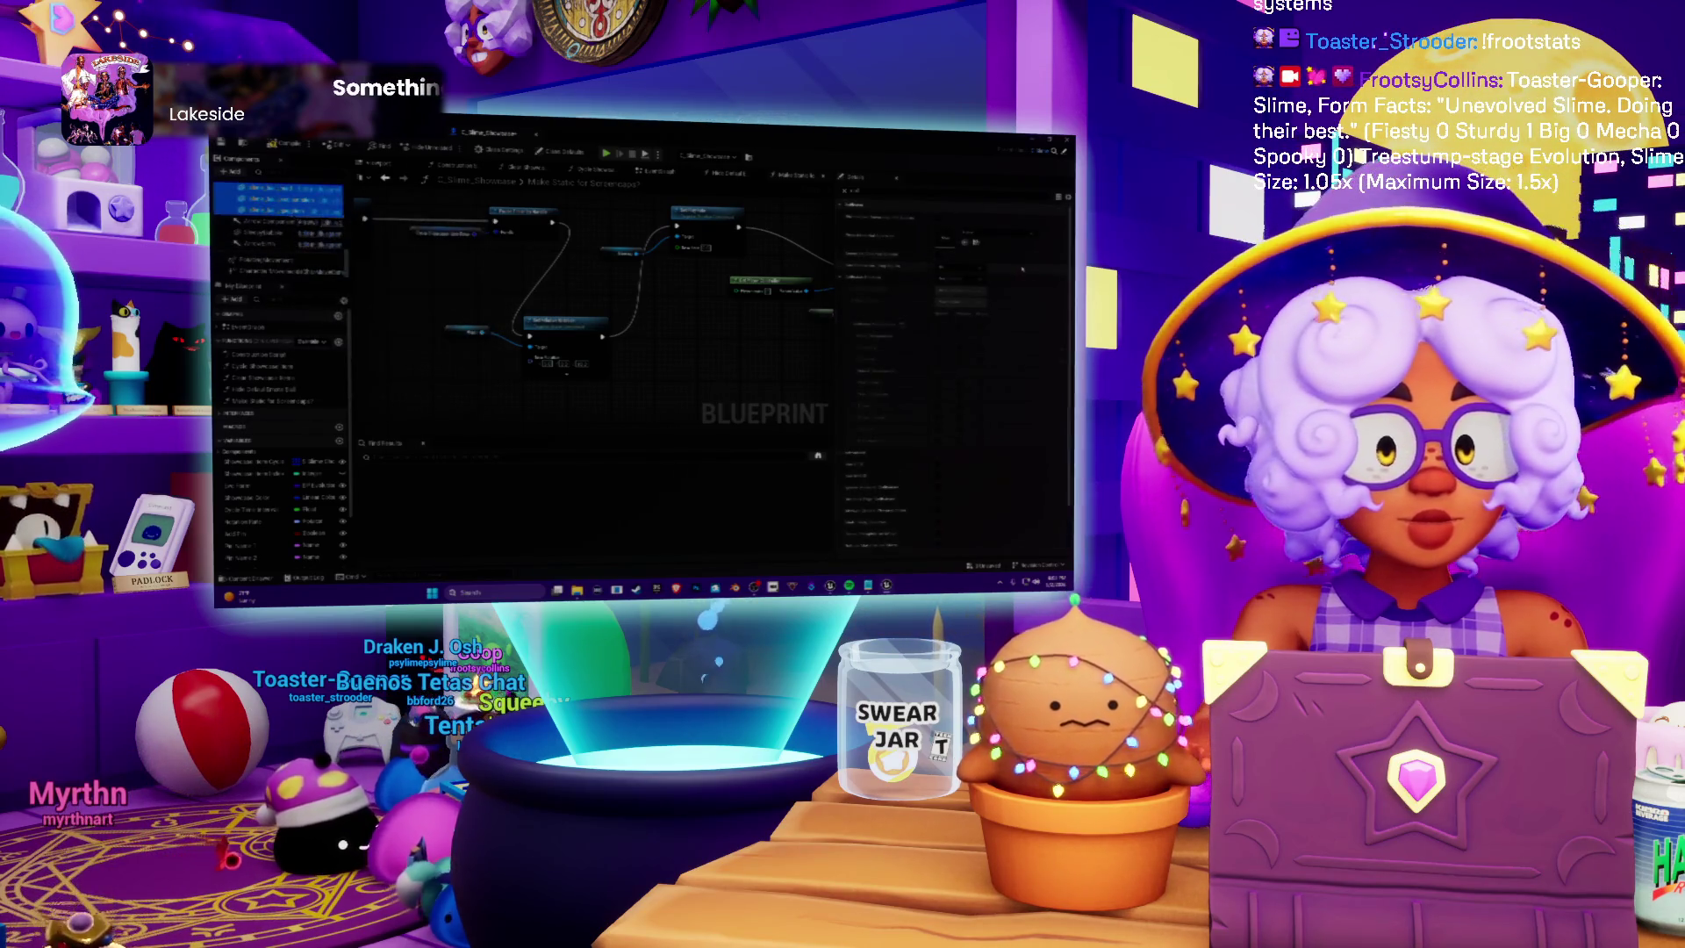
mouse_move(268, 211)
mouse_down()
mouse_move(261, 250)
mouse_move(265, 233)
mouse_up()
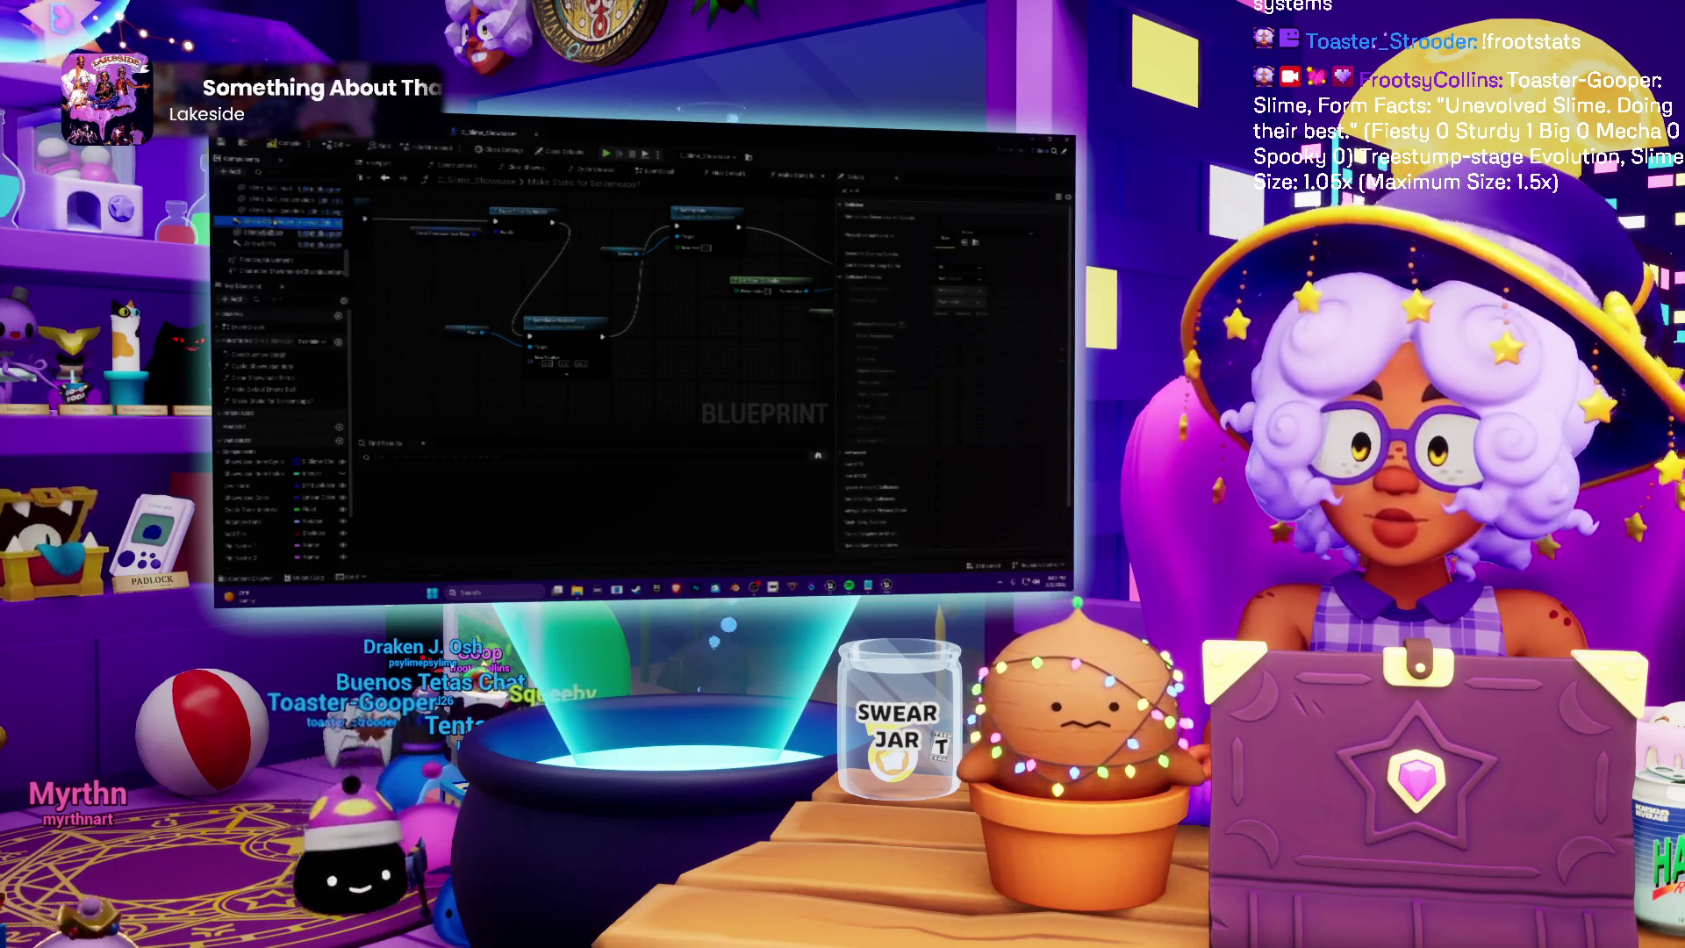
click(263, 222)
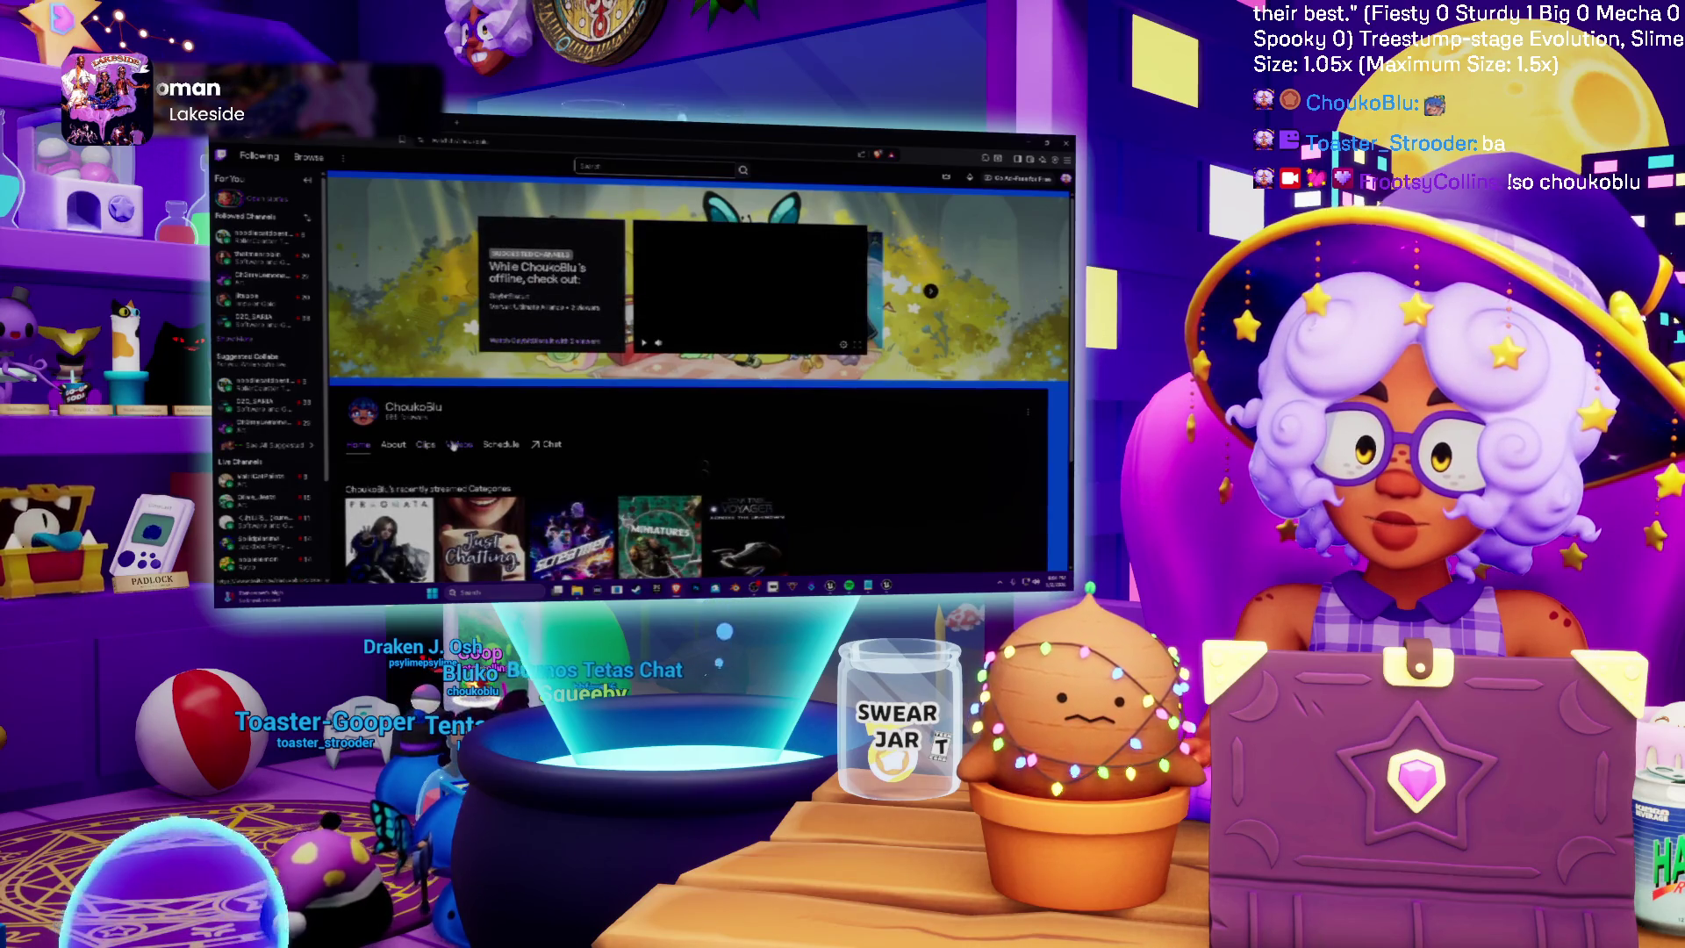
Scroll the channel page and play one of its Featured Clips
scroll(698, 378, down, 2)
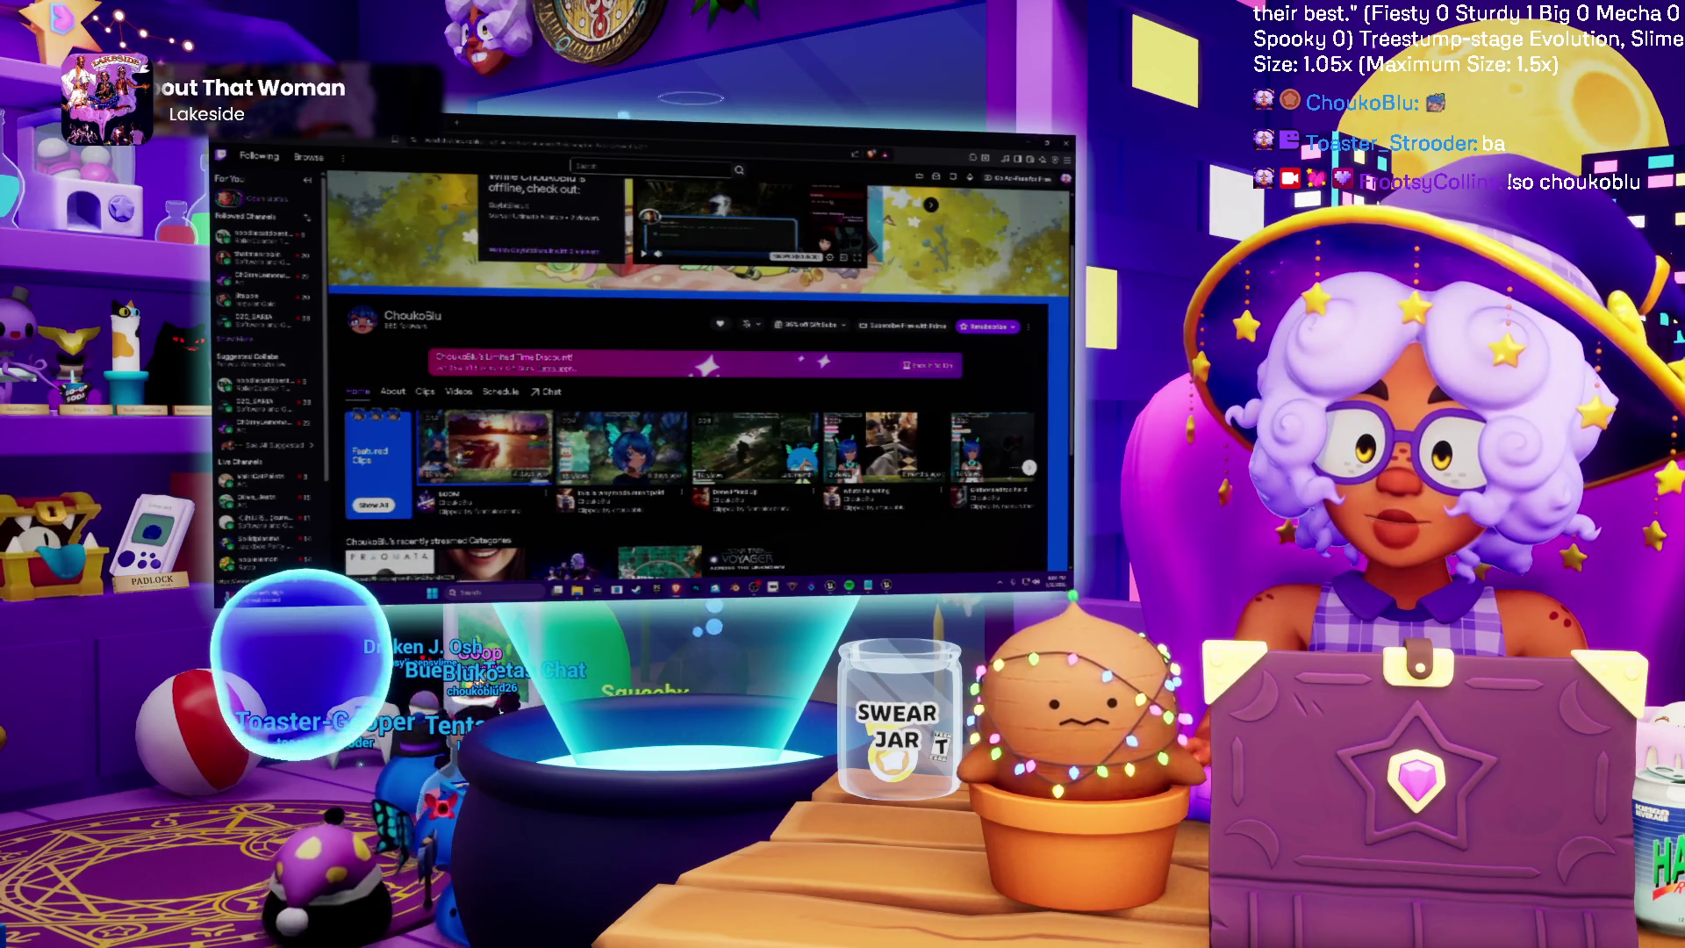
click(597, 464)
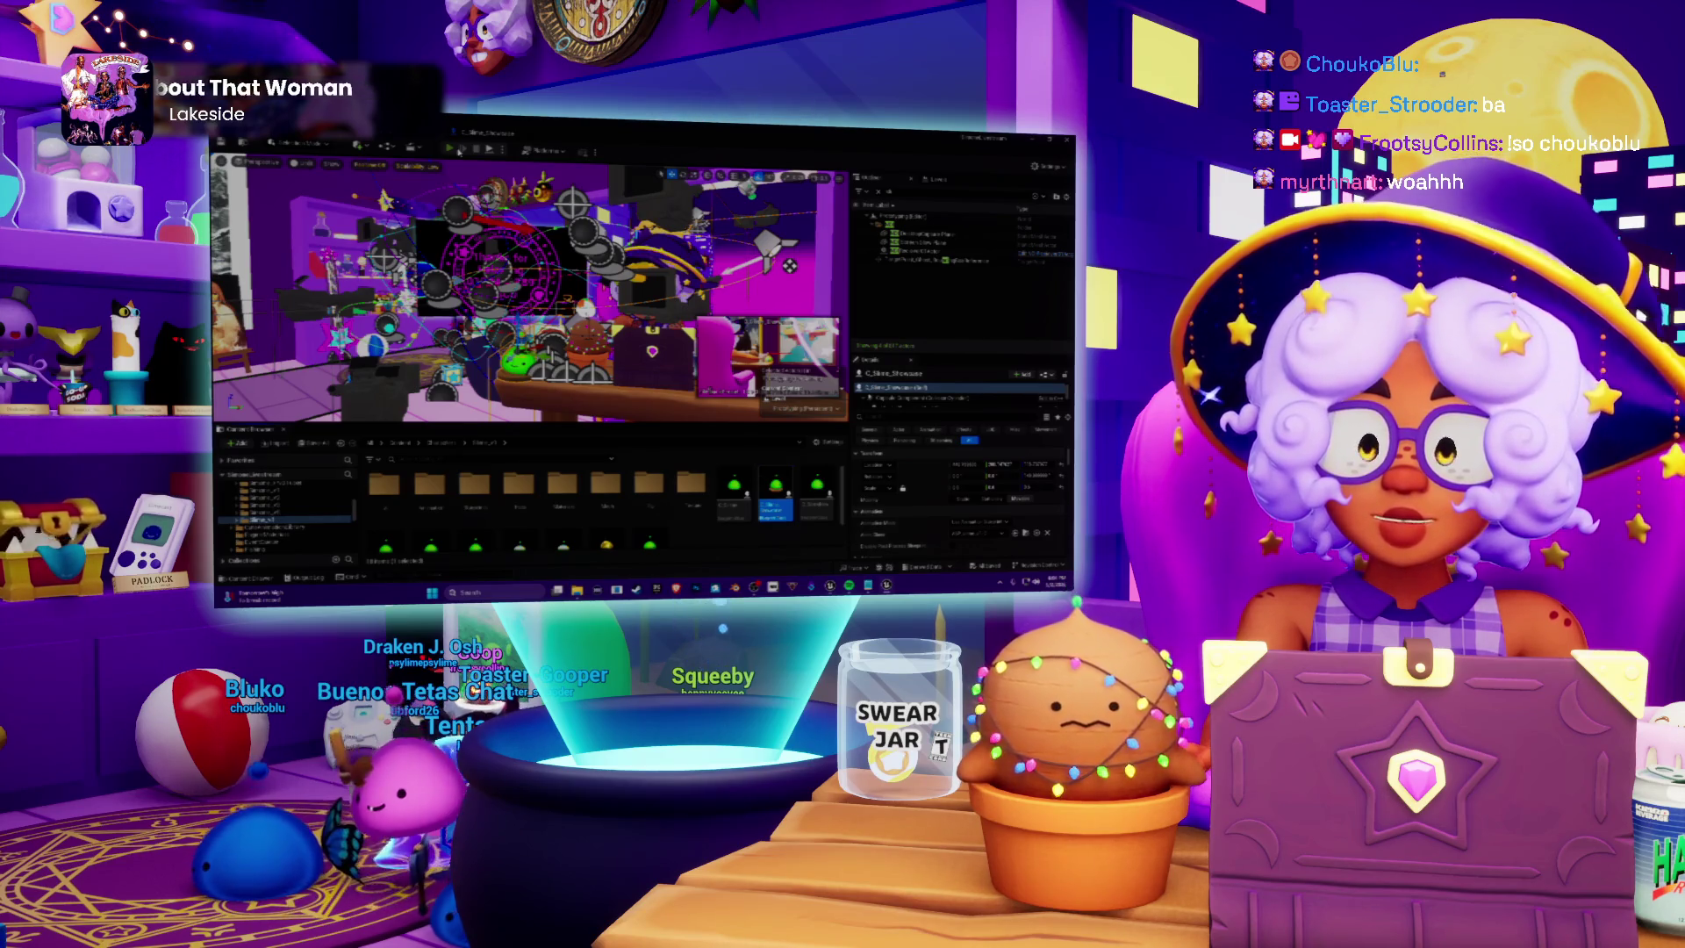
Stop the play session, inspect the Capsule Component and another component, then switch to the Blueprint editor
click(455, 149)
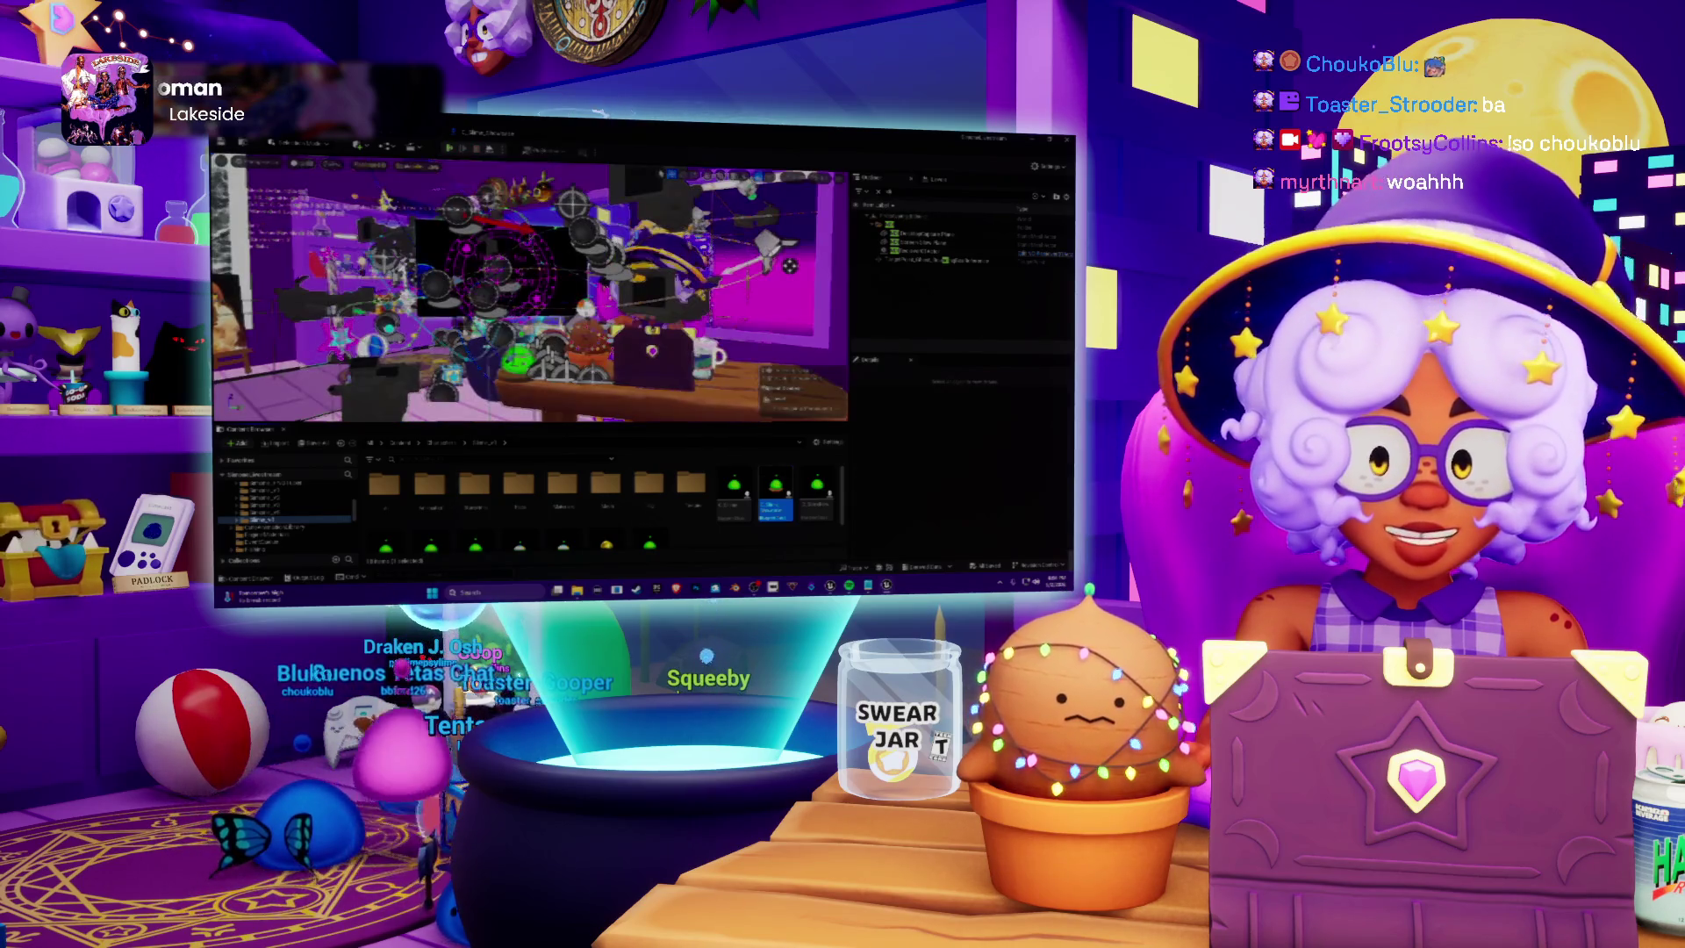
click(449, 150)
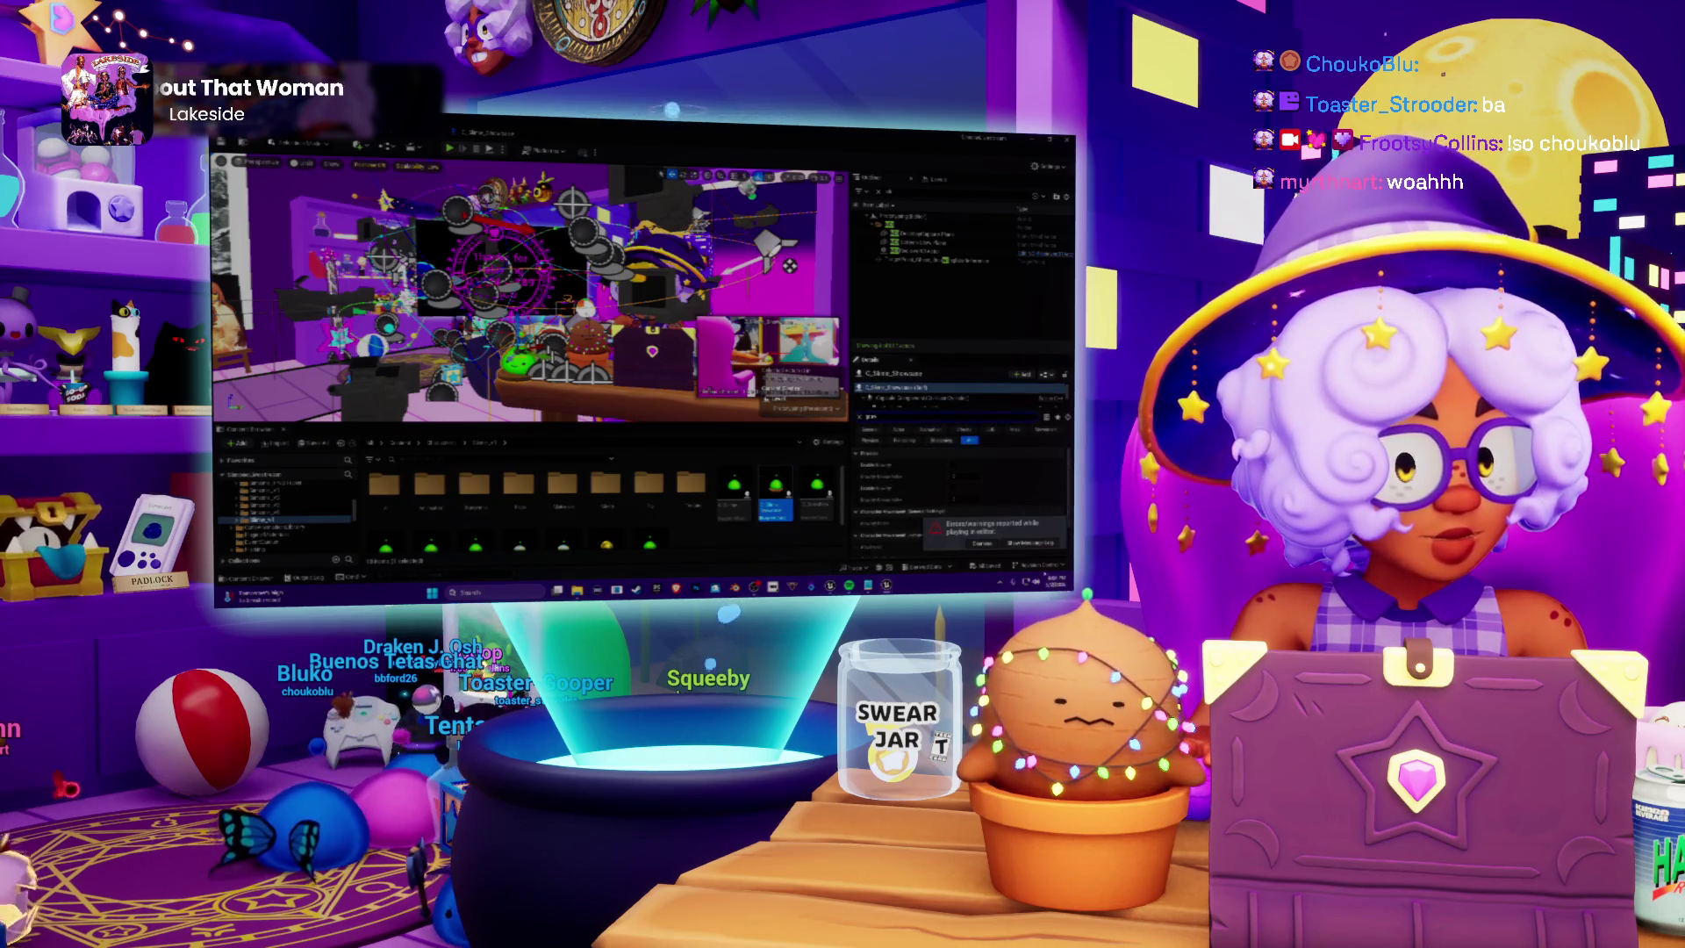
click(958, 398)
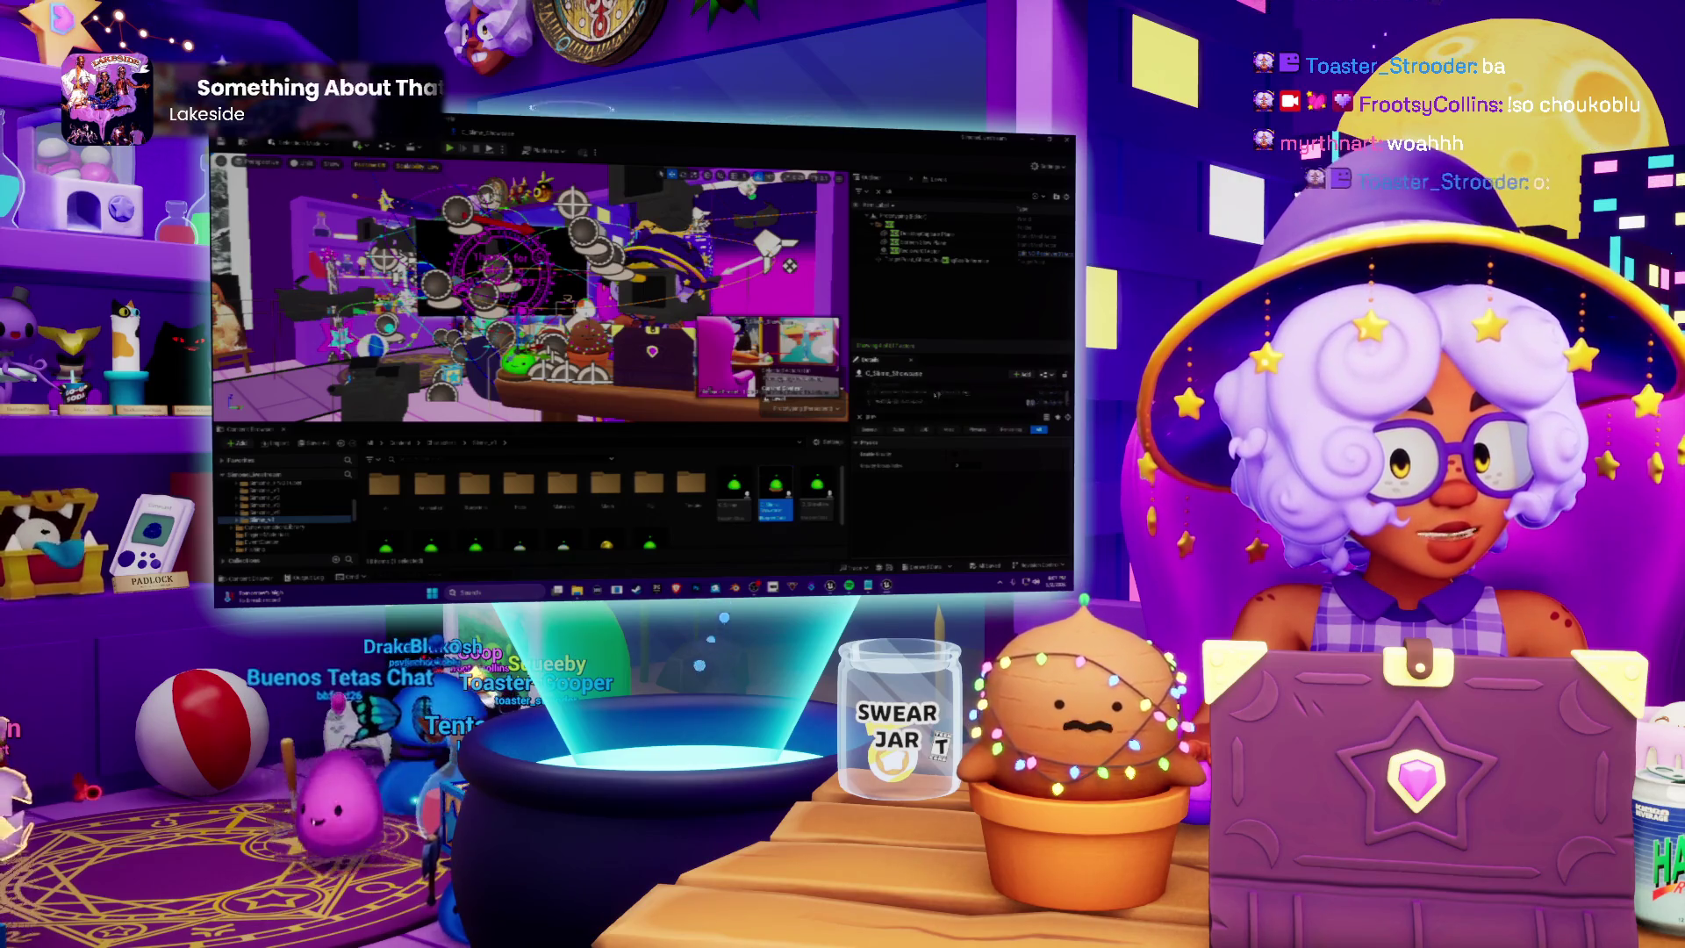
click(931, 393)
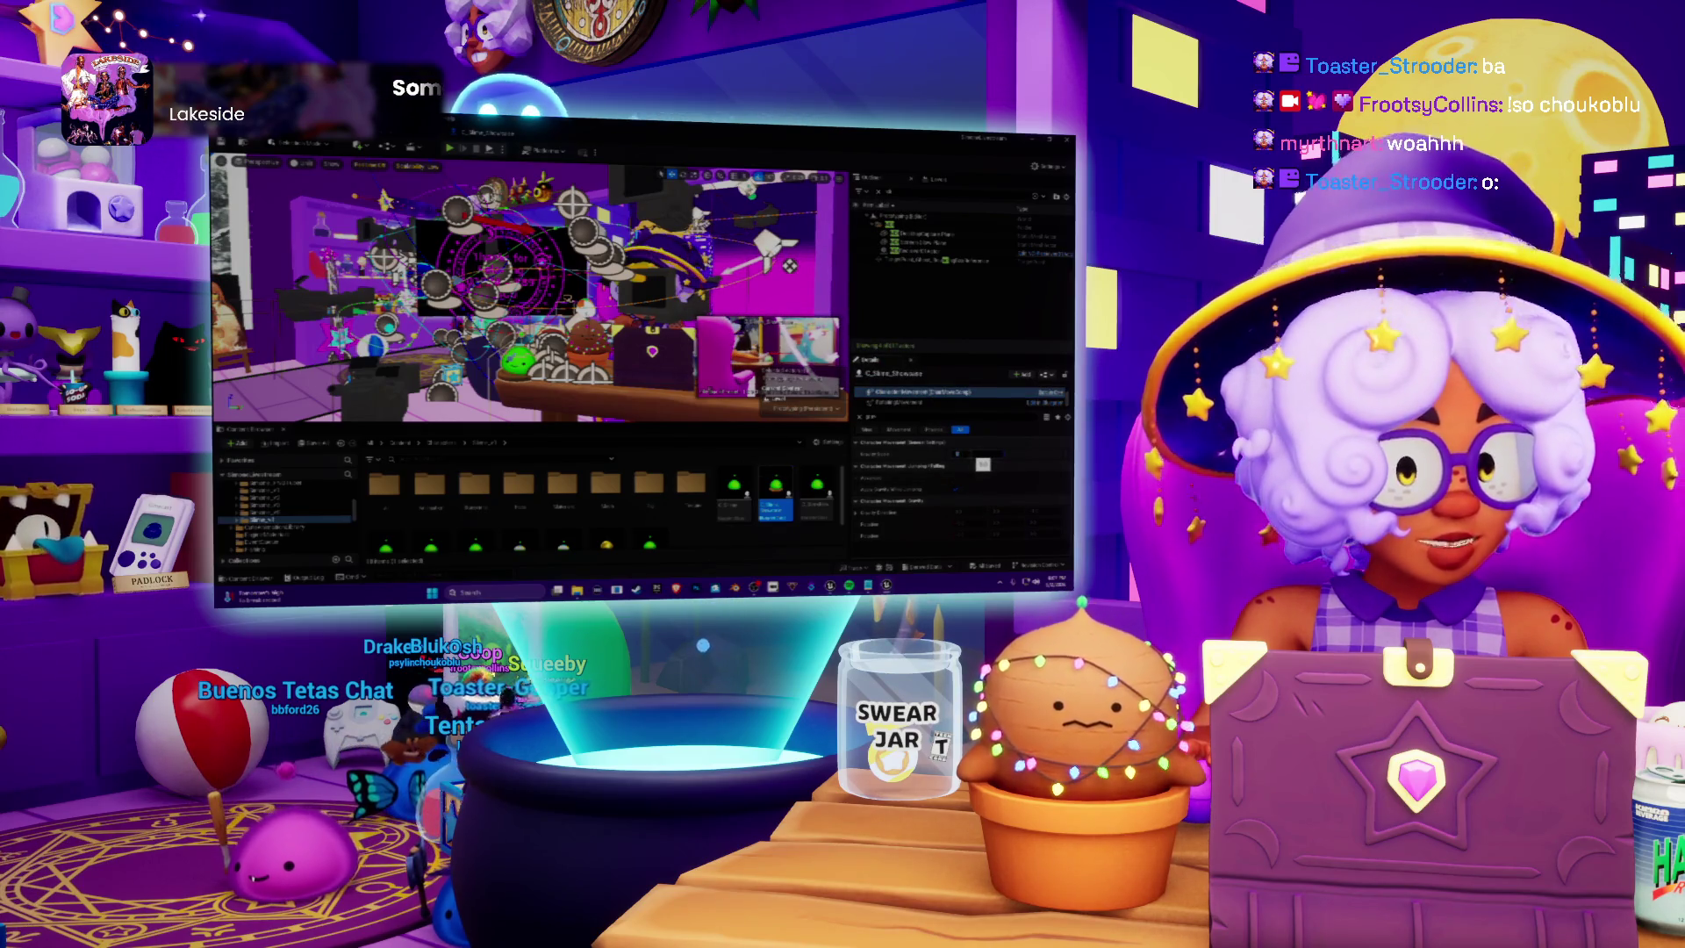
key(alt+Tab)
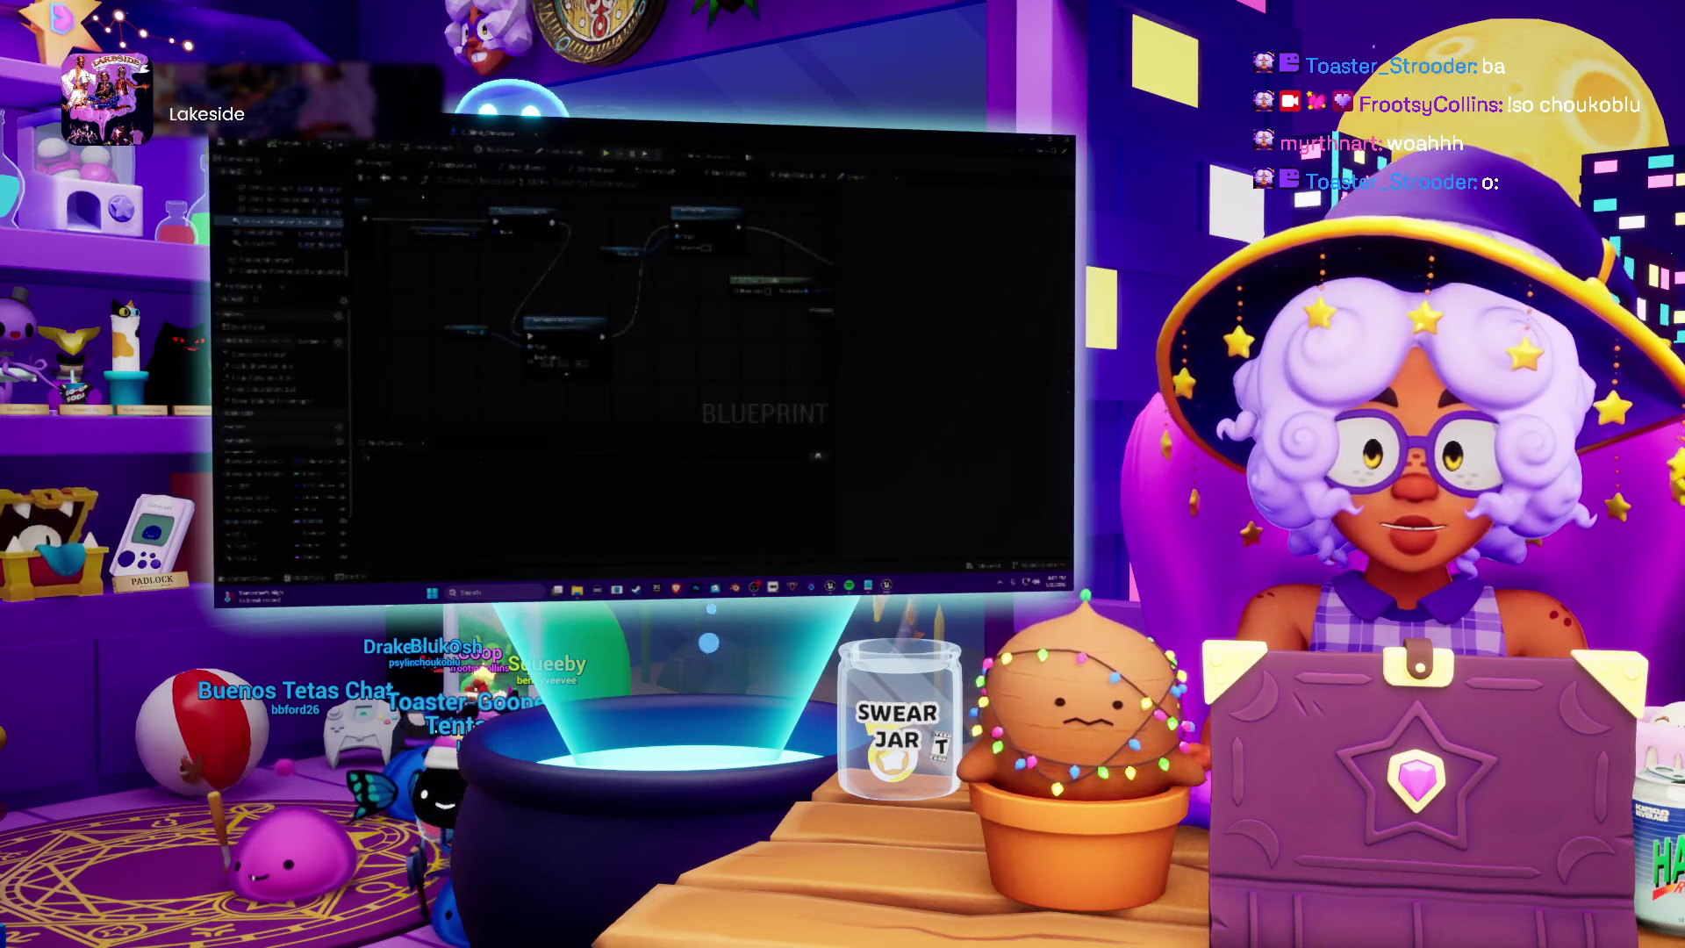
Filter the selected component's Details by 'speed', then return to the level editor
click(281, 271)
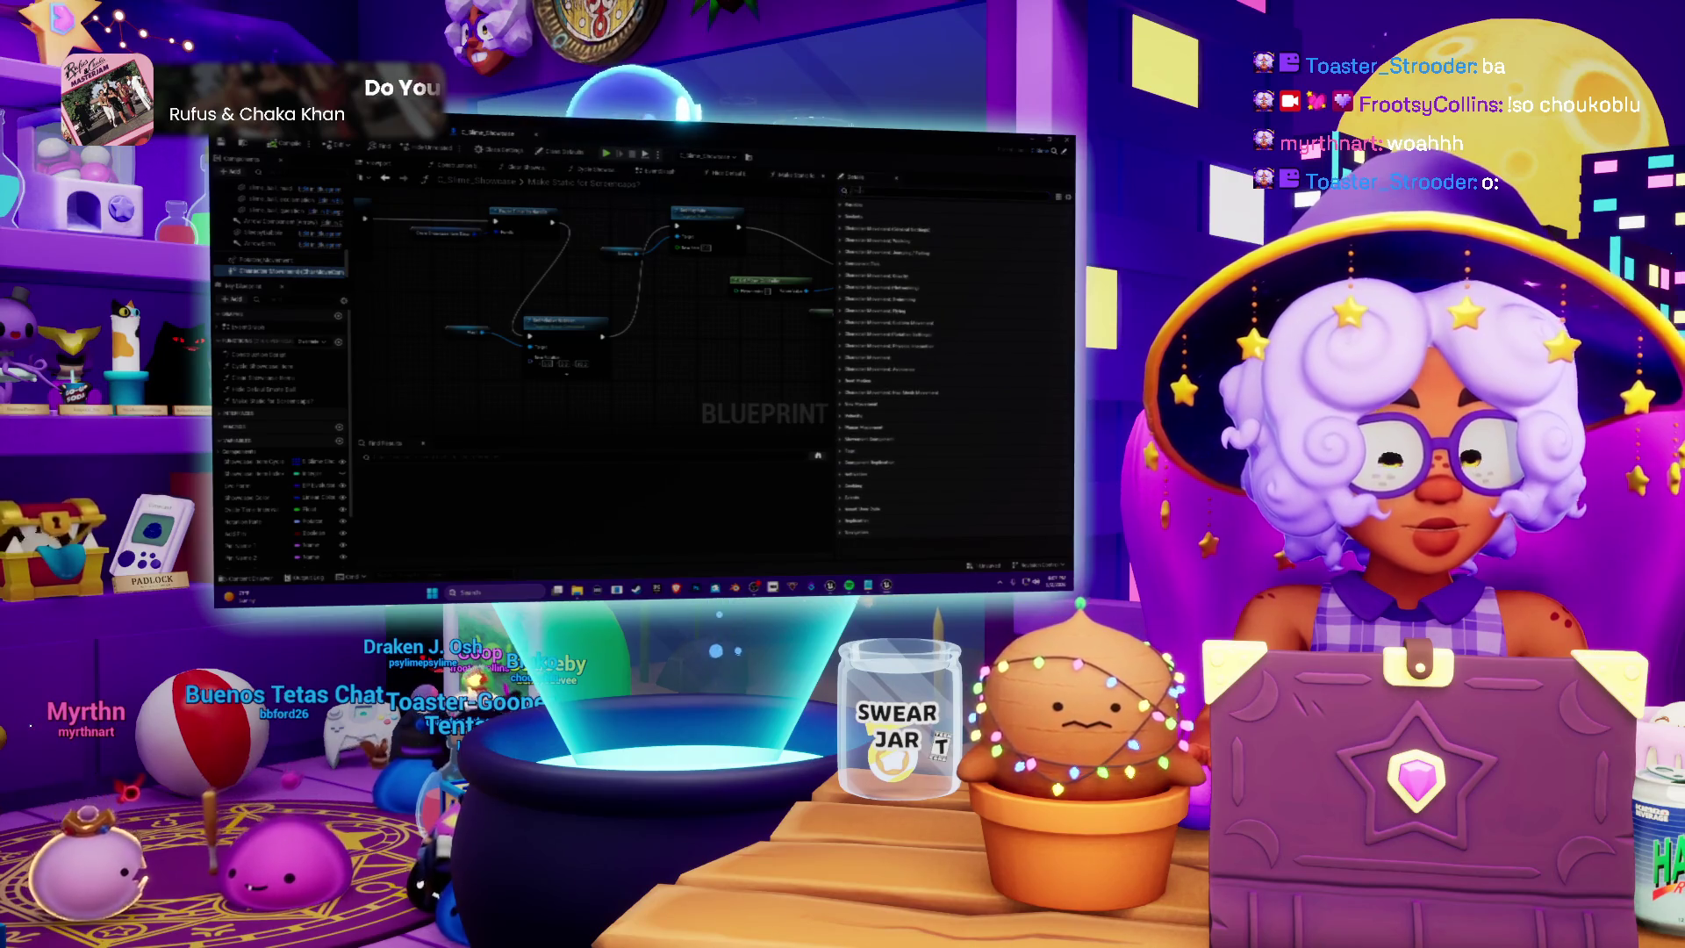
text(speed)
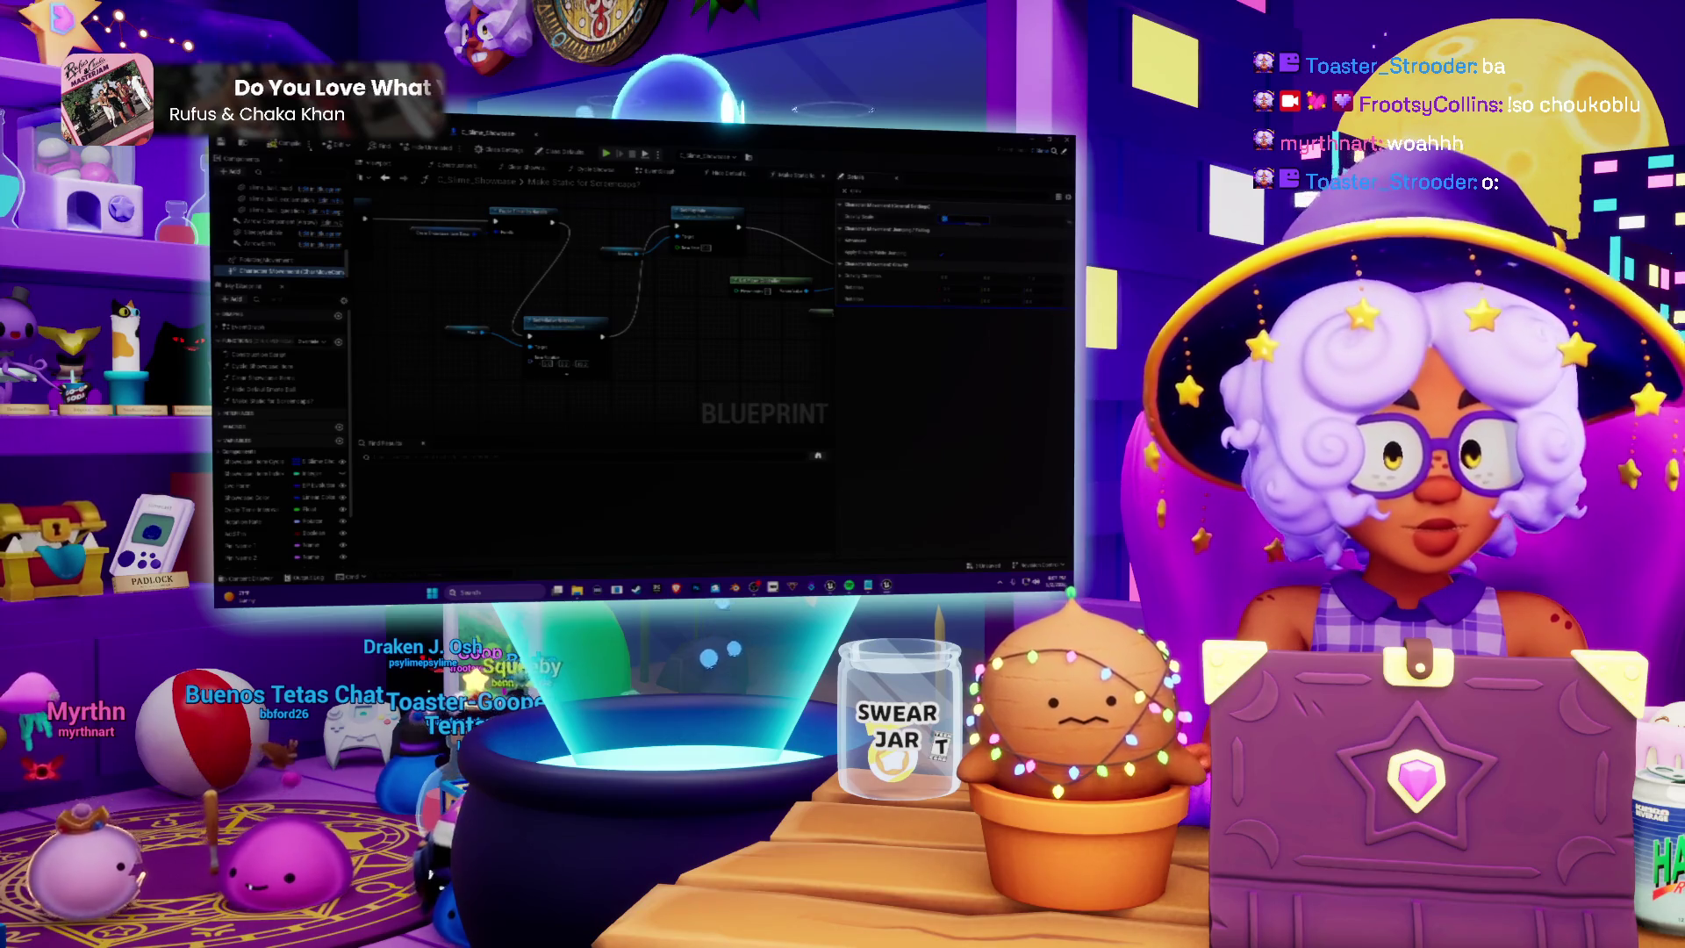
key(ctrl+Tab)
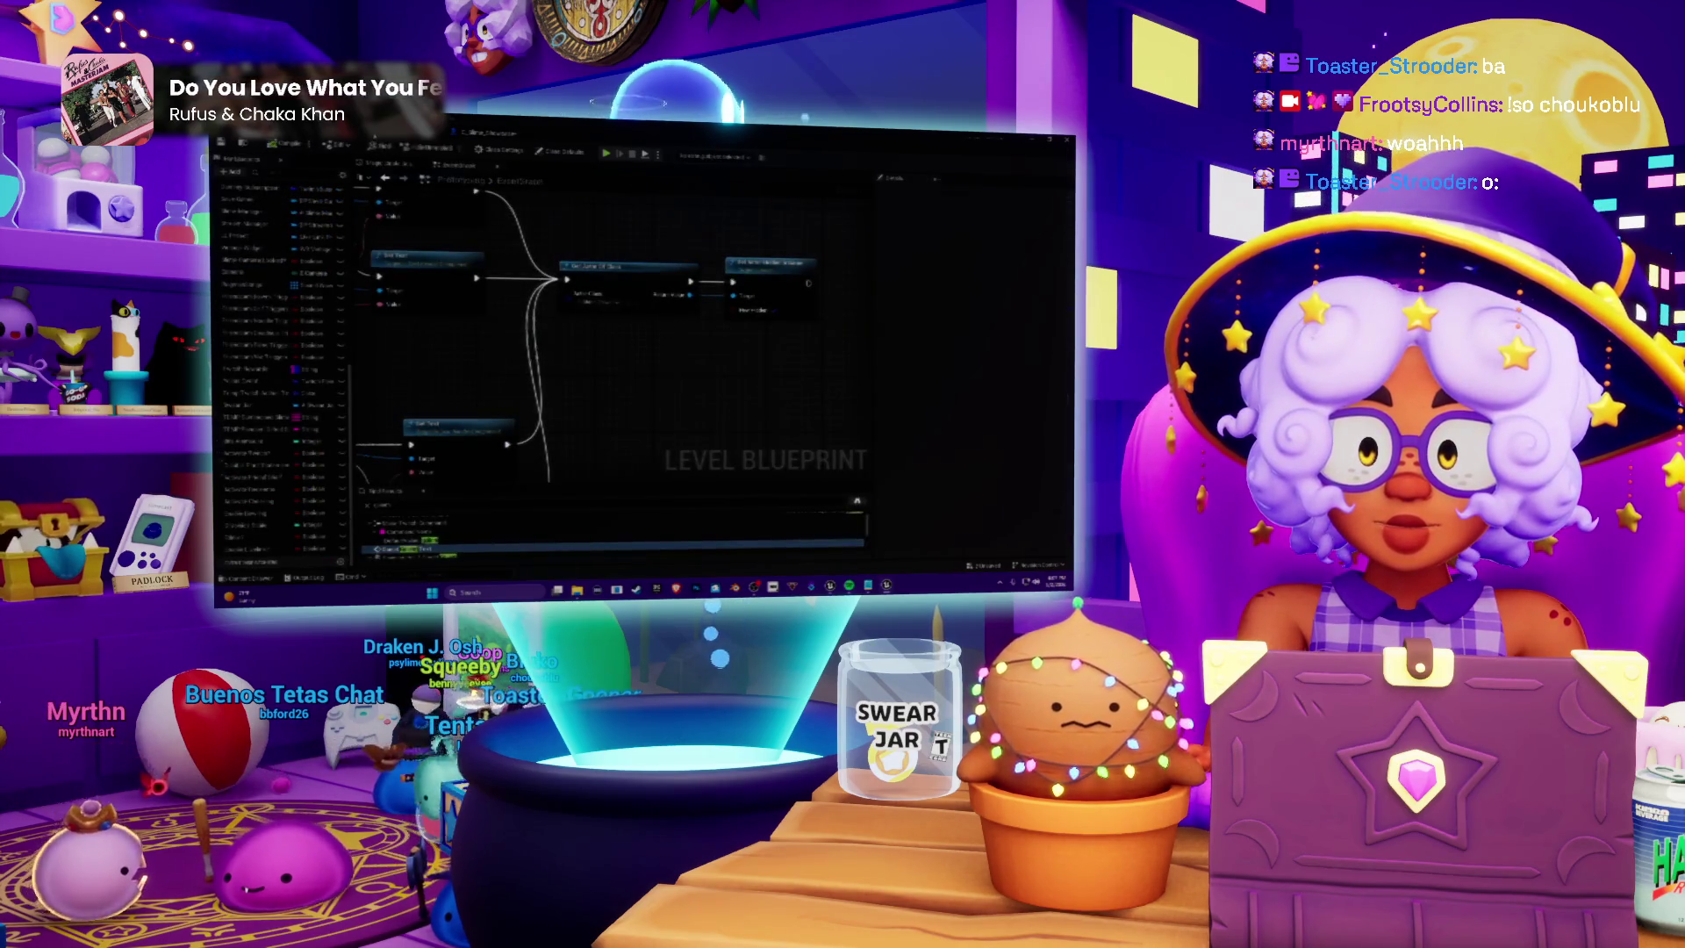
key(ctrl+Tab)
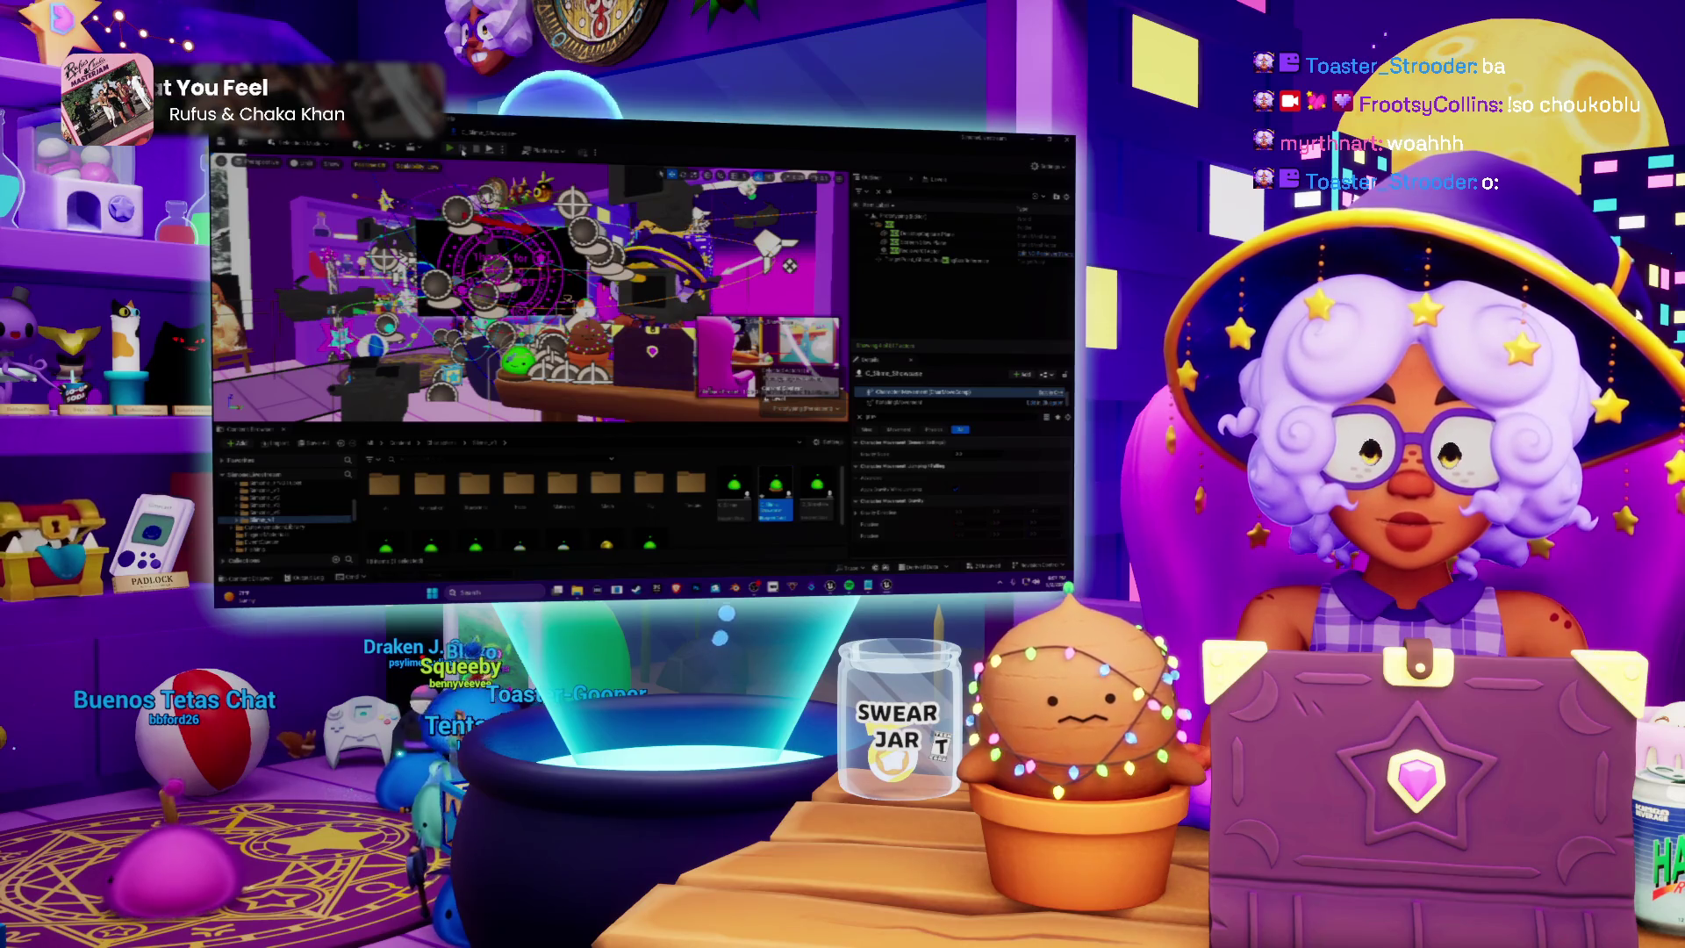
Play the streamer room level in the editor viewport to watch it run
click(456, 149)
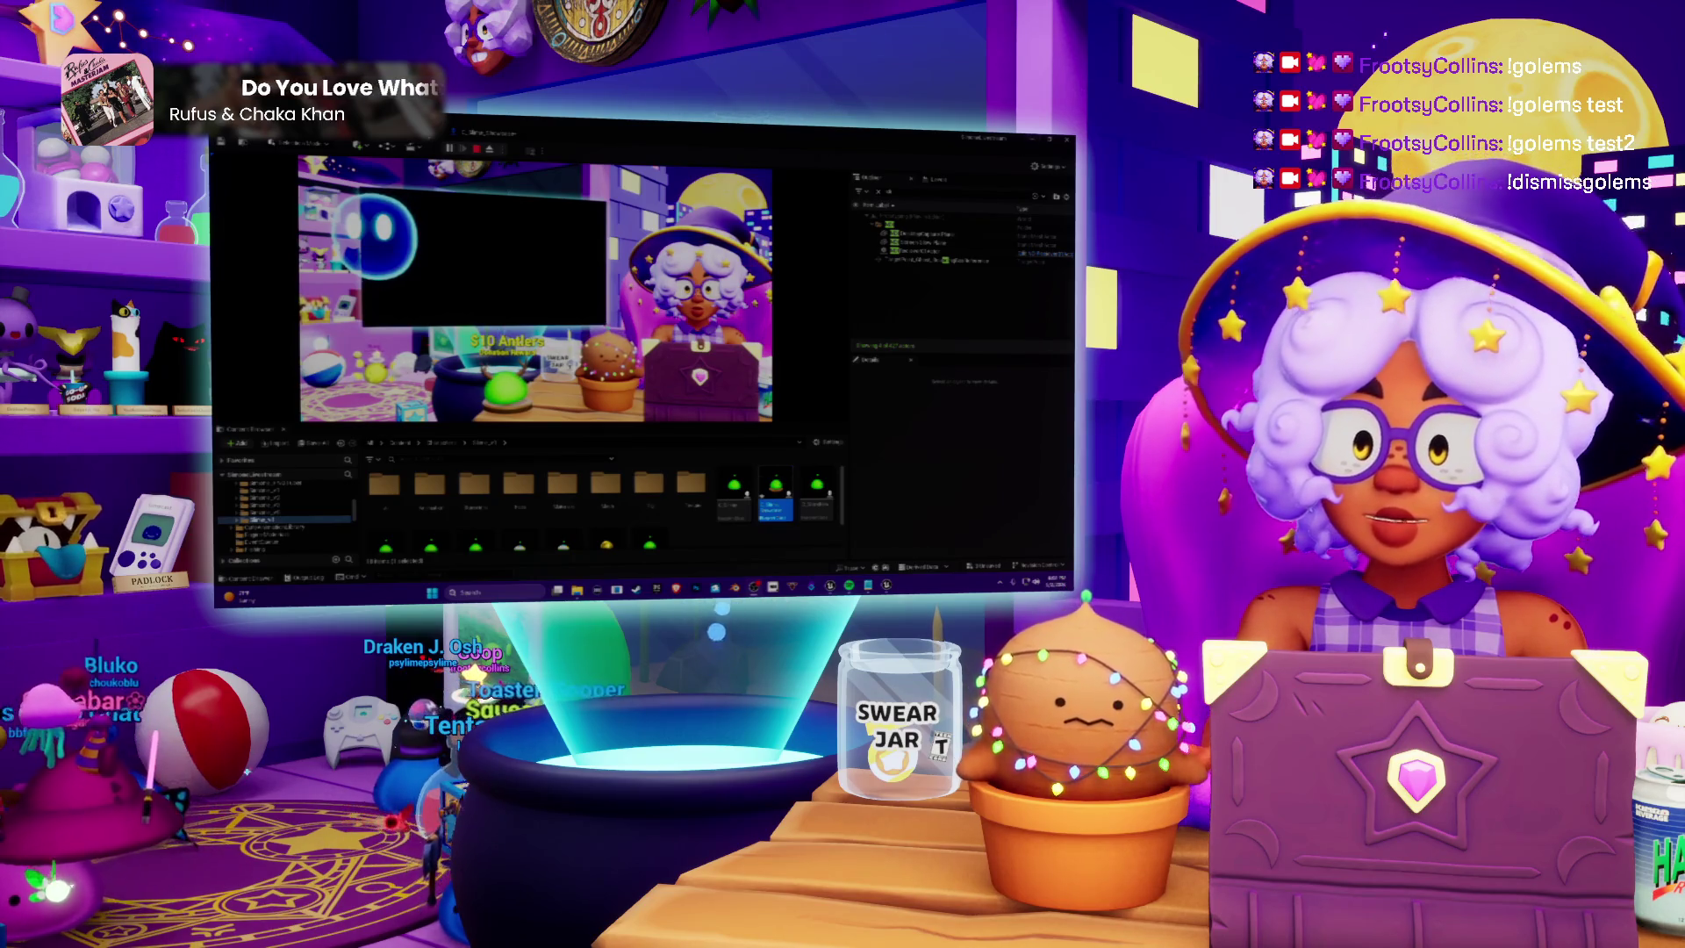
Stop Play, save the map with Save Selected, and pan the Level Blueprint graph
key(Escape)
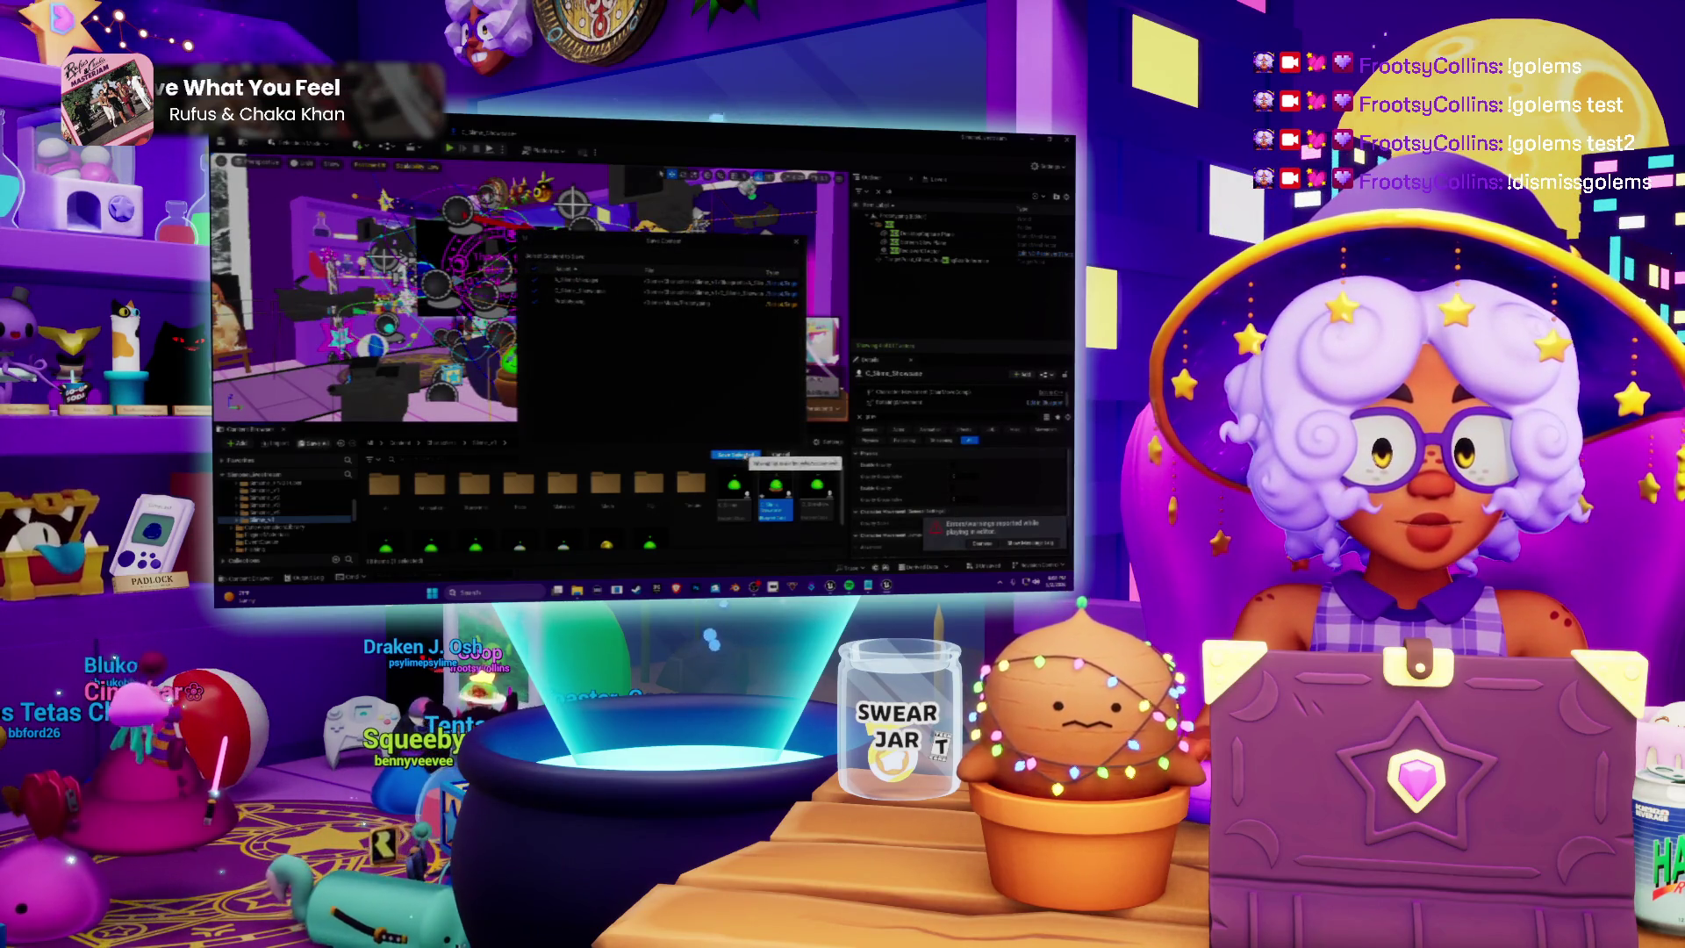
click(737, 454)
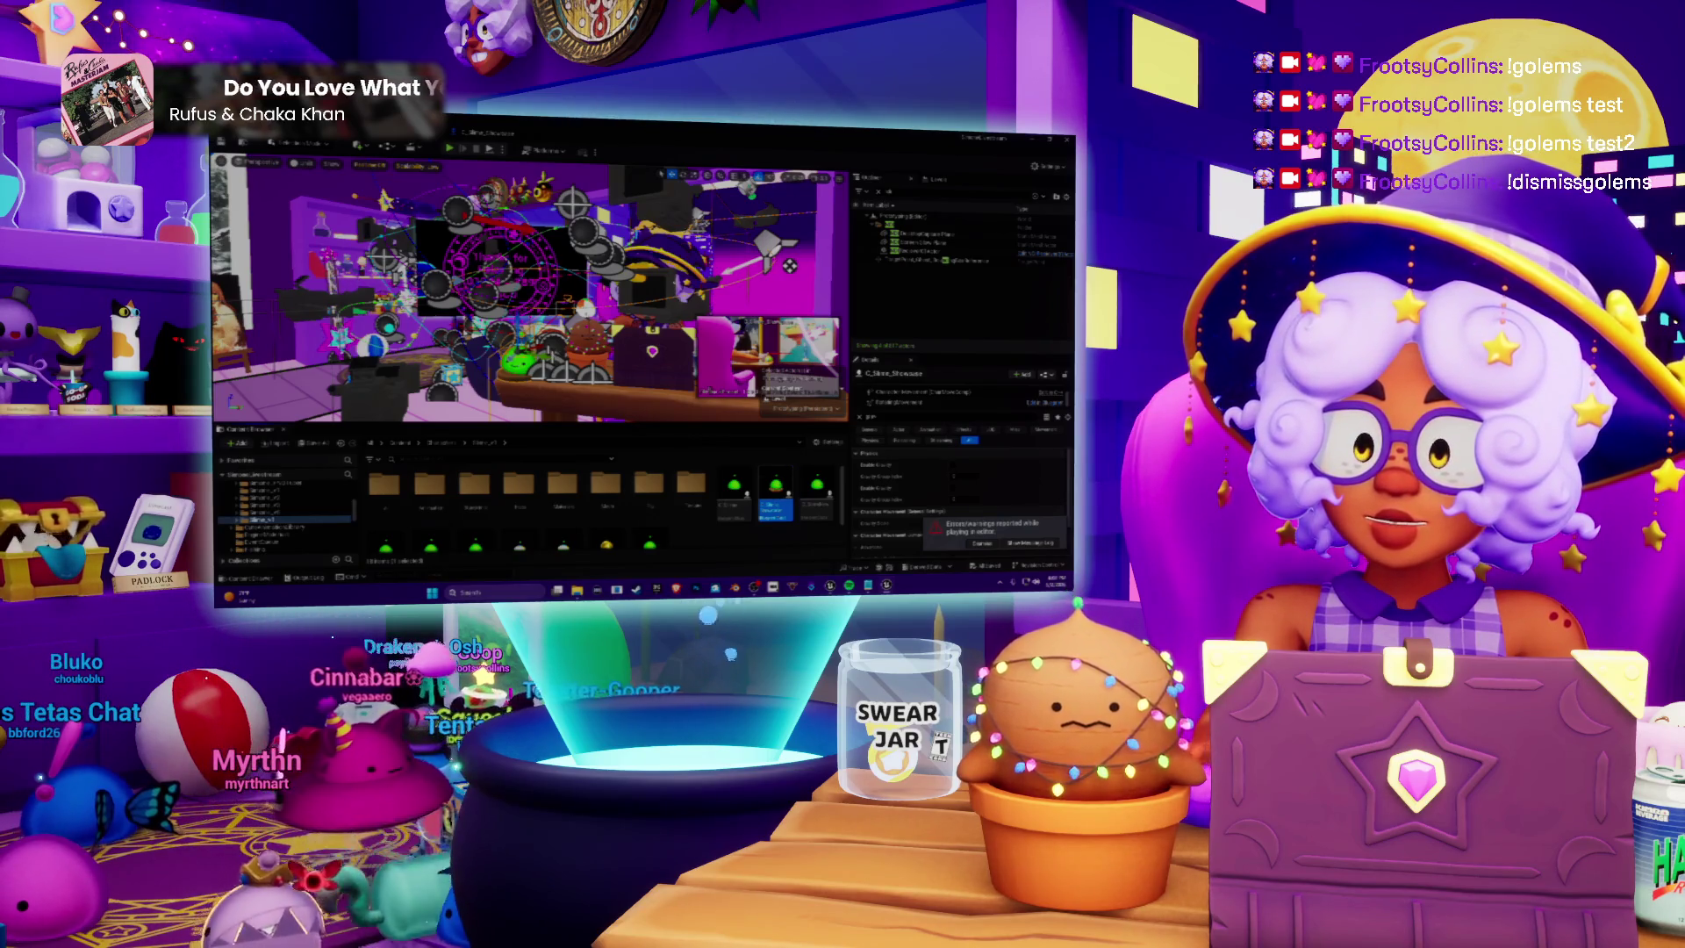
key(alt+Tab)
mouse_move(606, 333)
mouse_down()
mouse_move(380, 339)
mouse_move(647, 345)
mouse_move(787, 290)
mouse_up()
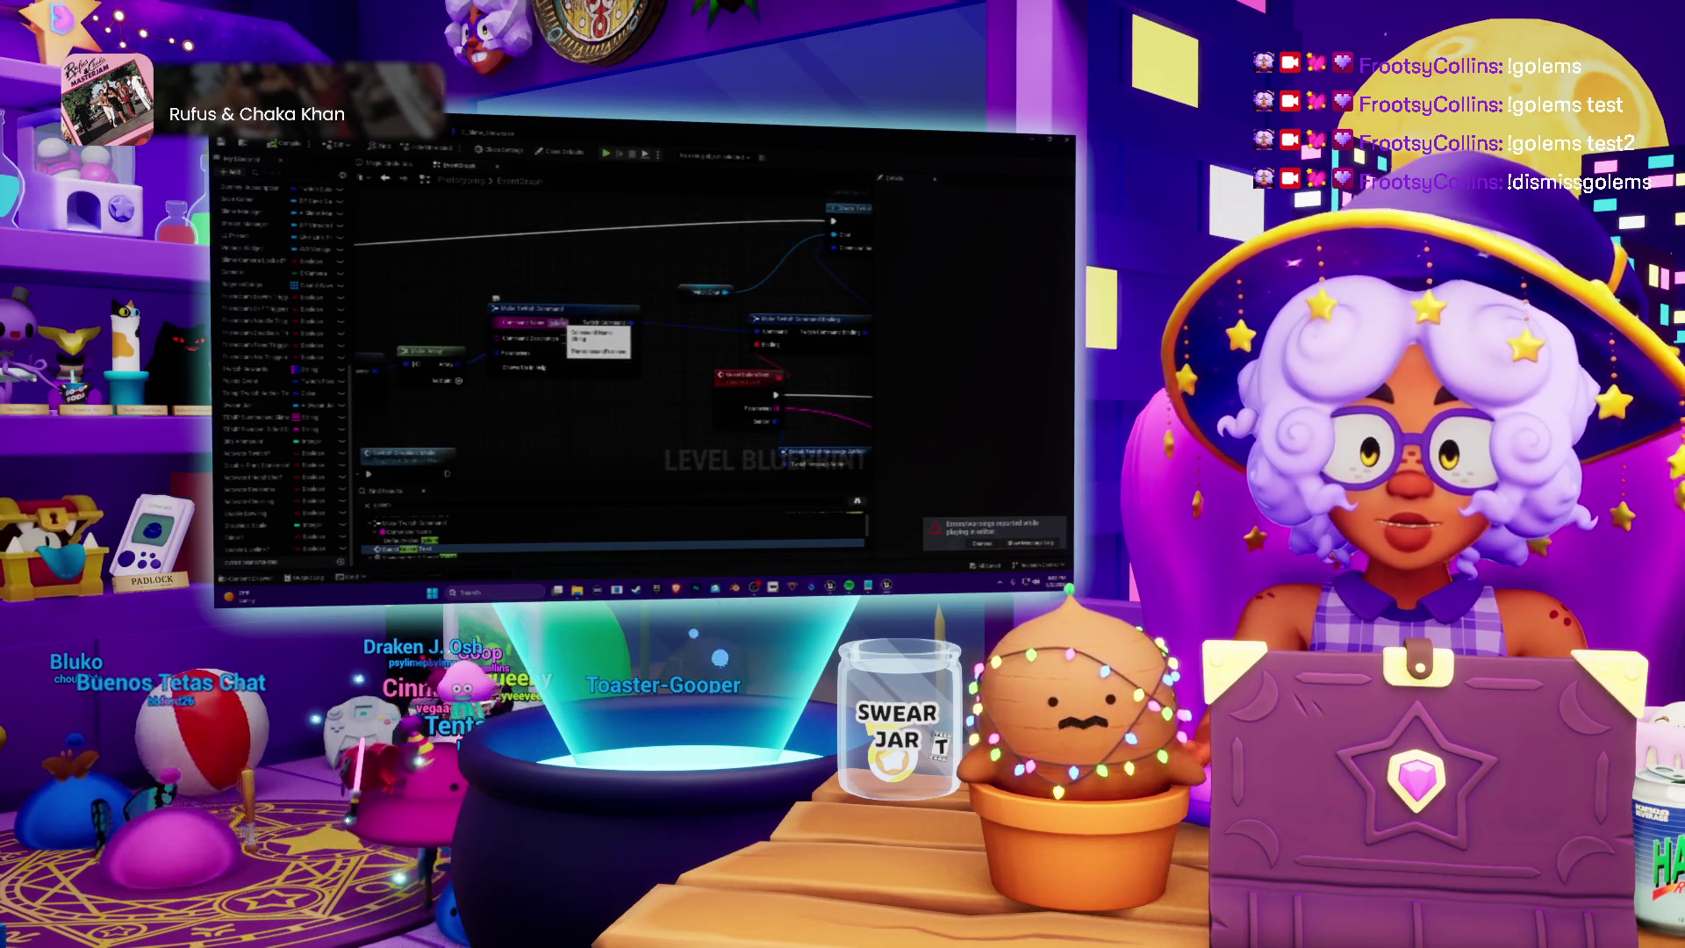
Zoom through the Level Blueprint nodes, return to the level, and confirm saving the modified packages
scroll(562, 327, down, 3)
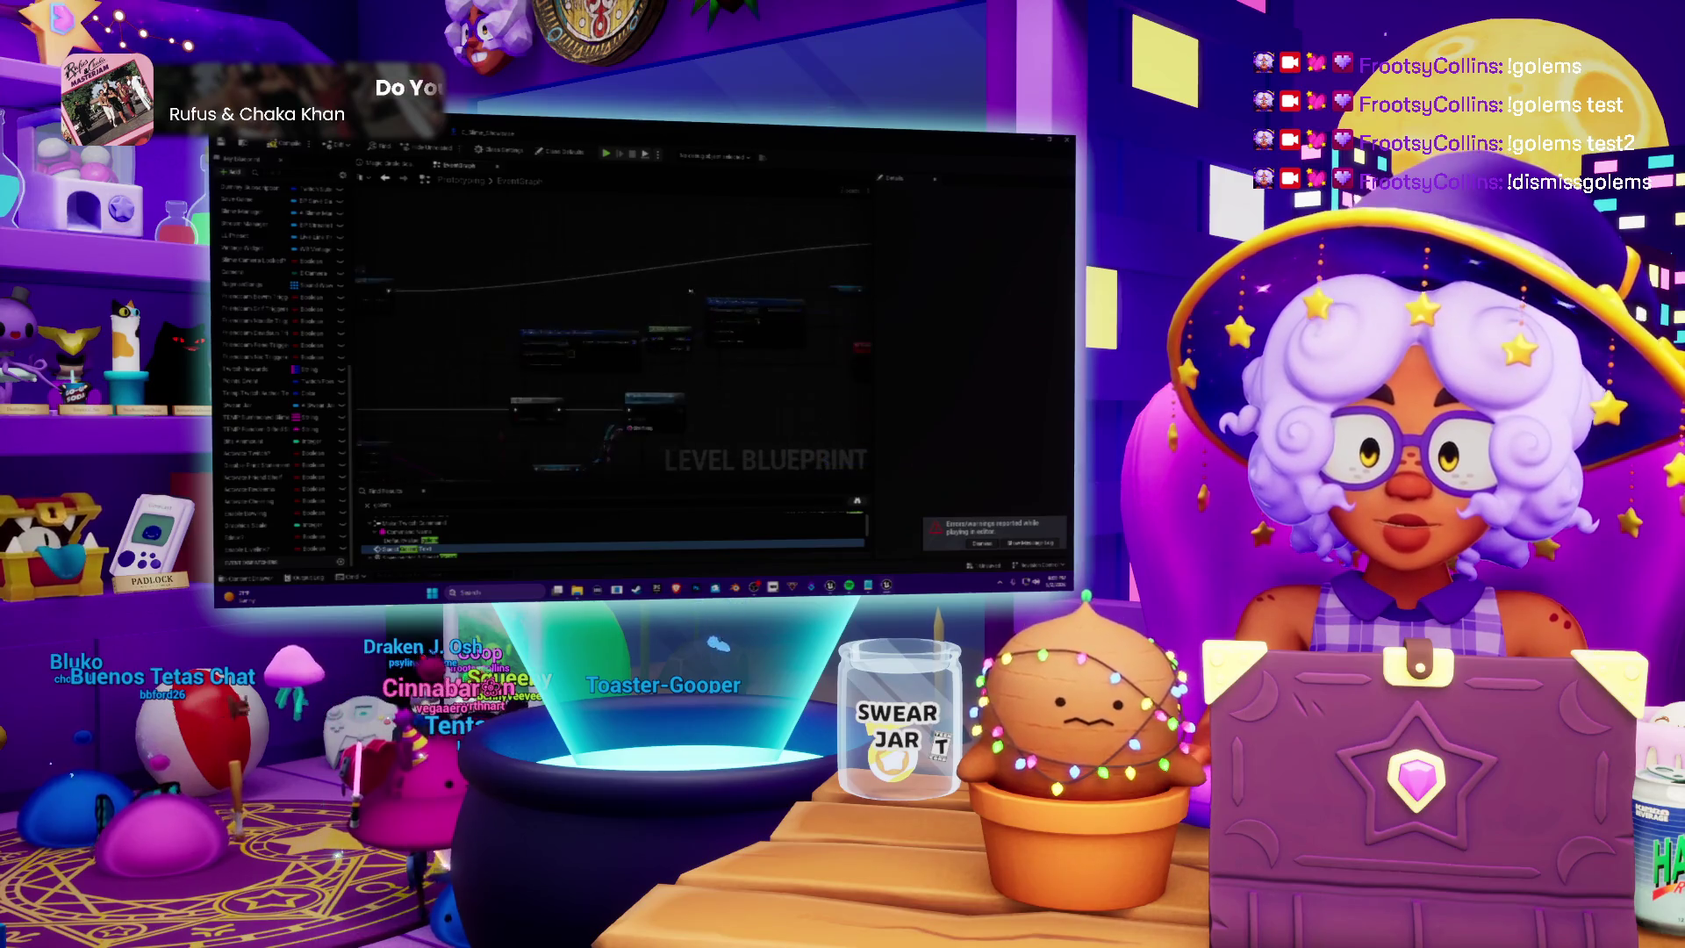
scroll(668, 279, up, 3)
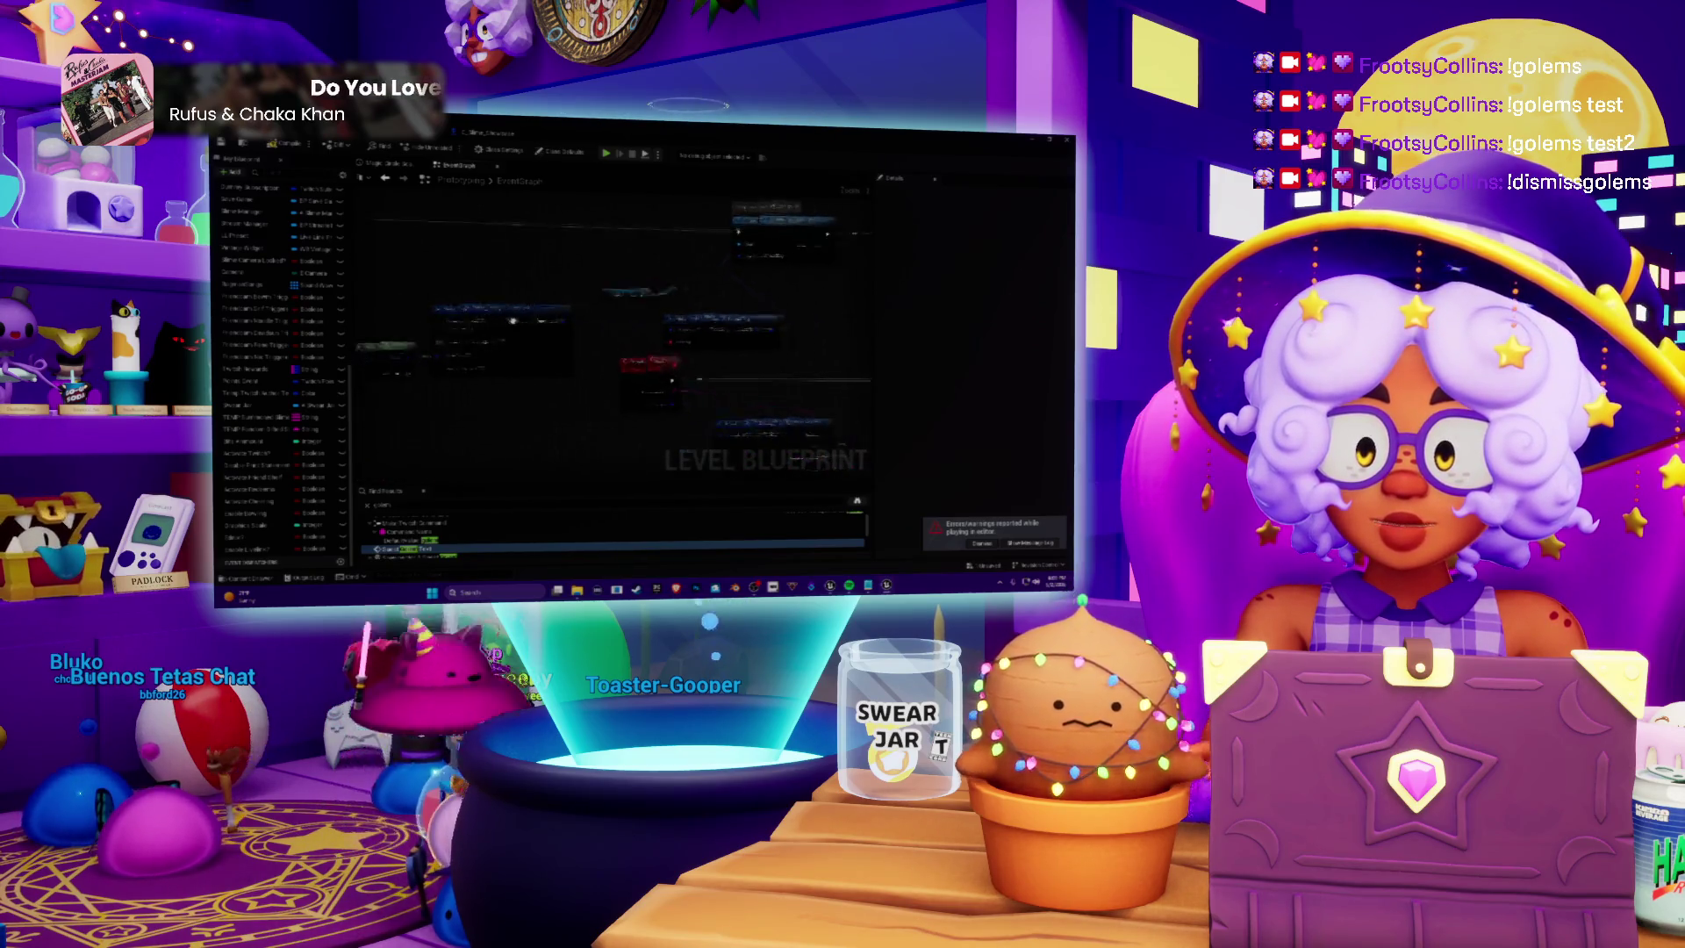
scroll(732, 283, down, 2)
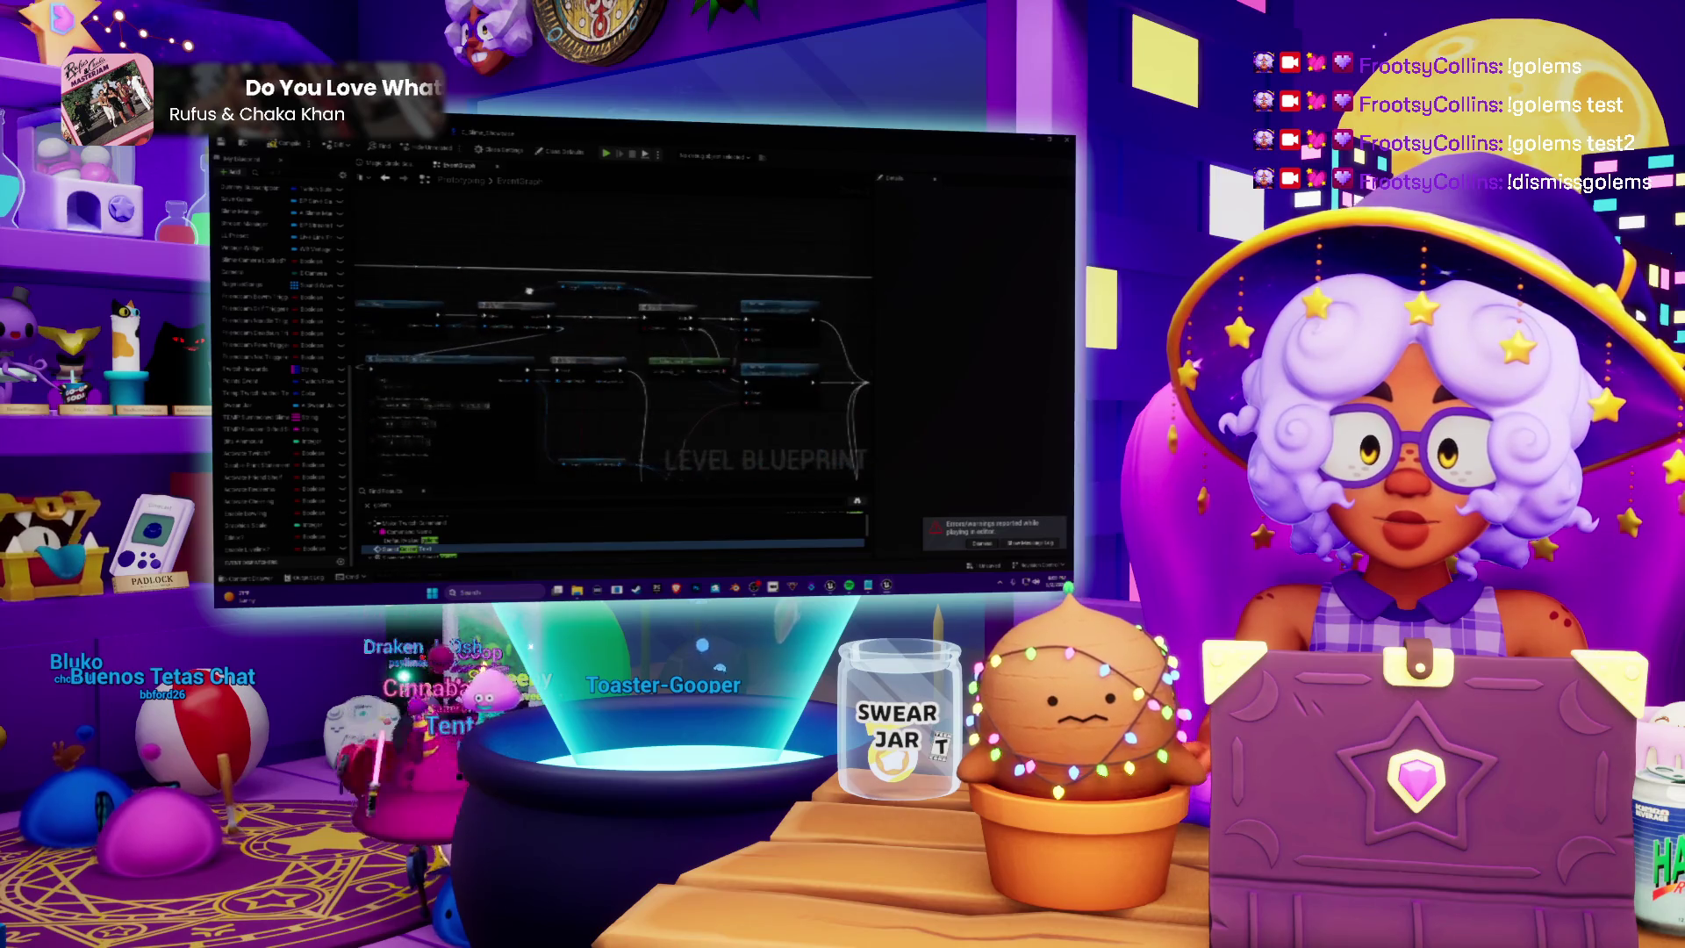
scroll(529, 291, up, 3)
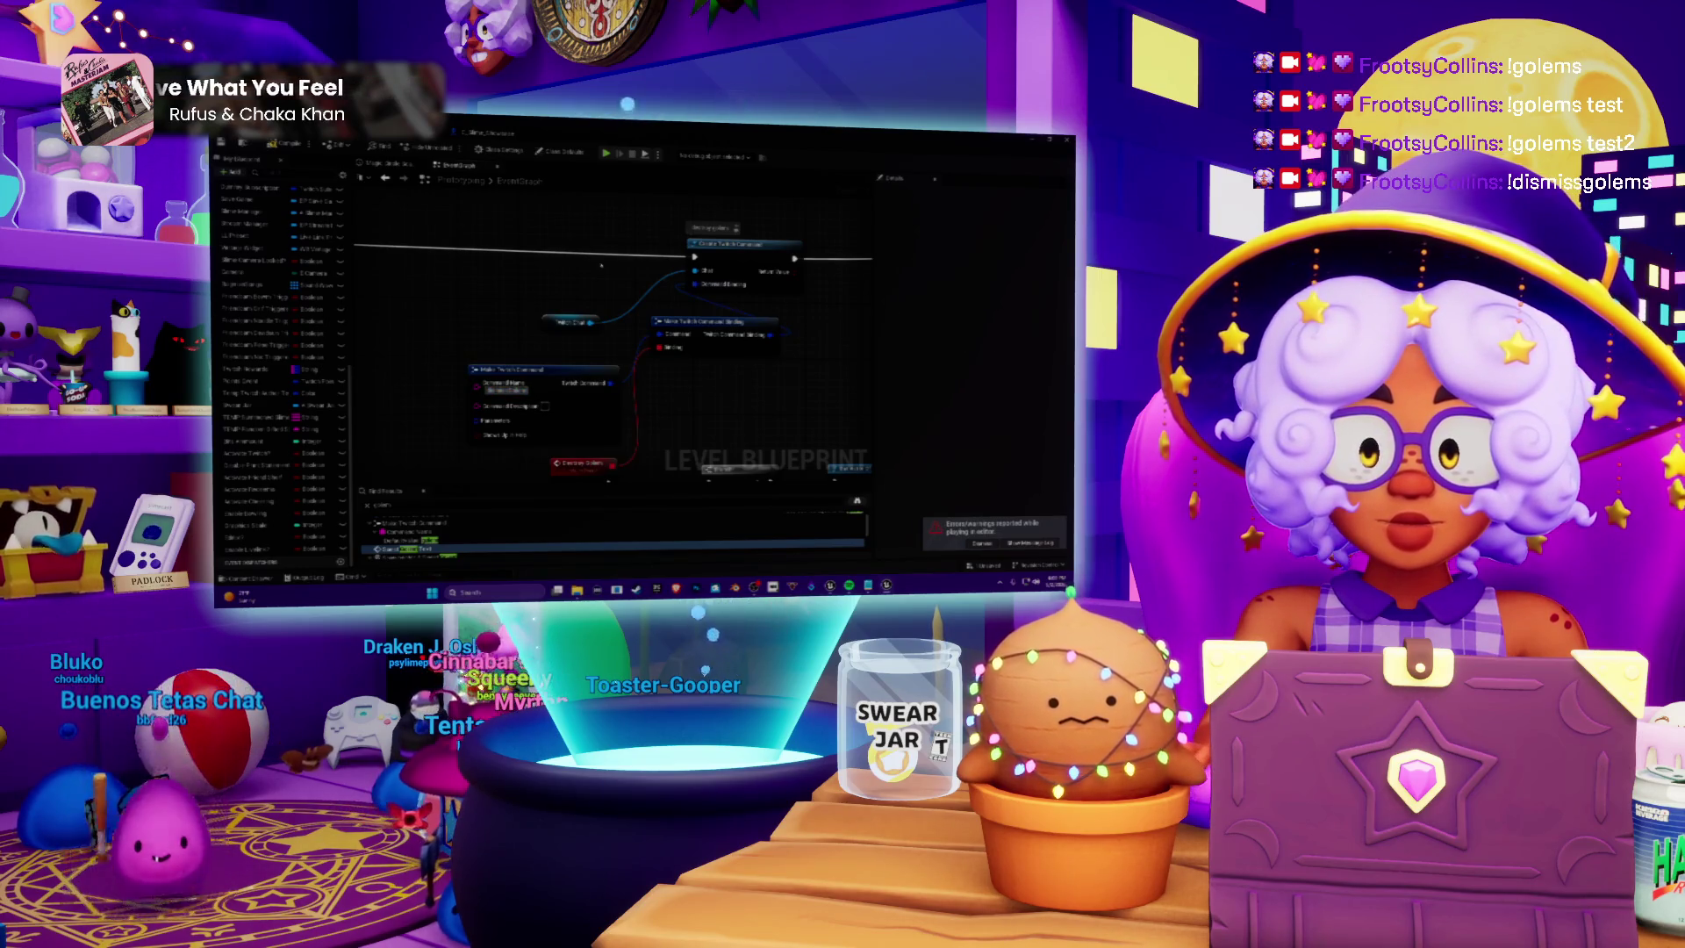
scroll(622, 281, down, 5)
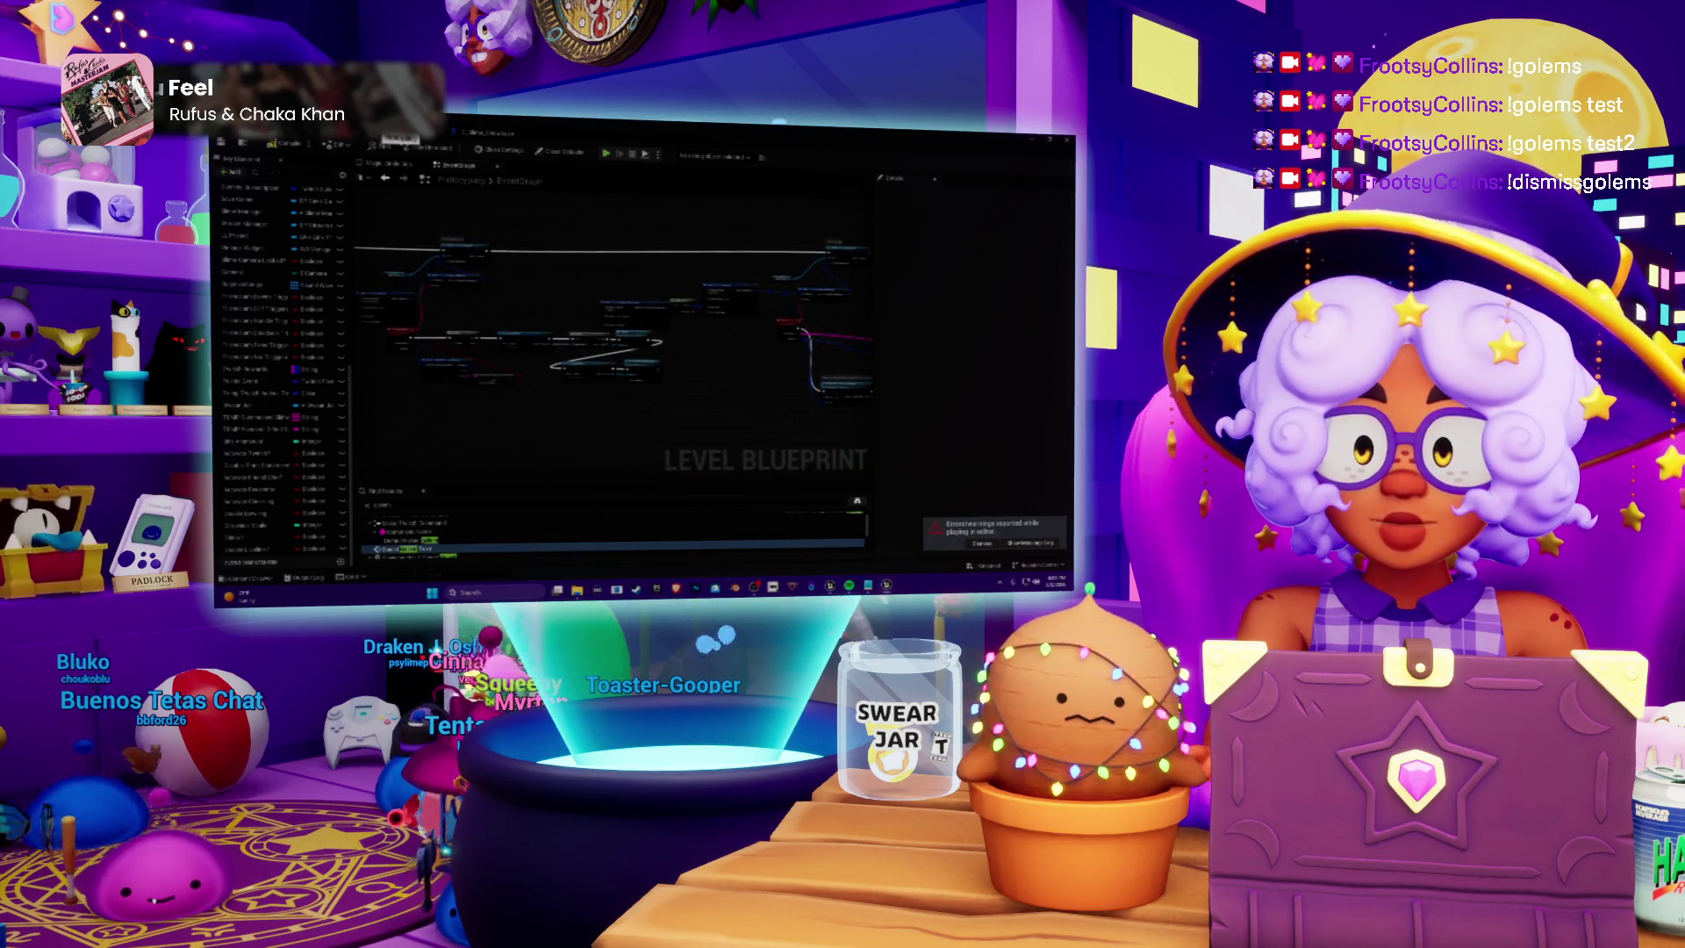
key(alt+Tab)
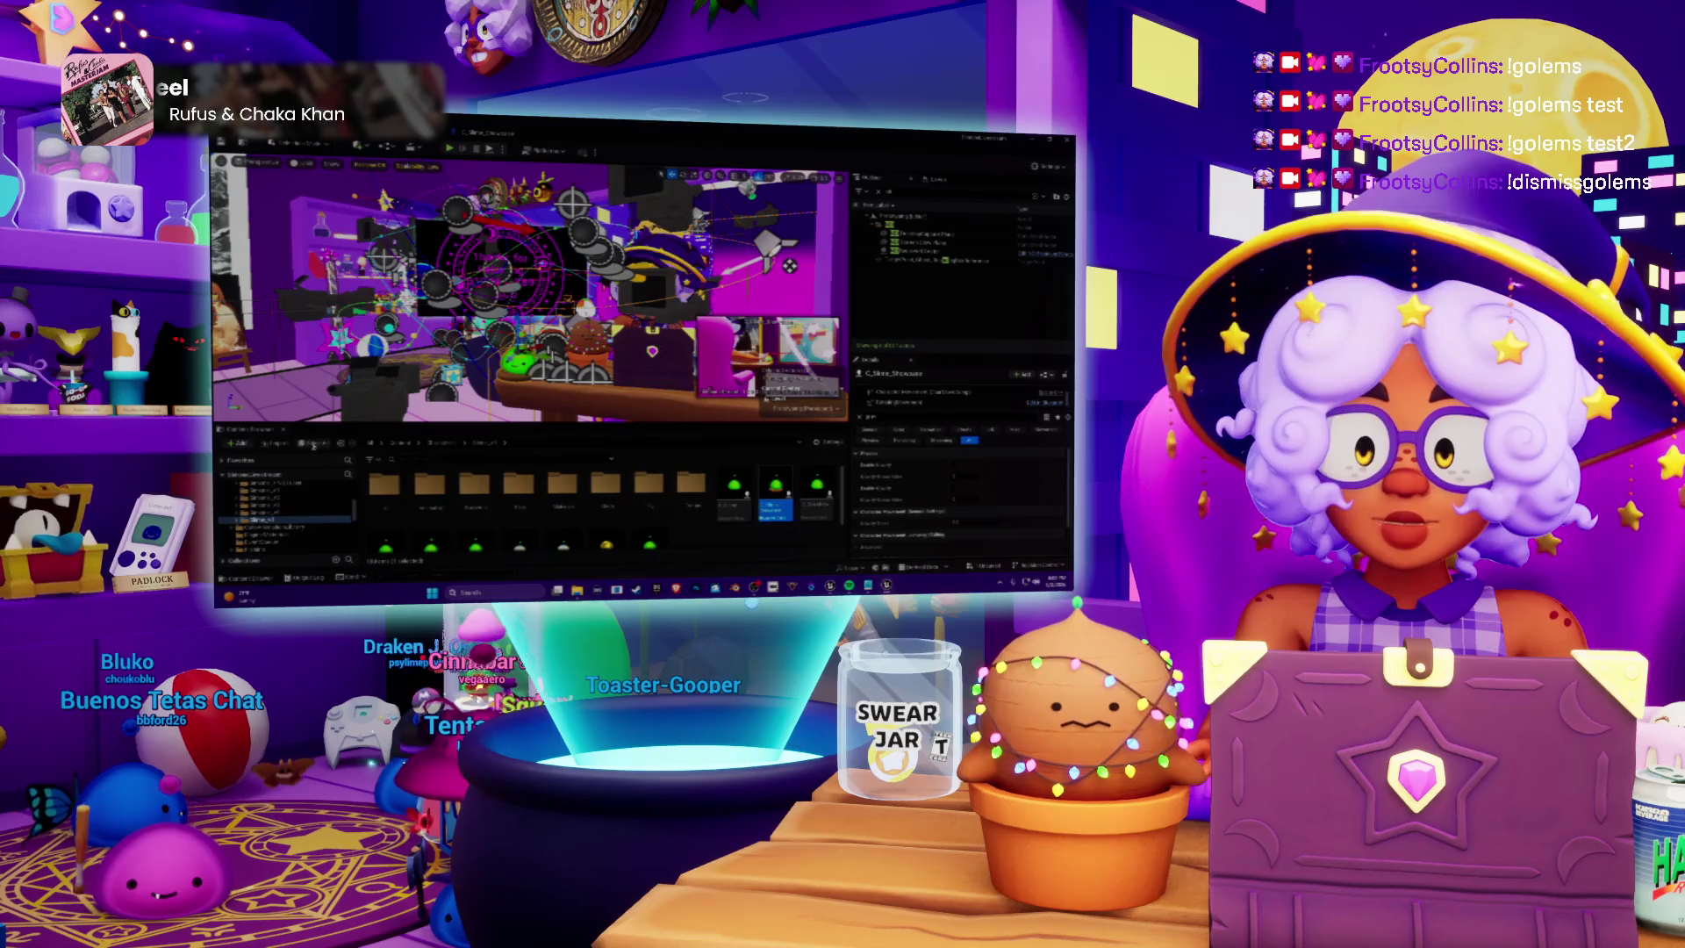
key(Return)
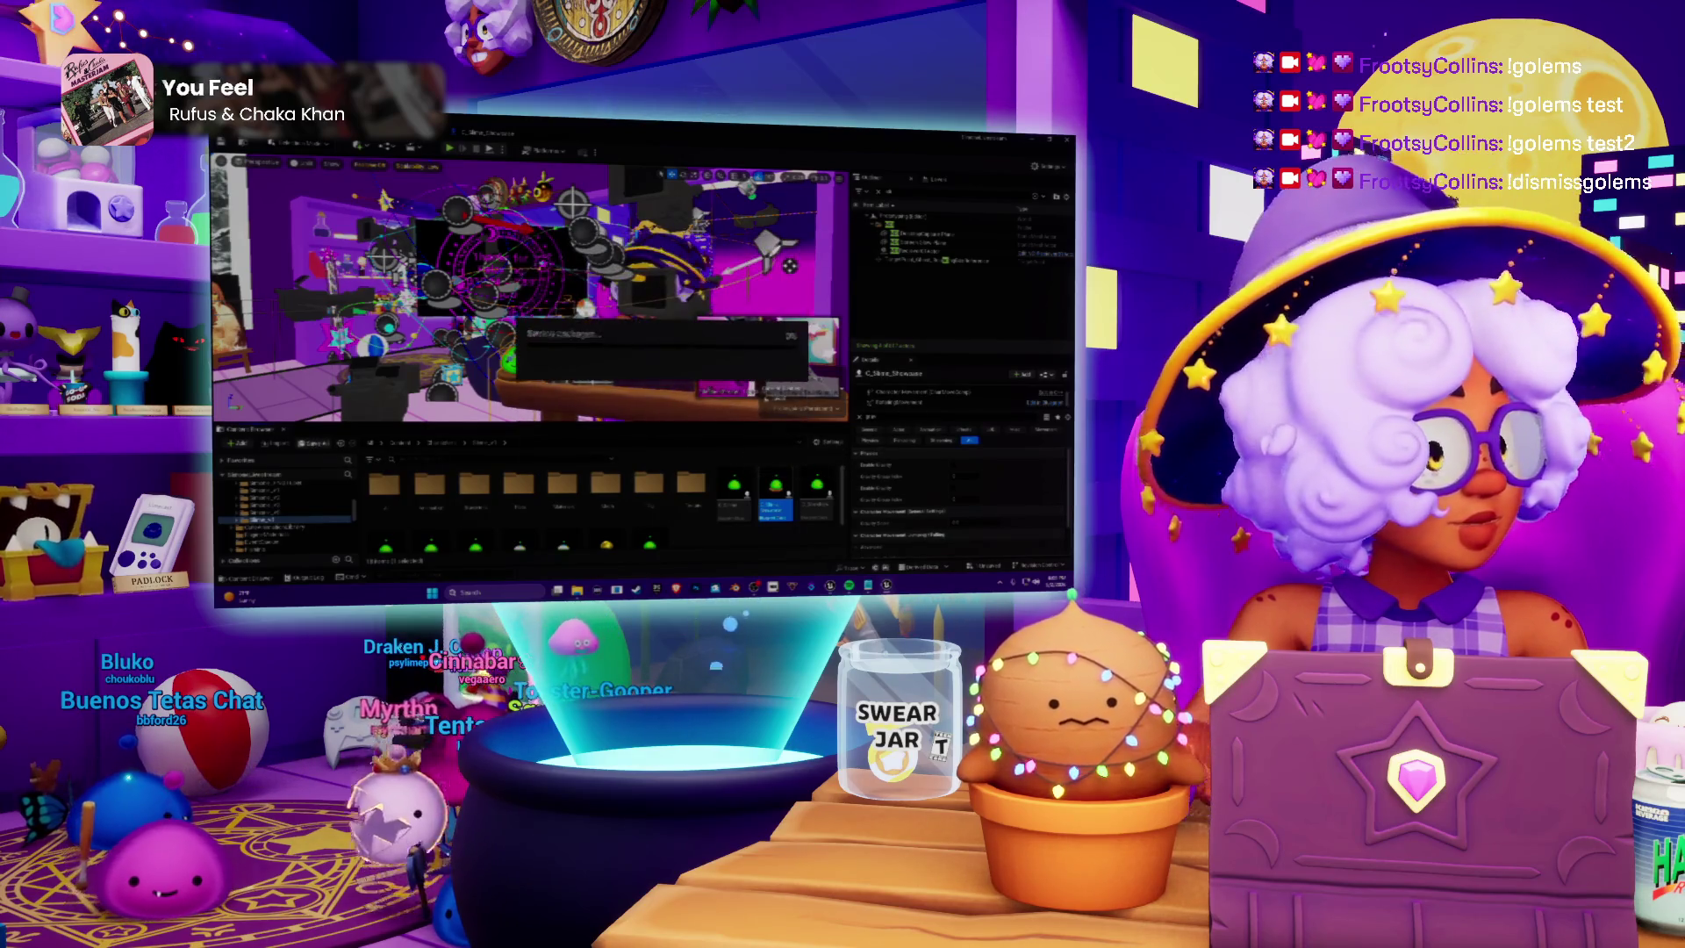
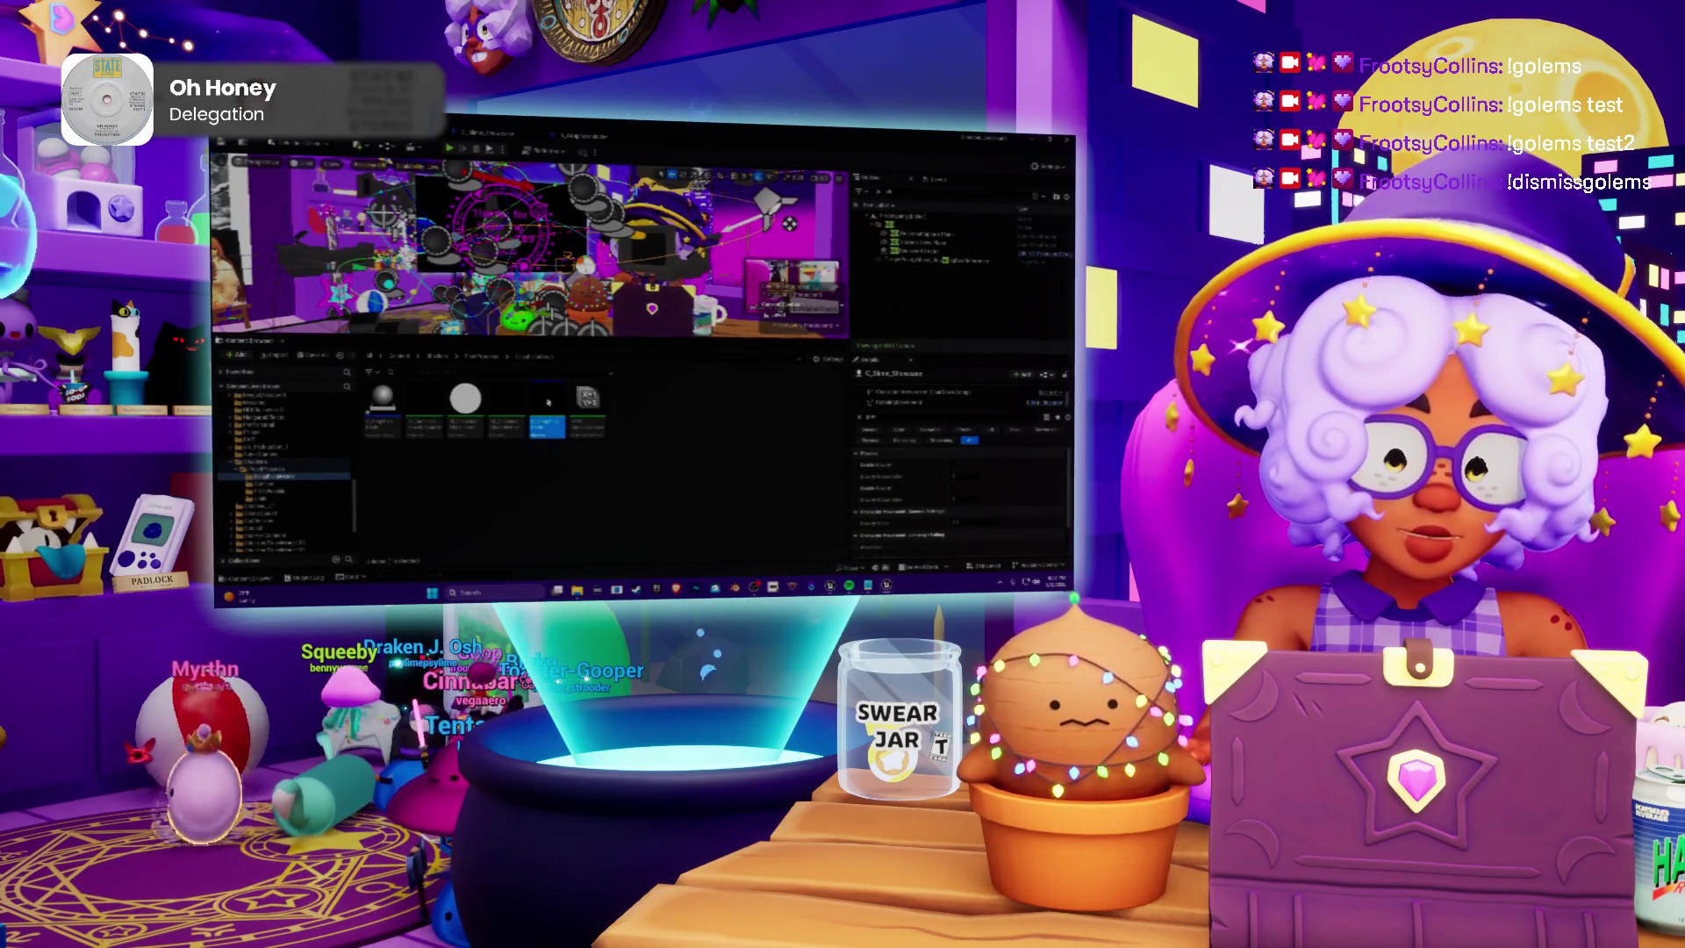
Open the material asset in the Material Editor and pan and zoom around its node graph
double_click(548, 401)
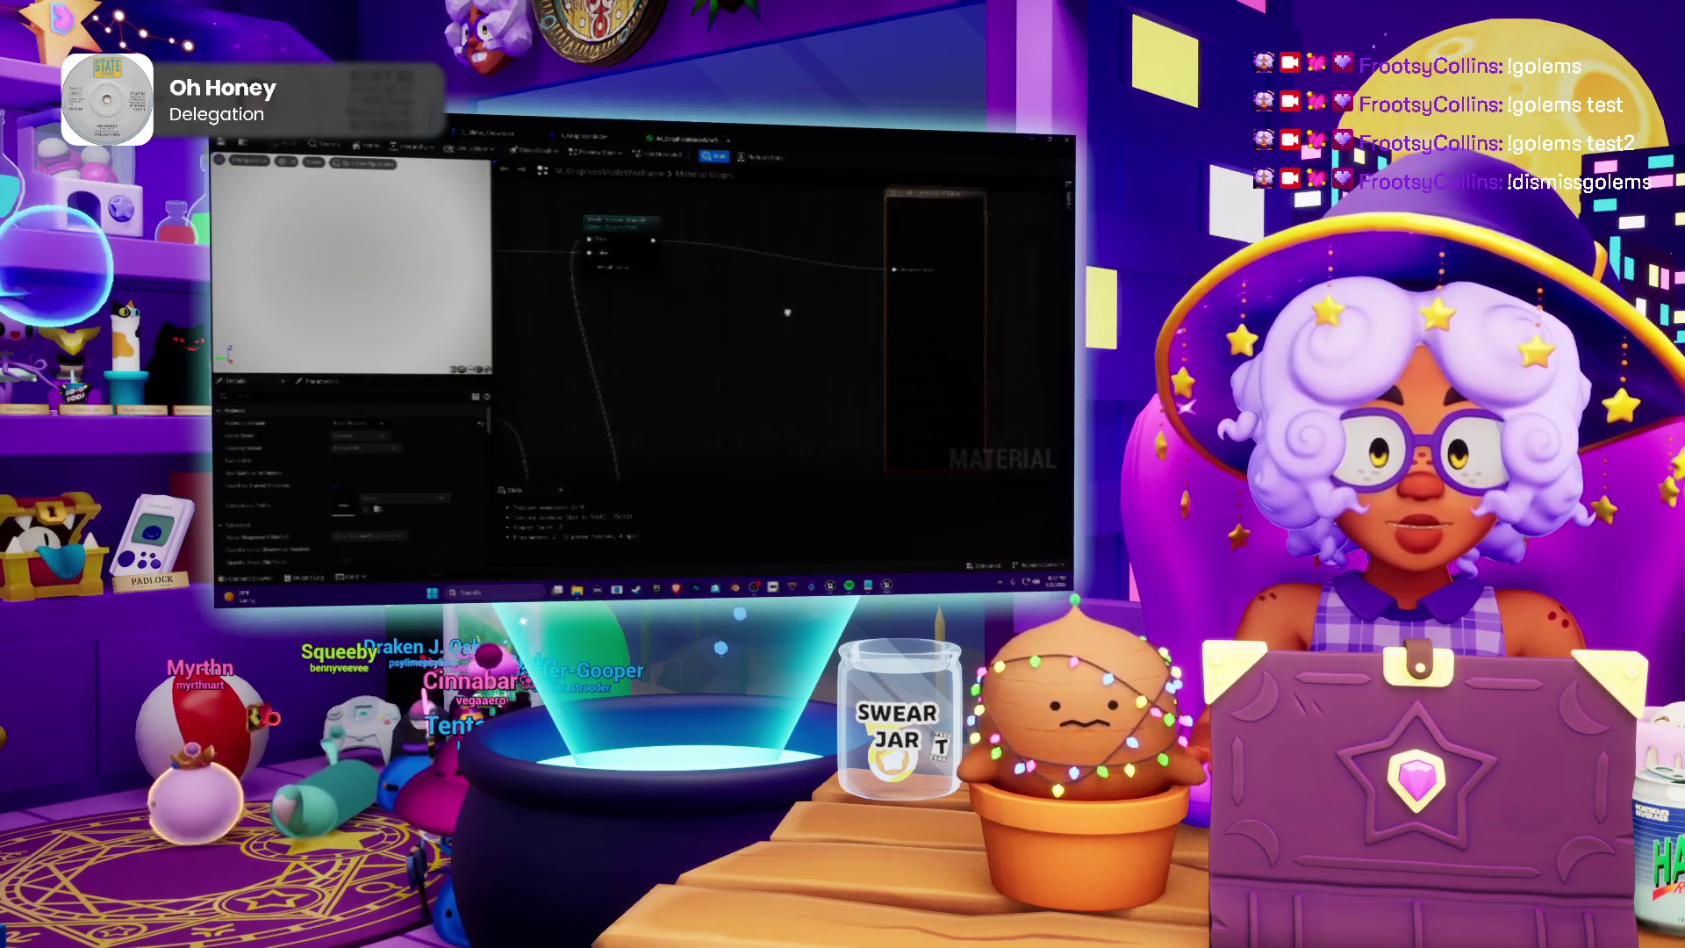
mouse_move(725, 363)
mouse_down()
mouse_move(1034, 341)
mouse_move(802, 351)
mouse_move(808, 331)
mouse_move(843, 386)
mouse_move(702, 289)
mouse_move(714, 439)
mouse_move(619, 249)
mouse_move(714, 379)
mouse_move(919, 396)
mouse_move(808, 294)
mouse_move(714, 290)
mouse_move(559, 387)
mouse_up()
scroll(714, 439, up, 1)
scroll(380, 287, down, 2)
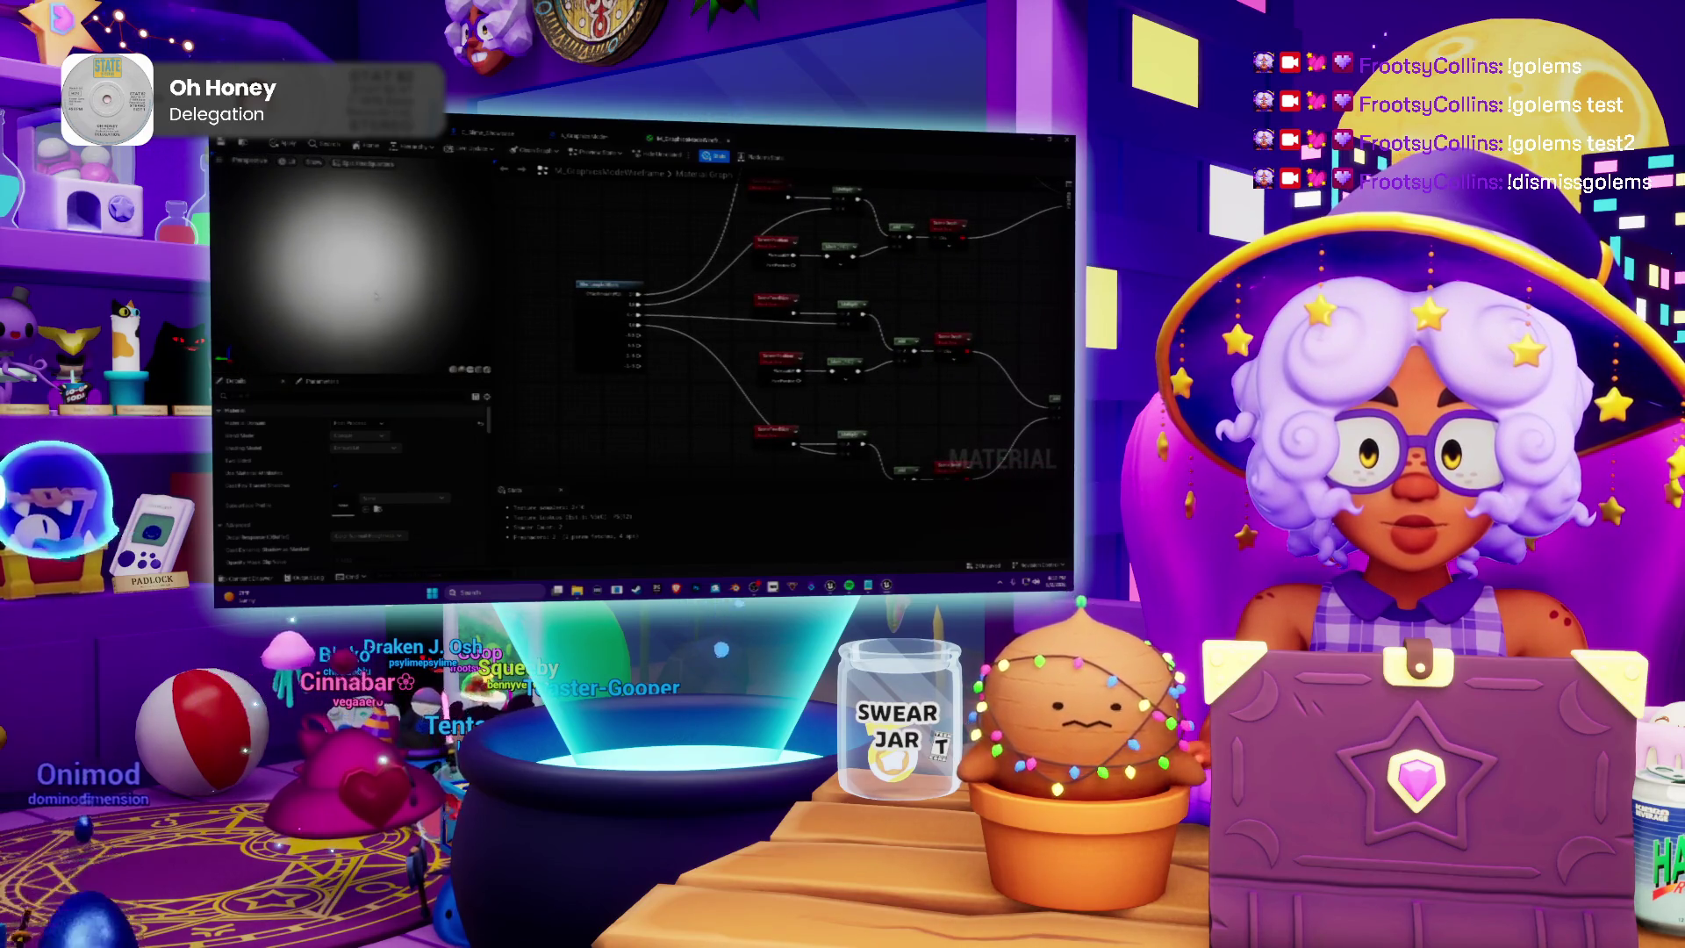
Zoom around the material graph and select one of the red texture nodes
scroll(792, 399, up, 4)
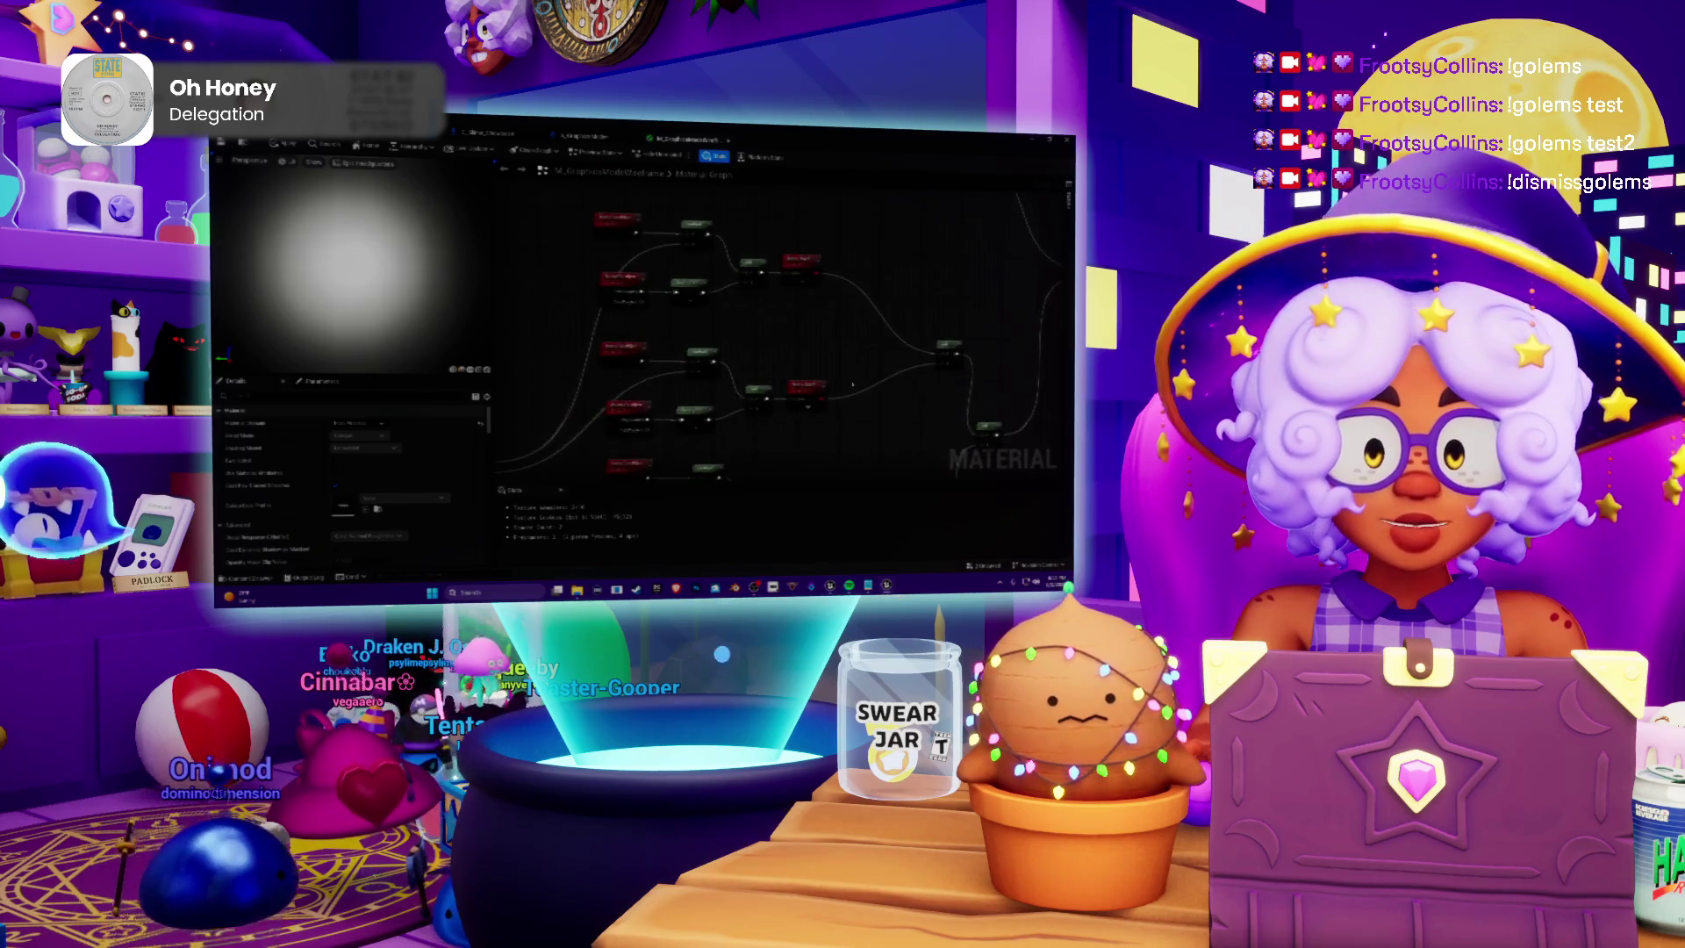
scroll(791, 398, down, 4)
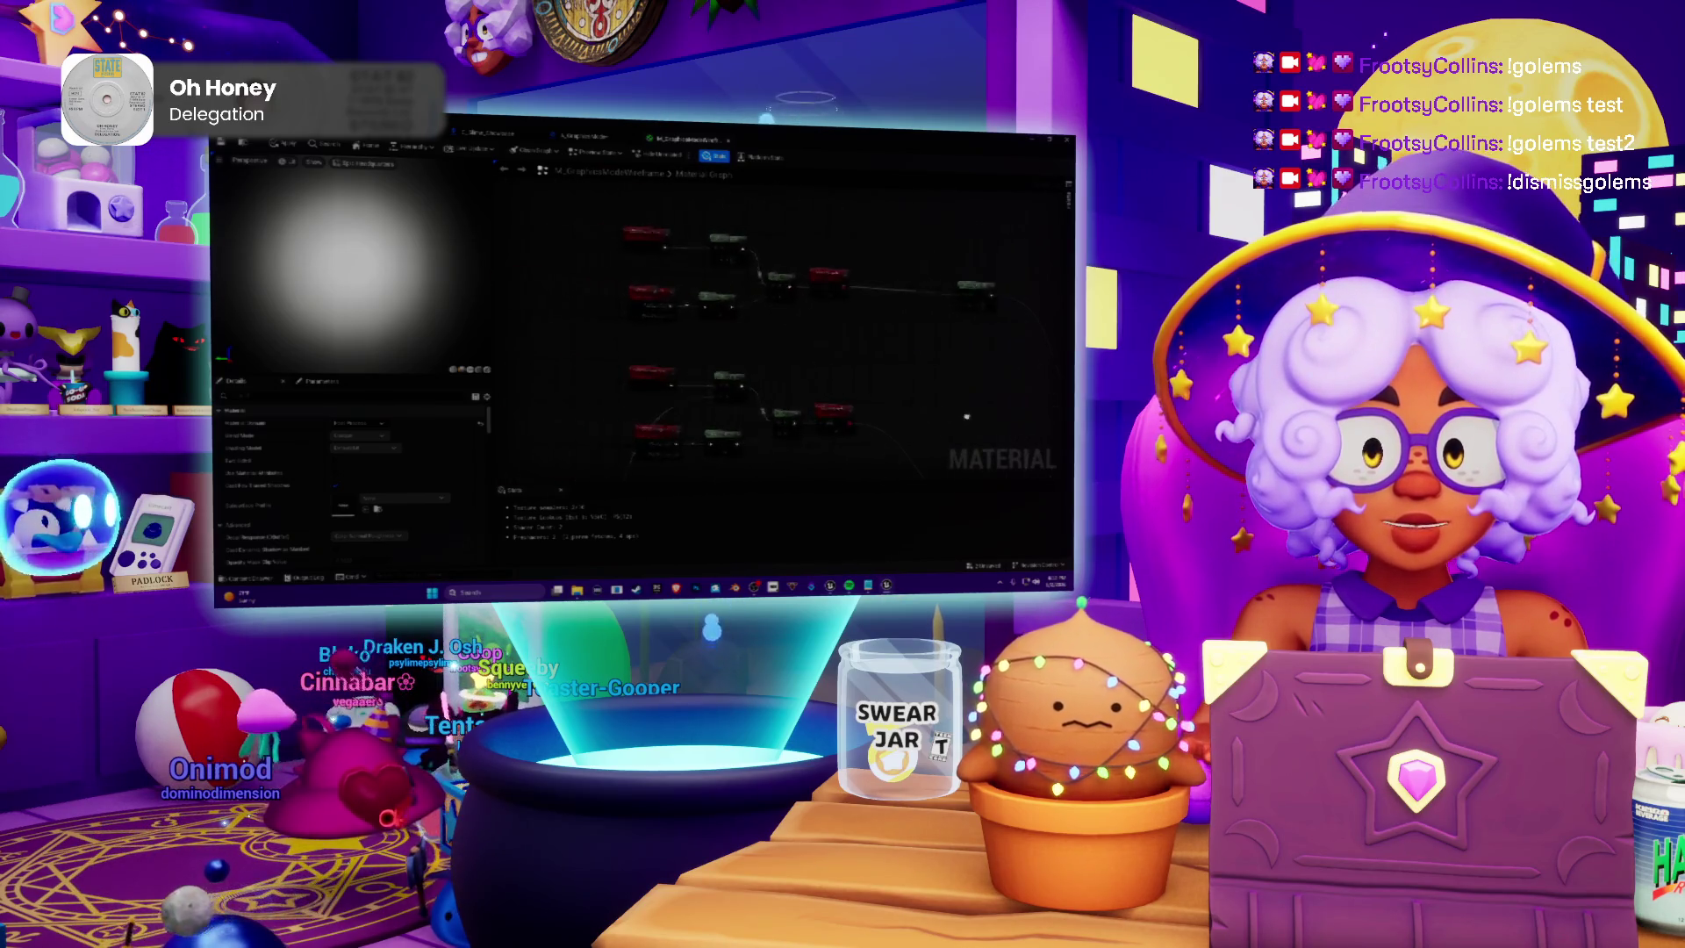
scroll(693, 412, up, 5)
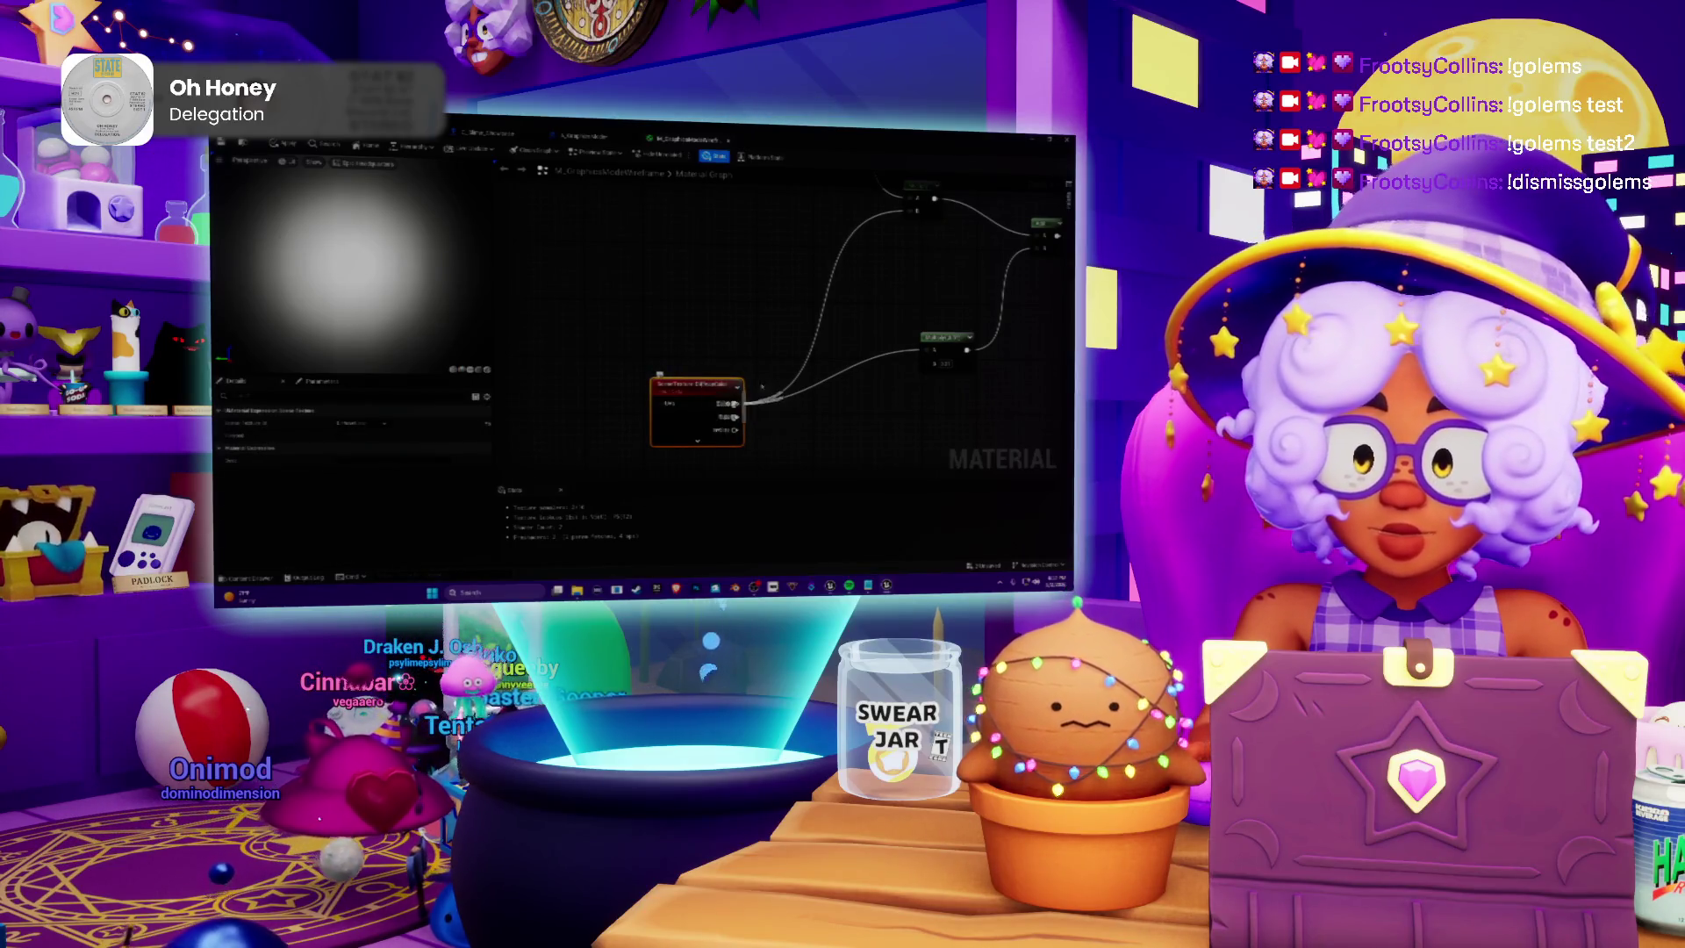
scroll(825, 369, down, 5)
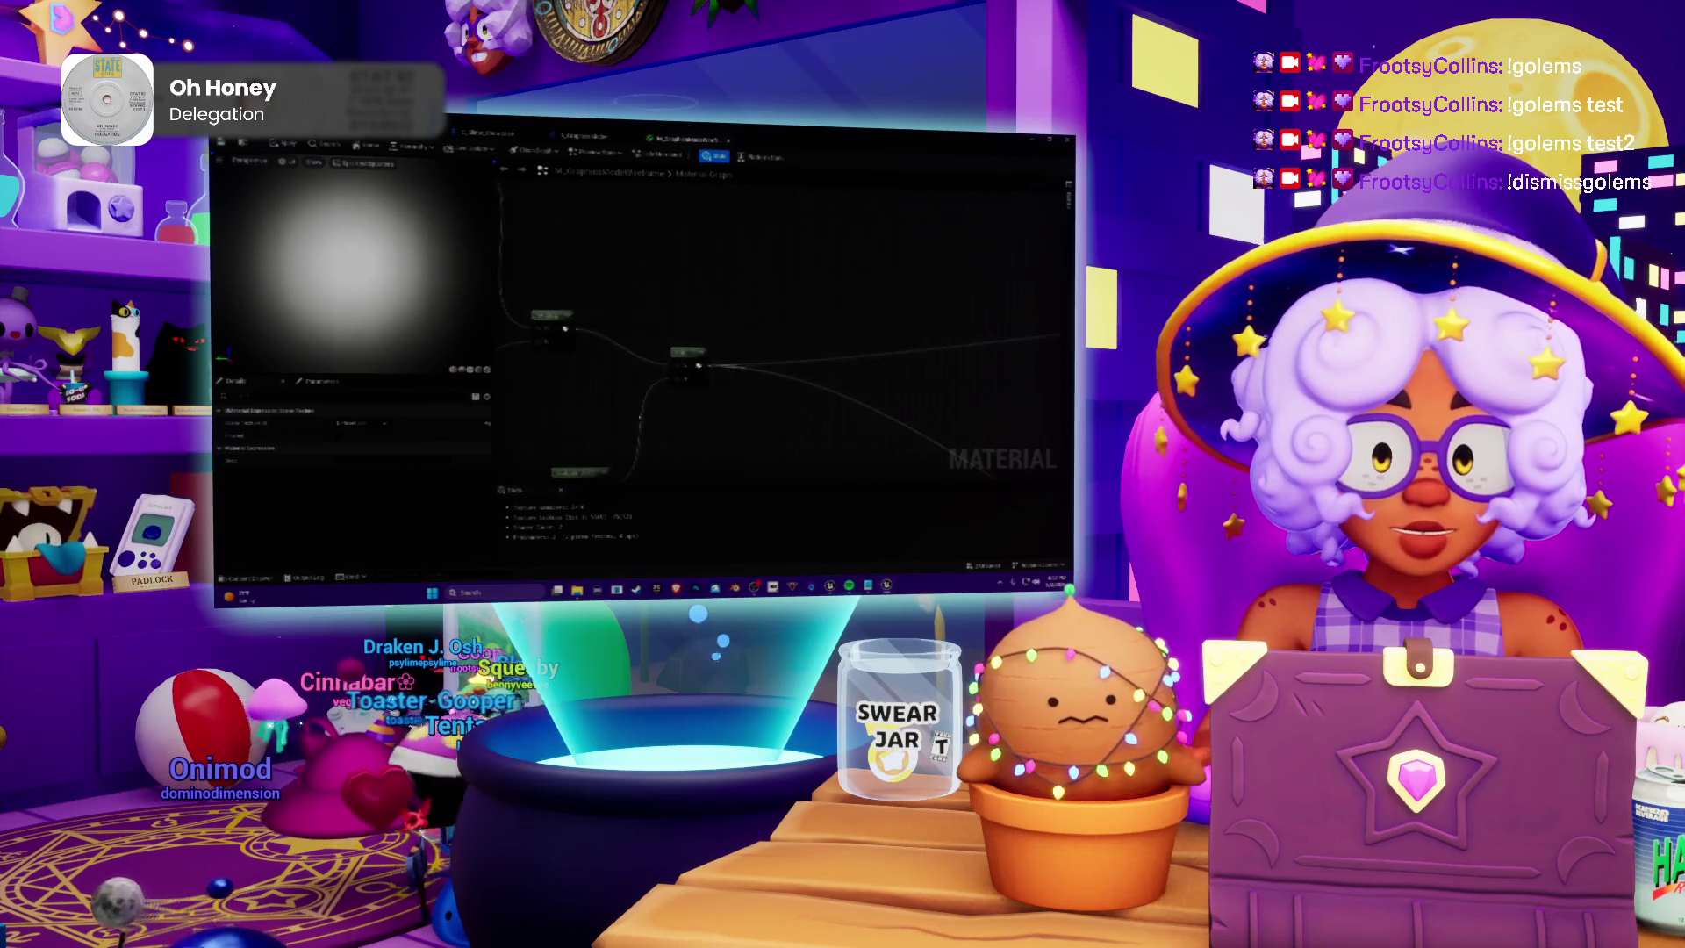
scroll(804, 413, up, 5)
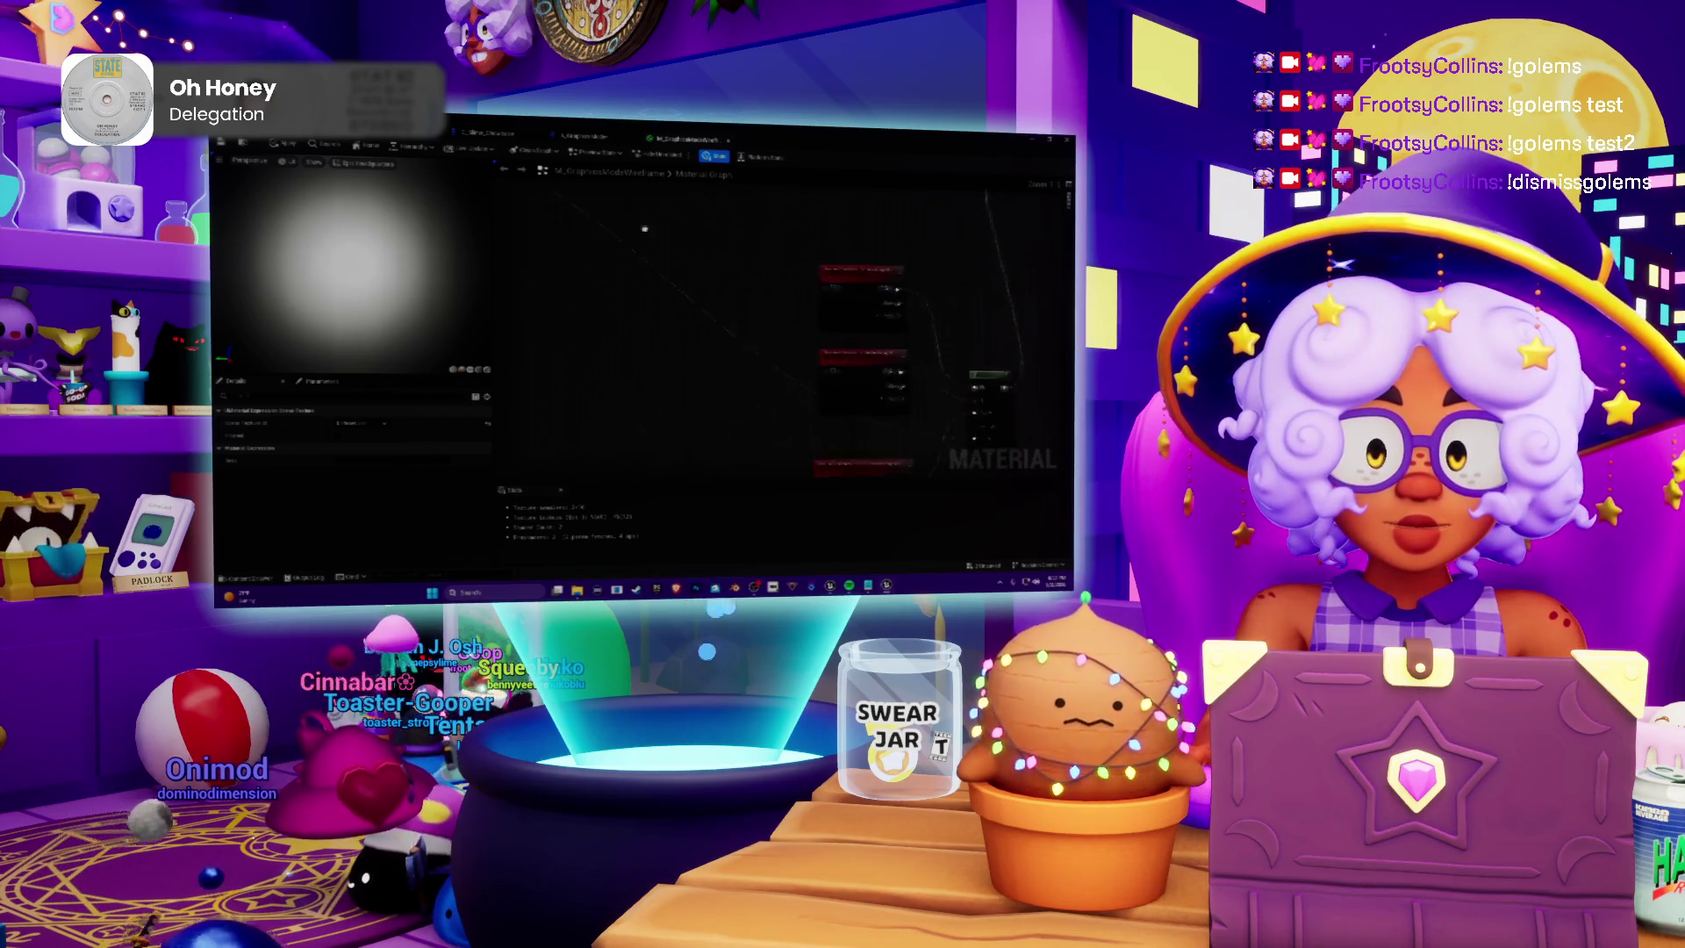
scroll(638, 215, down, 3)
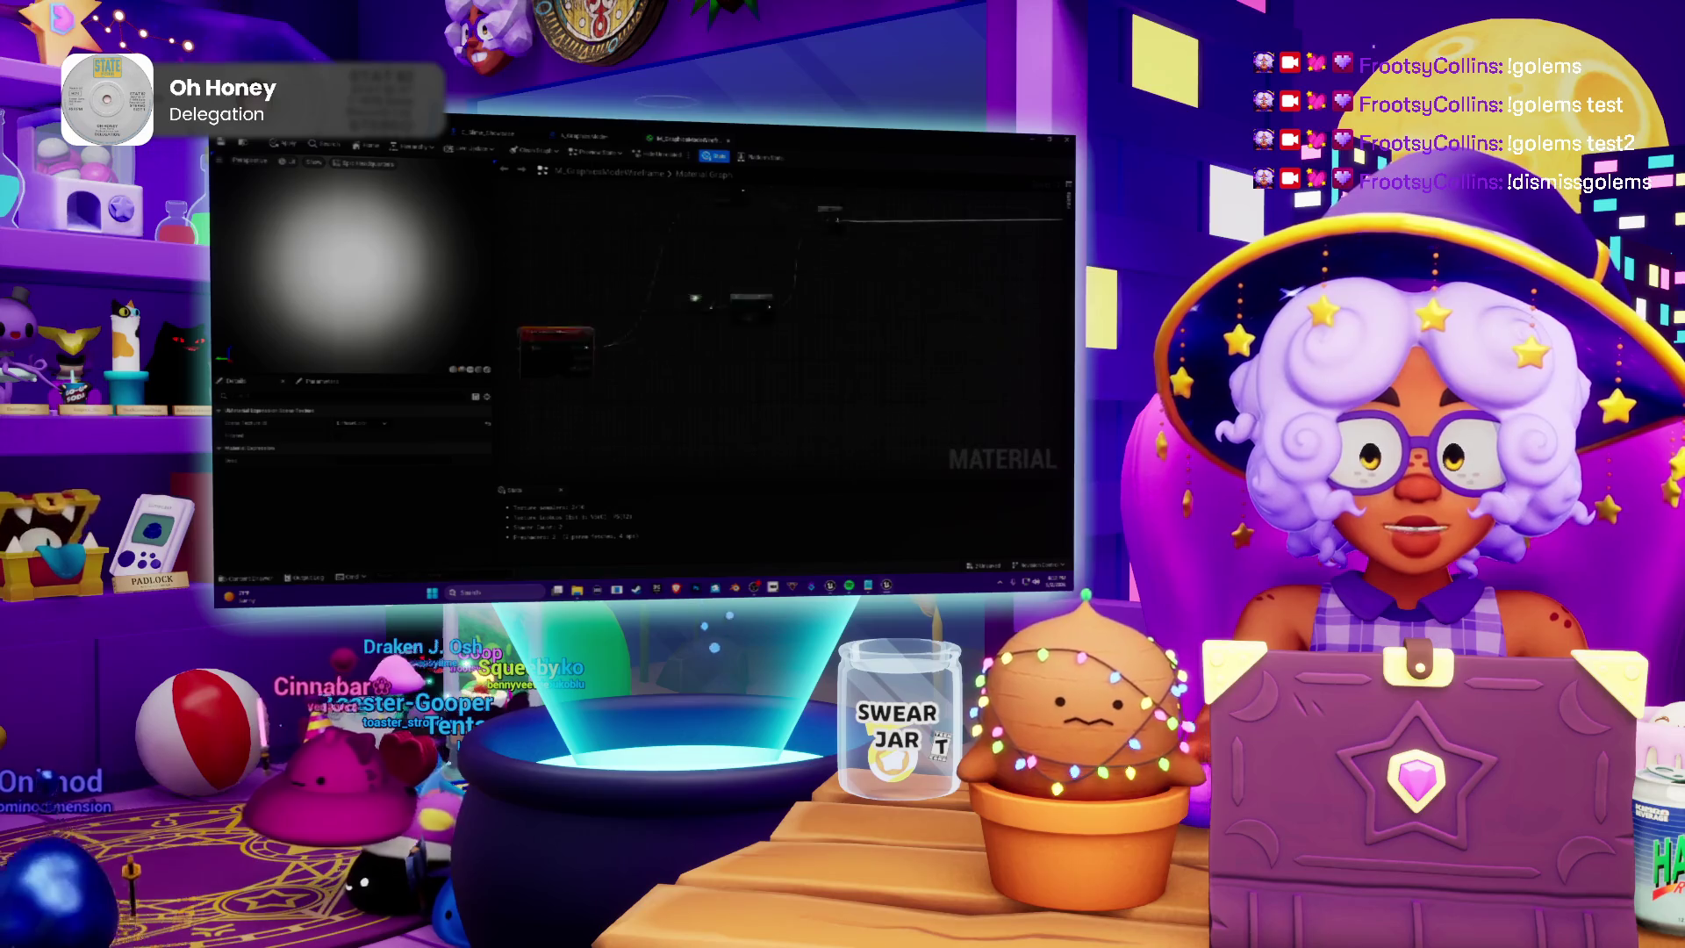
click(654, 347)
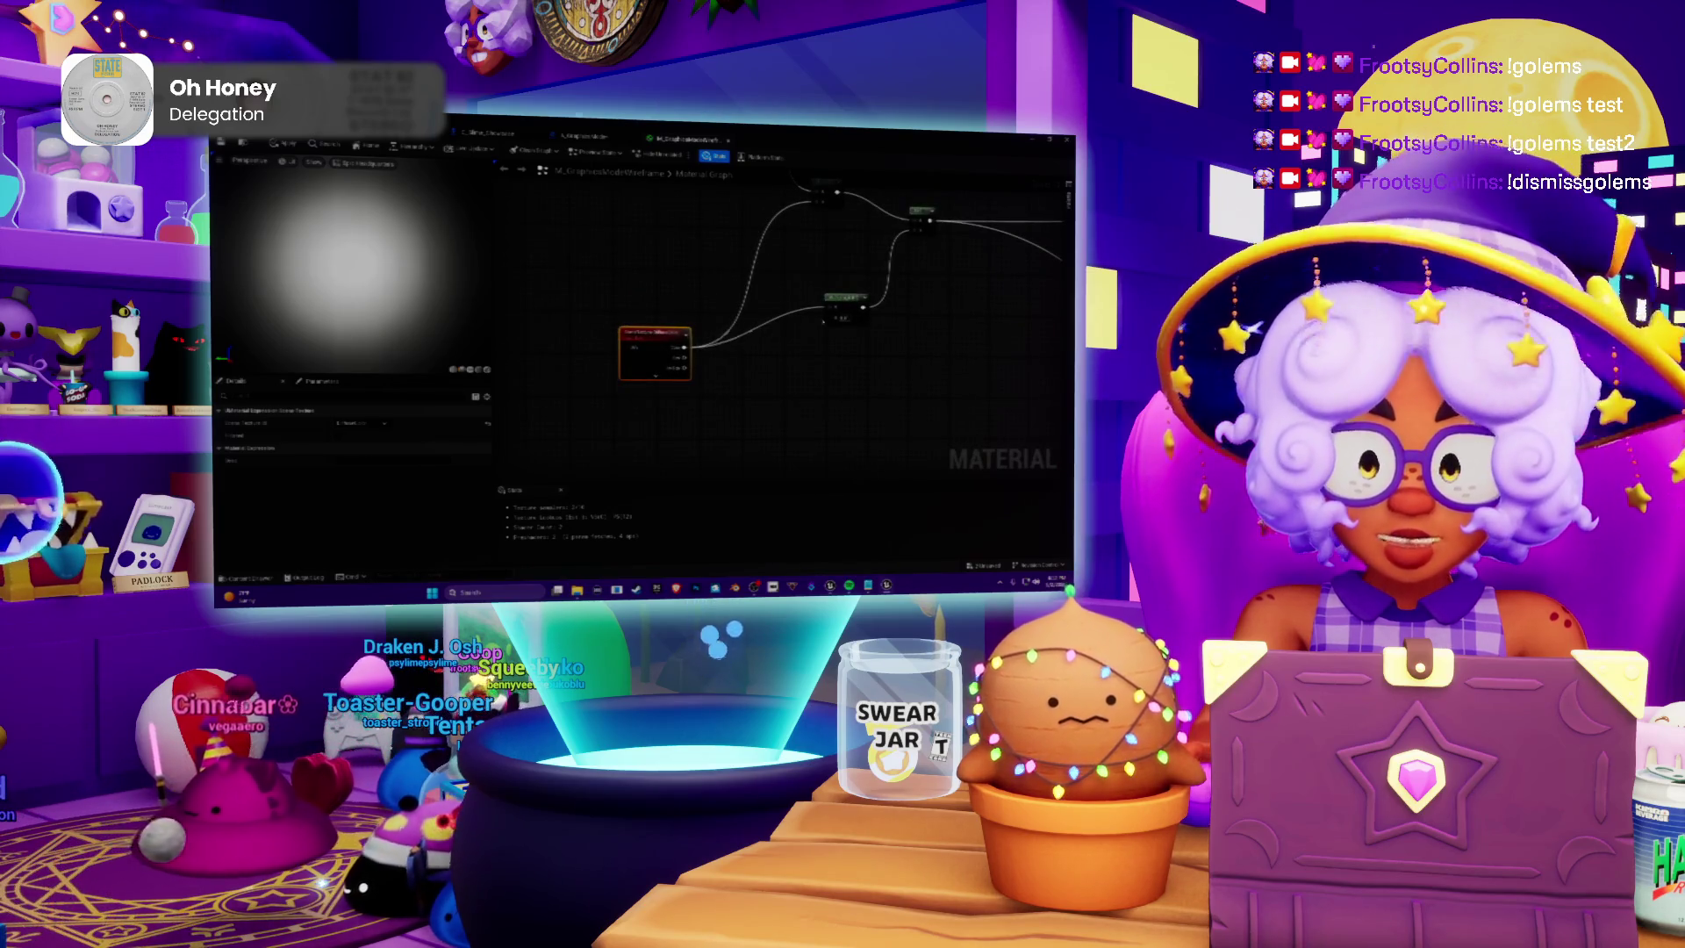
Add a new node, wire it into the material output, and return to the level editor
scroll(617, 340, up, 3)
click(740, 272)
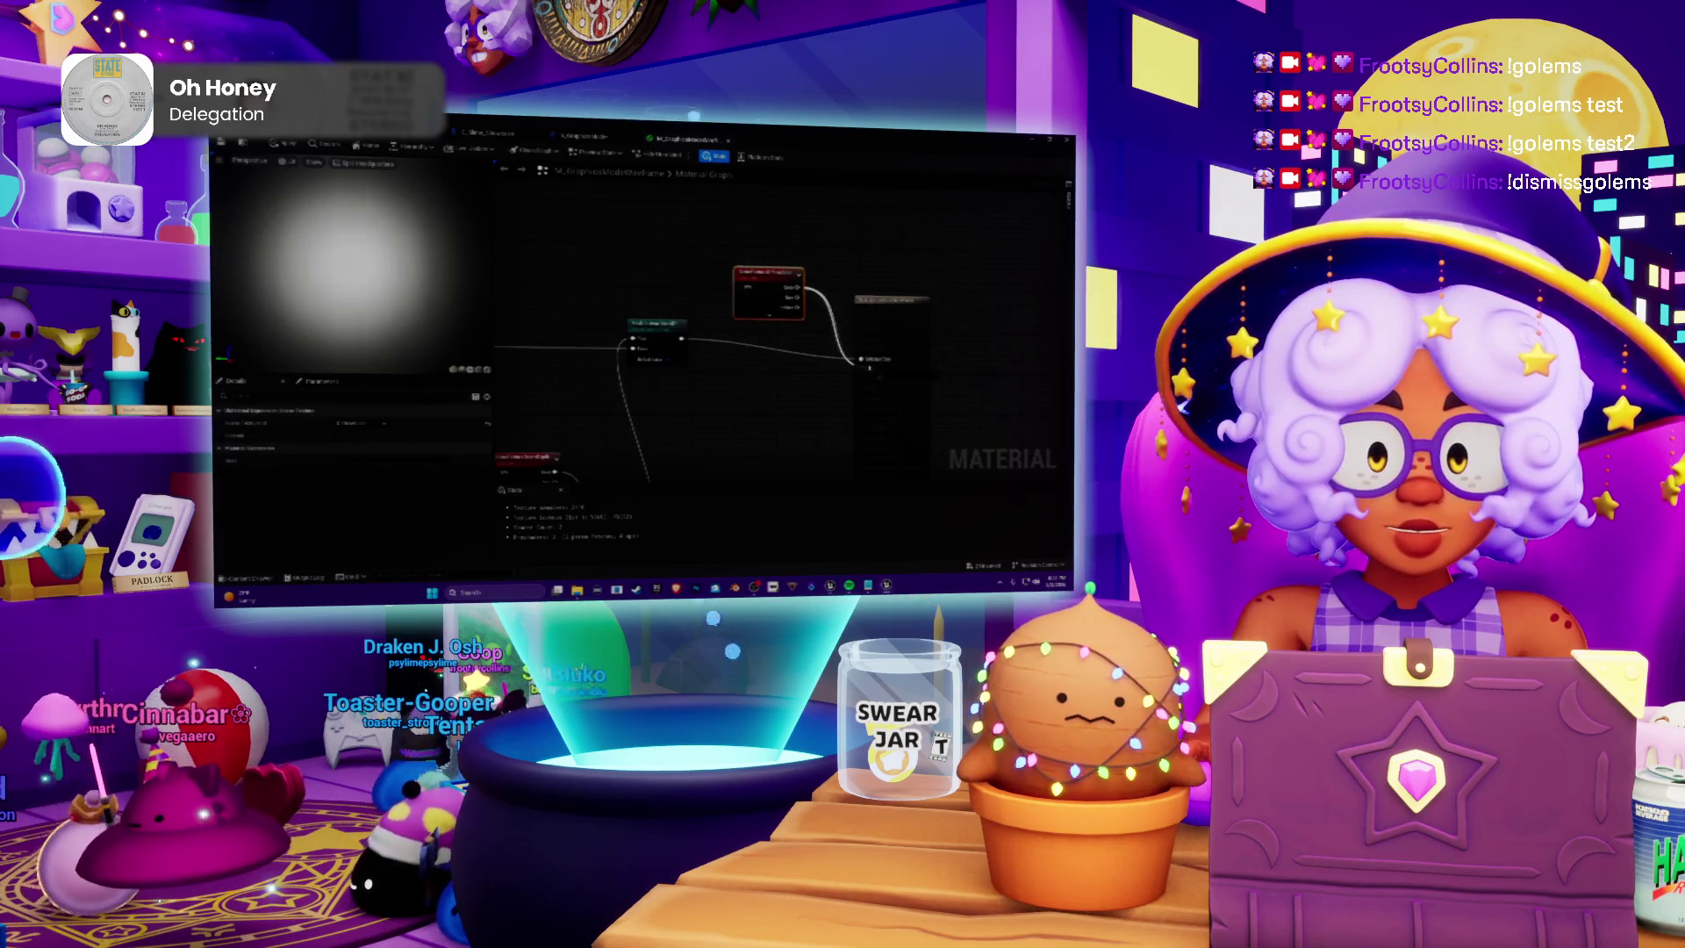
drag(869, 366, 862, 360)
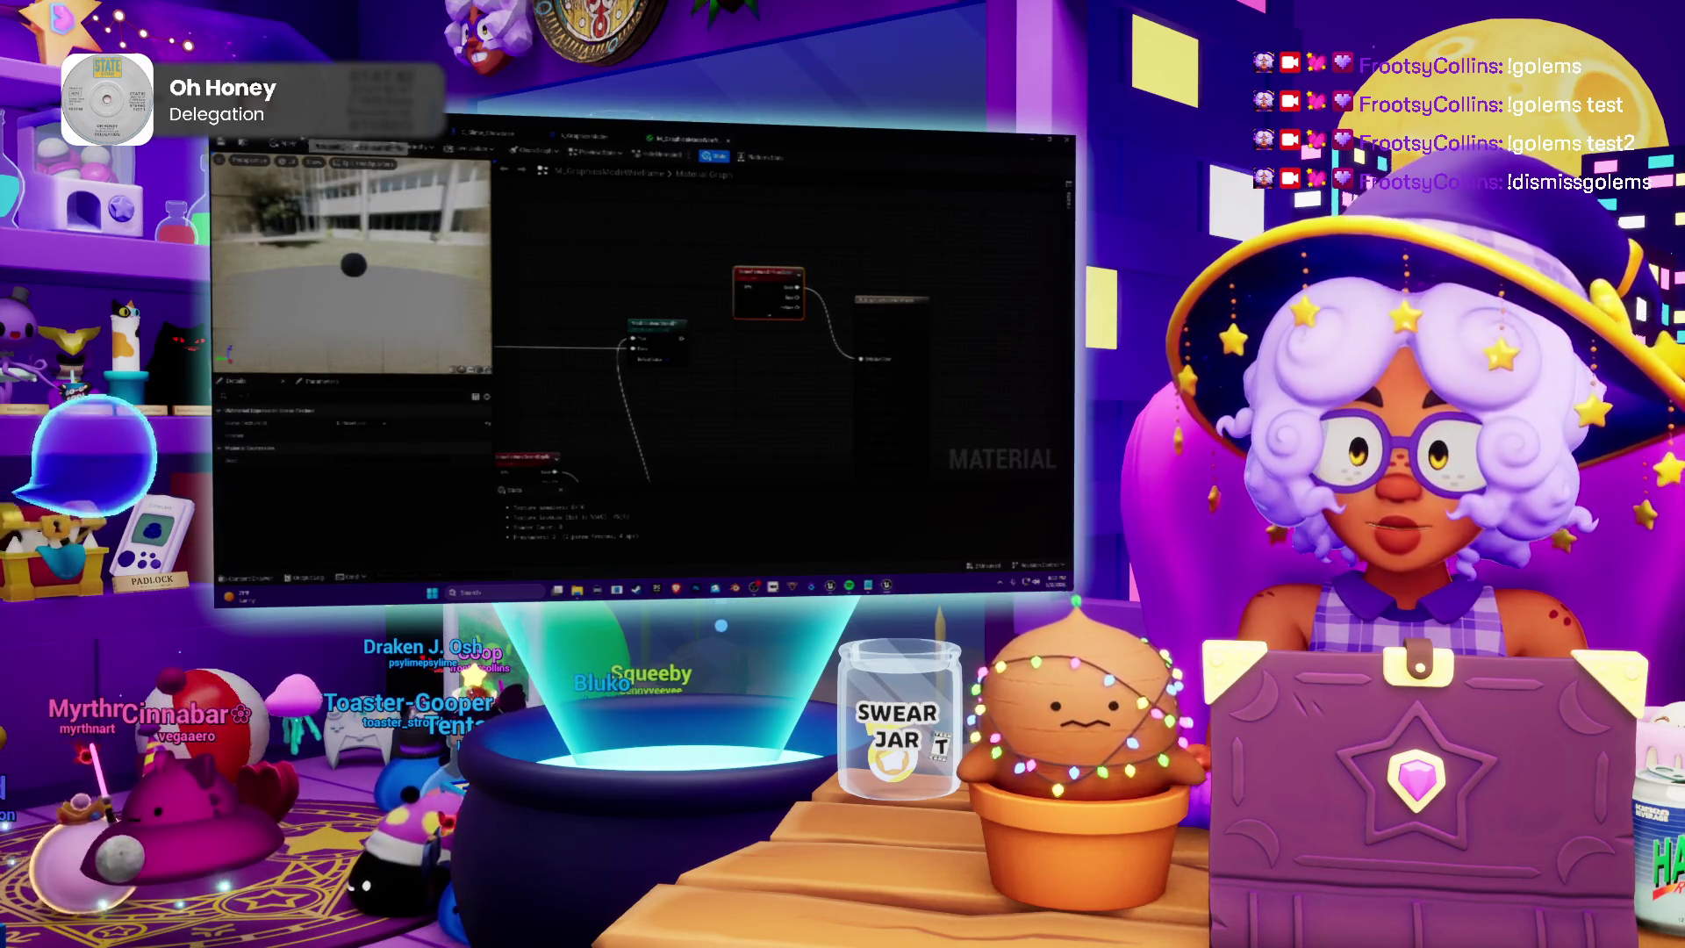
click(584, 136)
click(487, 132)
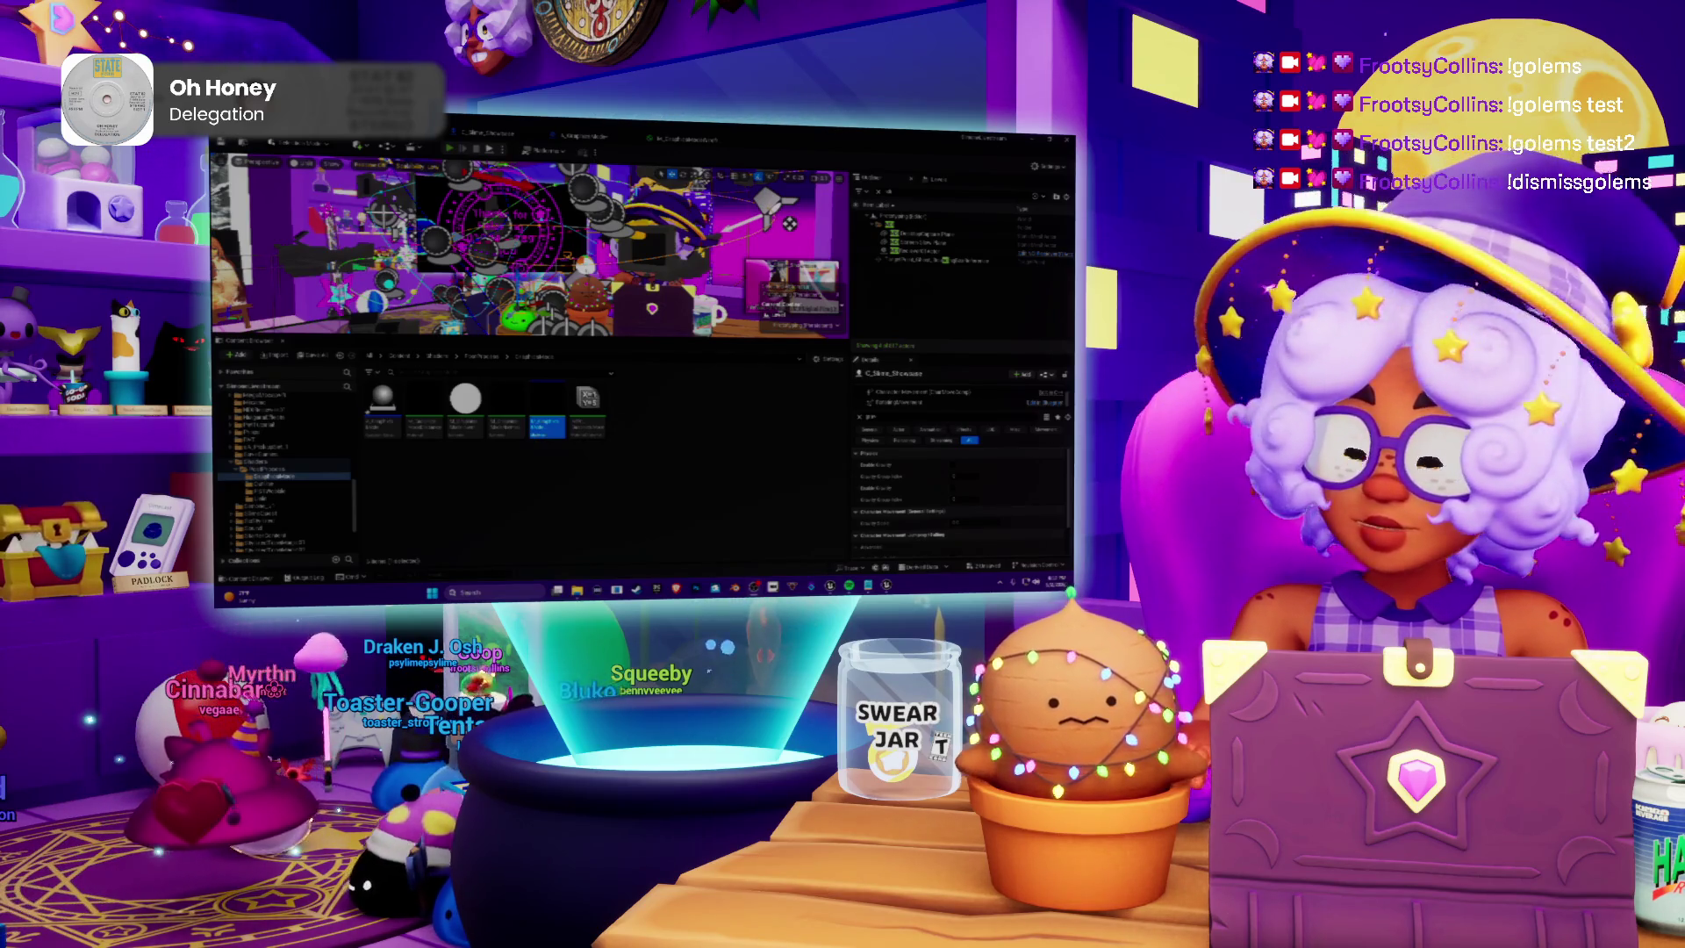
Play the level in editor, enlarge the viewport, and switch to a different view mode
key(alt+p)
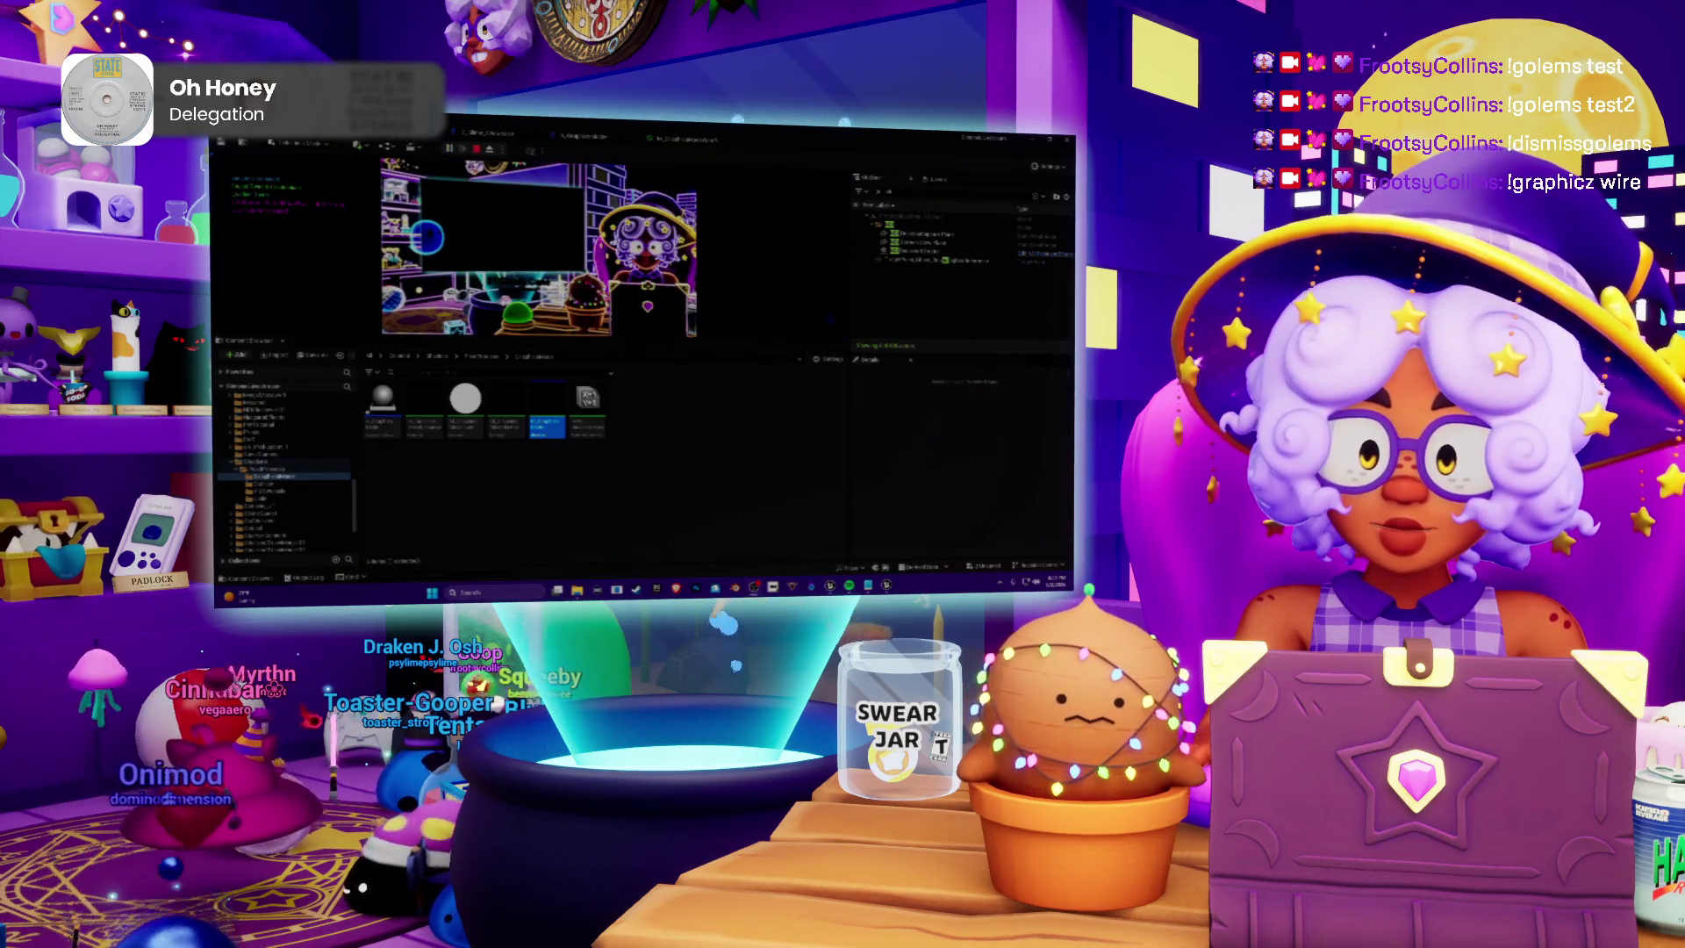
drag(570, 337, 572, 393)
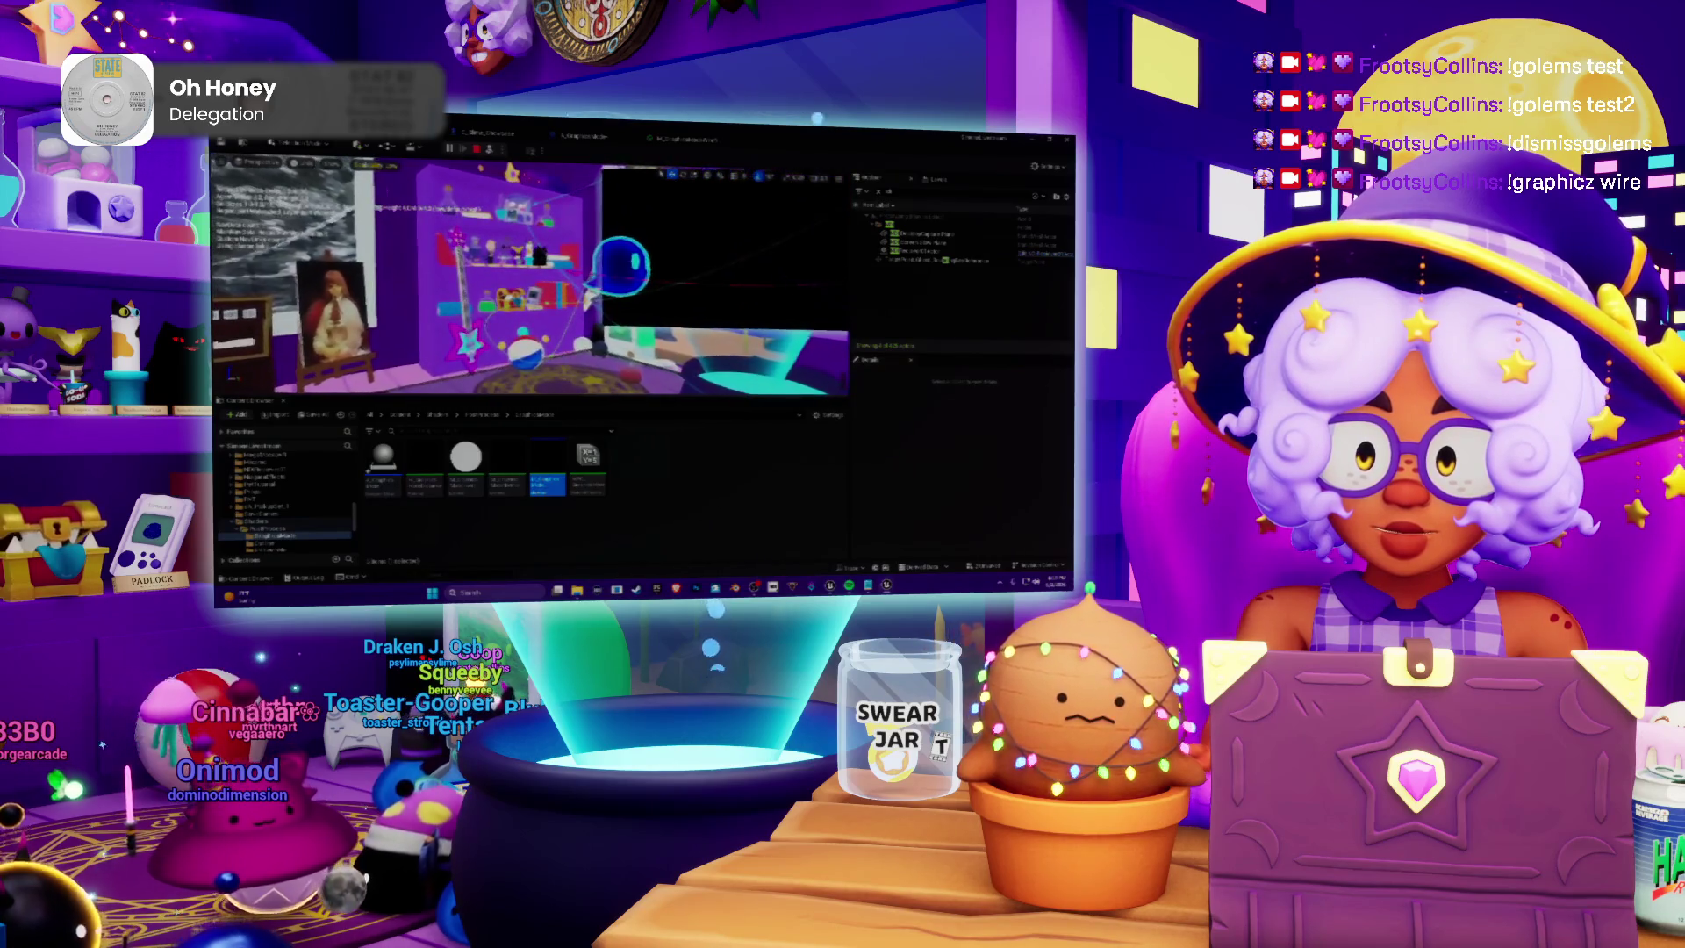
click(305, 163)
click(343, 265)
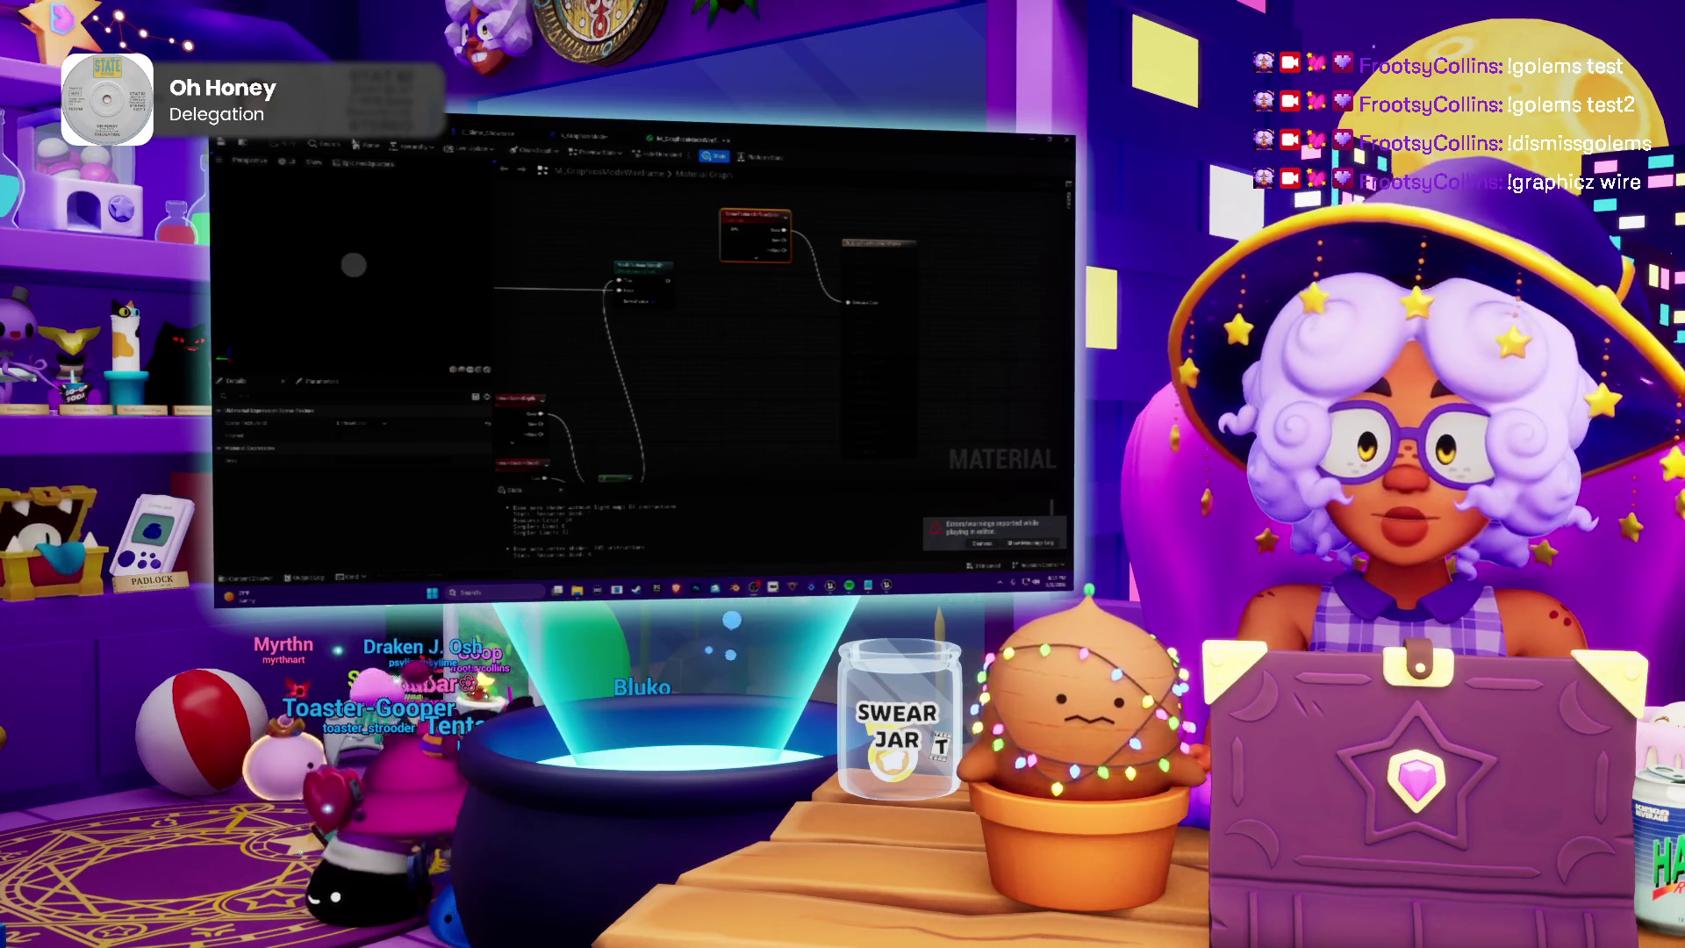
Play-test the level from the level editor, stop it with Esc, and switch to Spotify
click(488, 133)
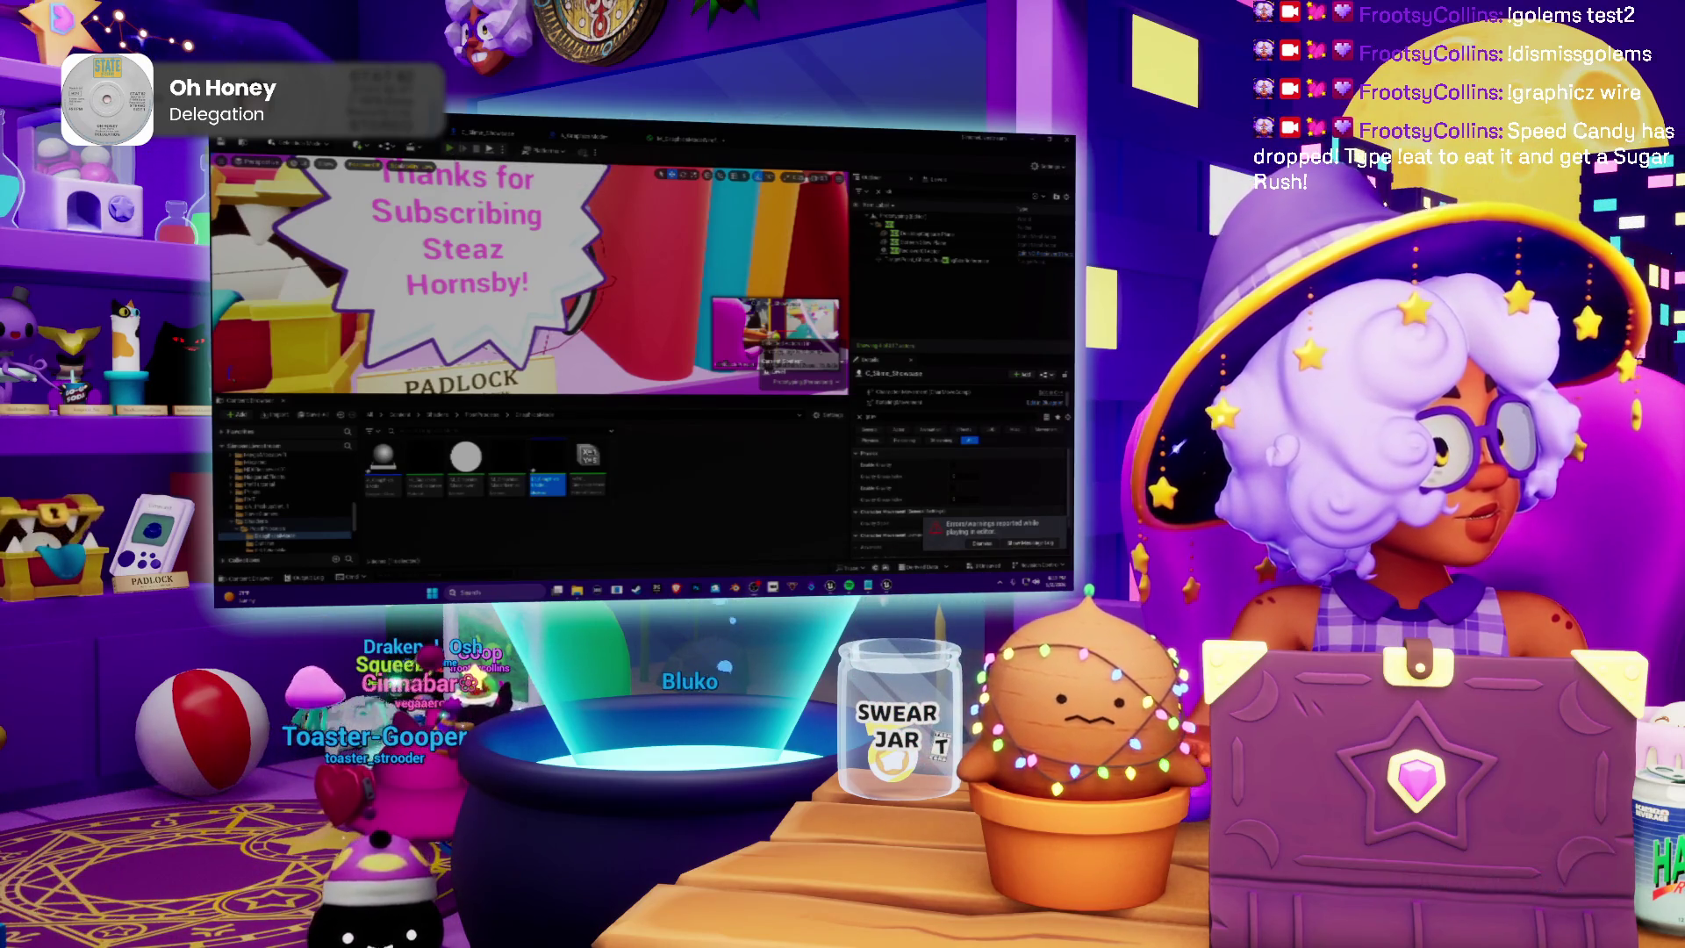
key(alt+p)
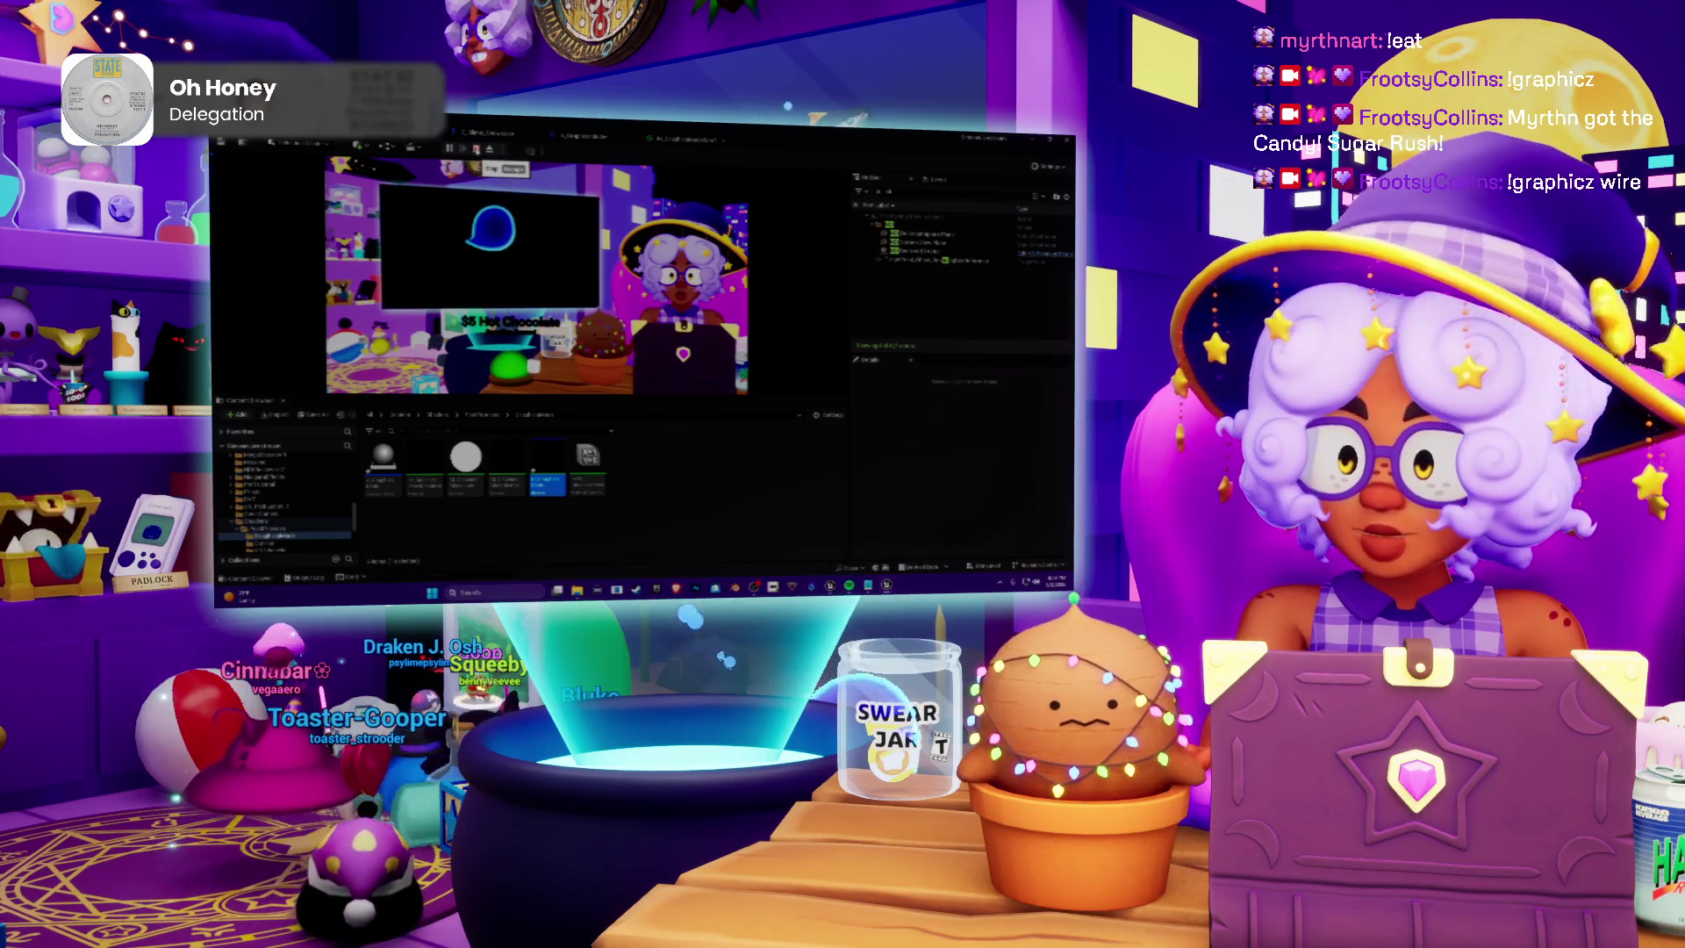
key(Escape)
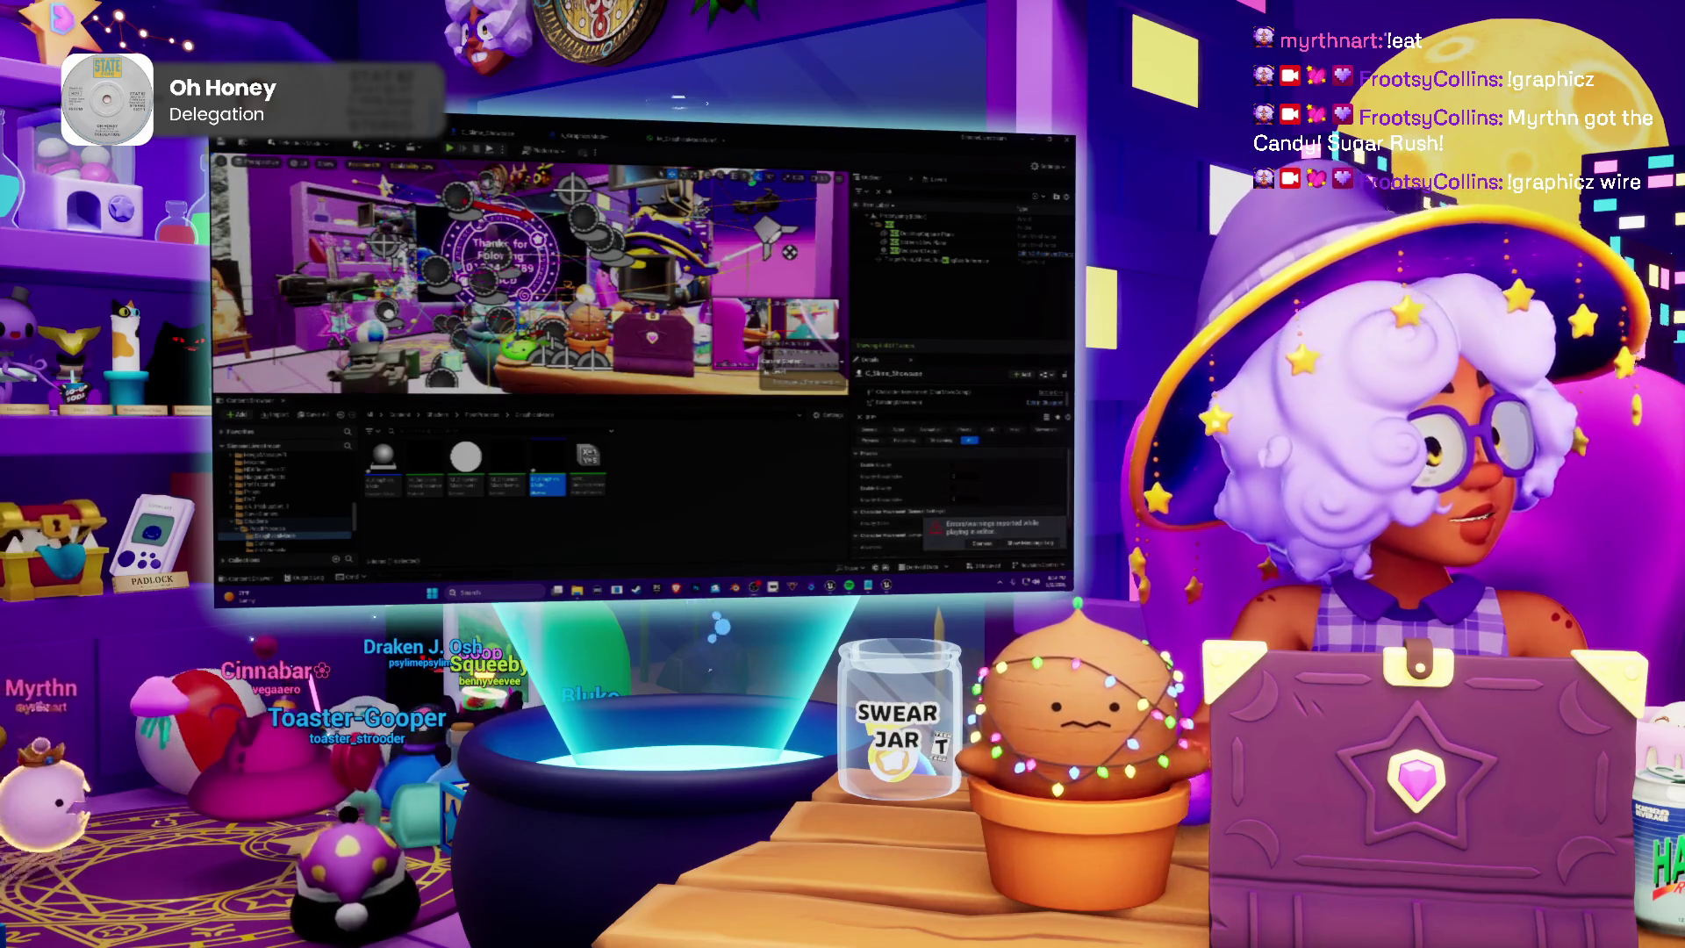
key(alt+Tab)
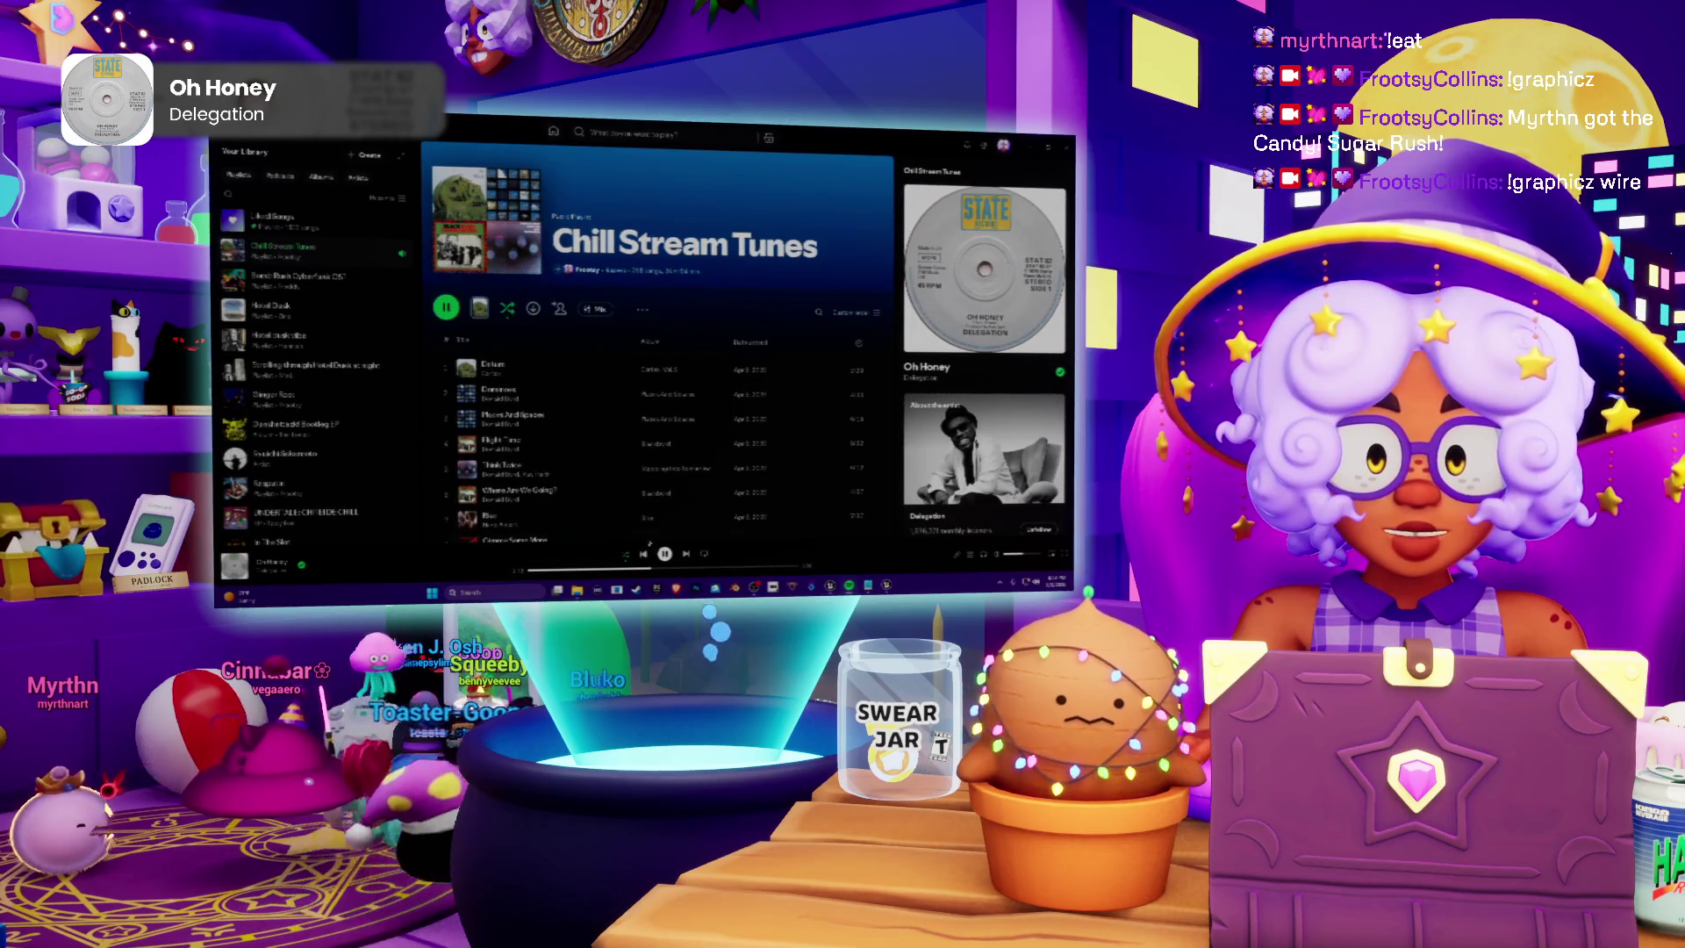
Pause the music, then open the material's Material Domain dropdown in Unreal
key(space)
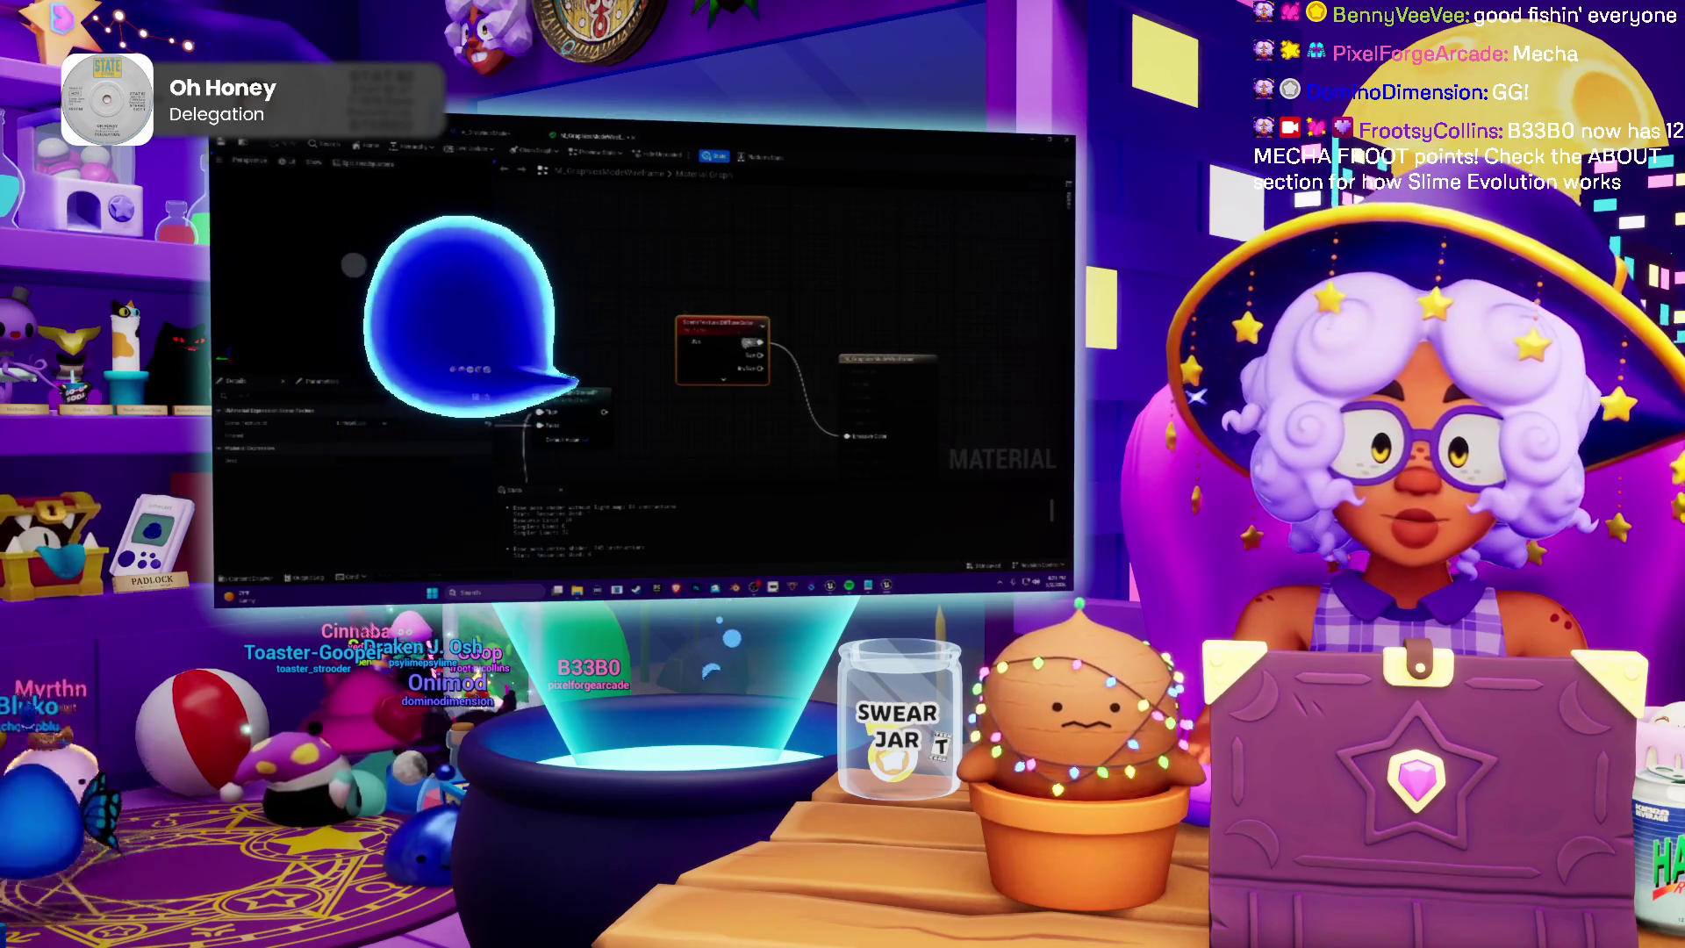
click(377, 423)
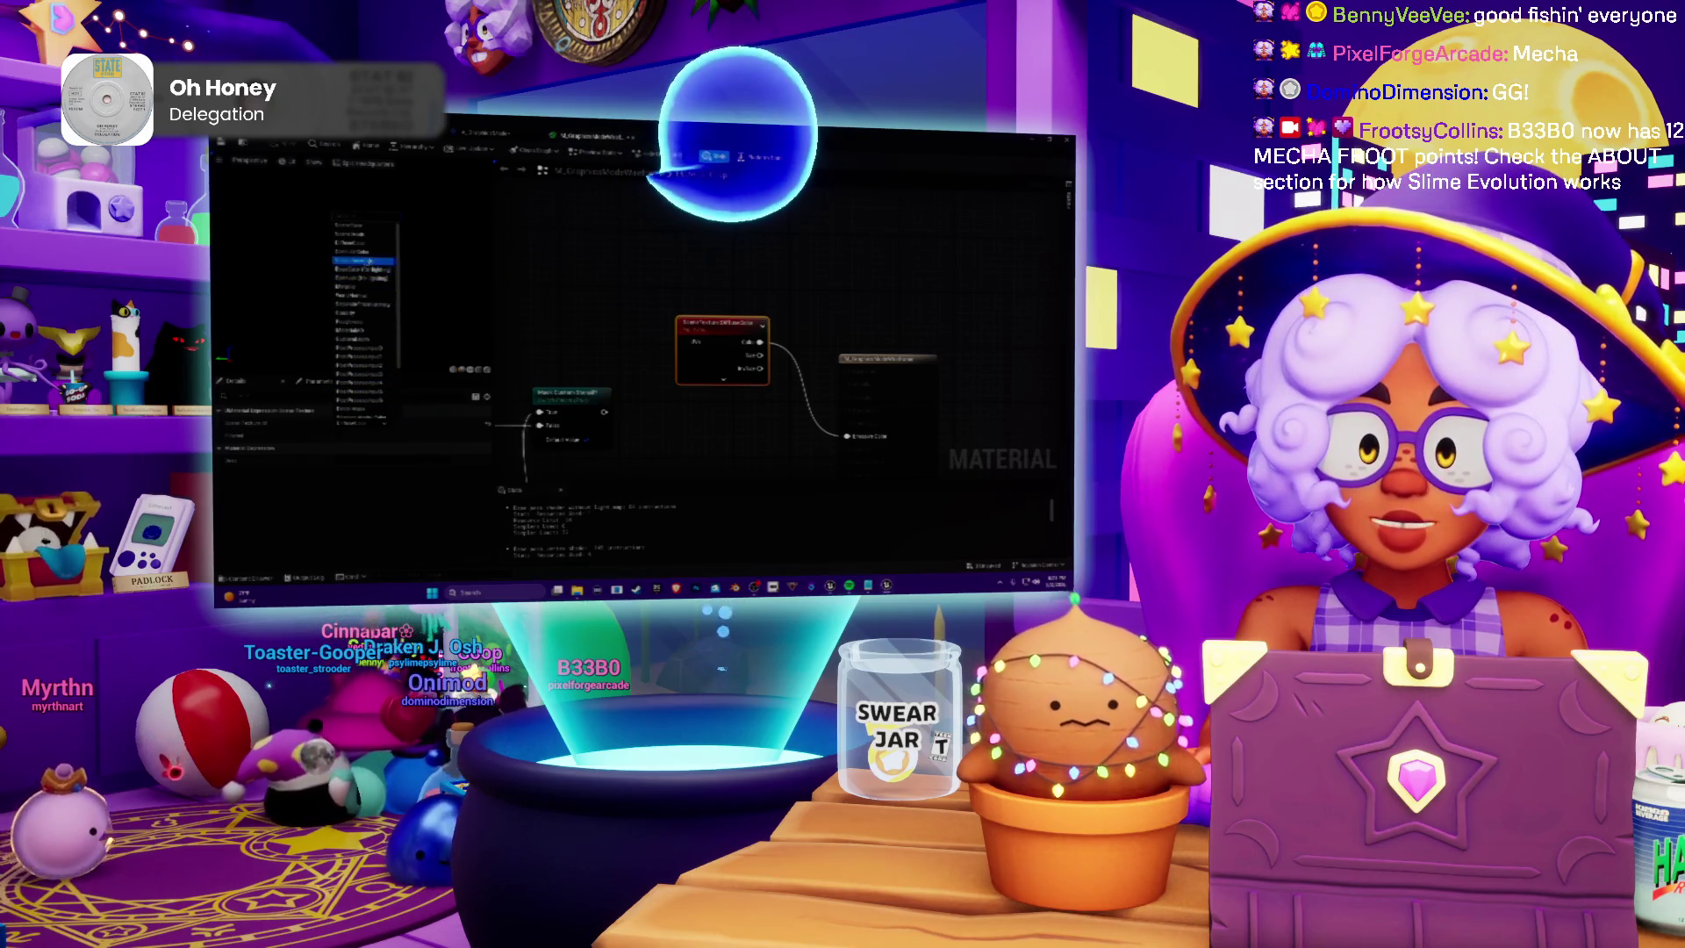
Set Material Domain to Post Process, change the blend setting, and expand the output node's pins
click(362, 233)
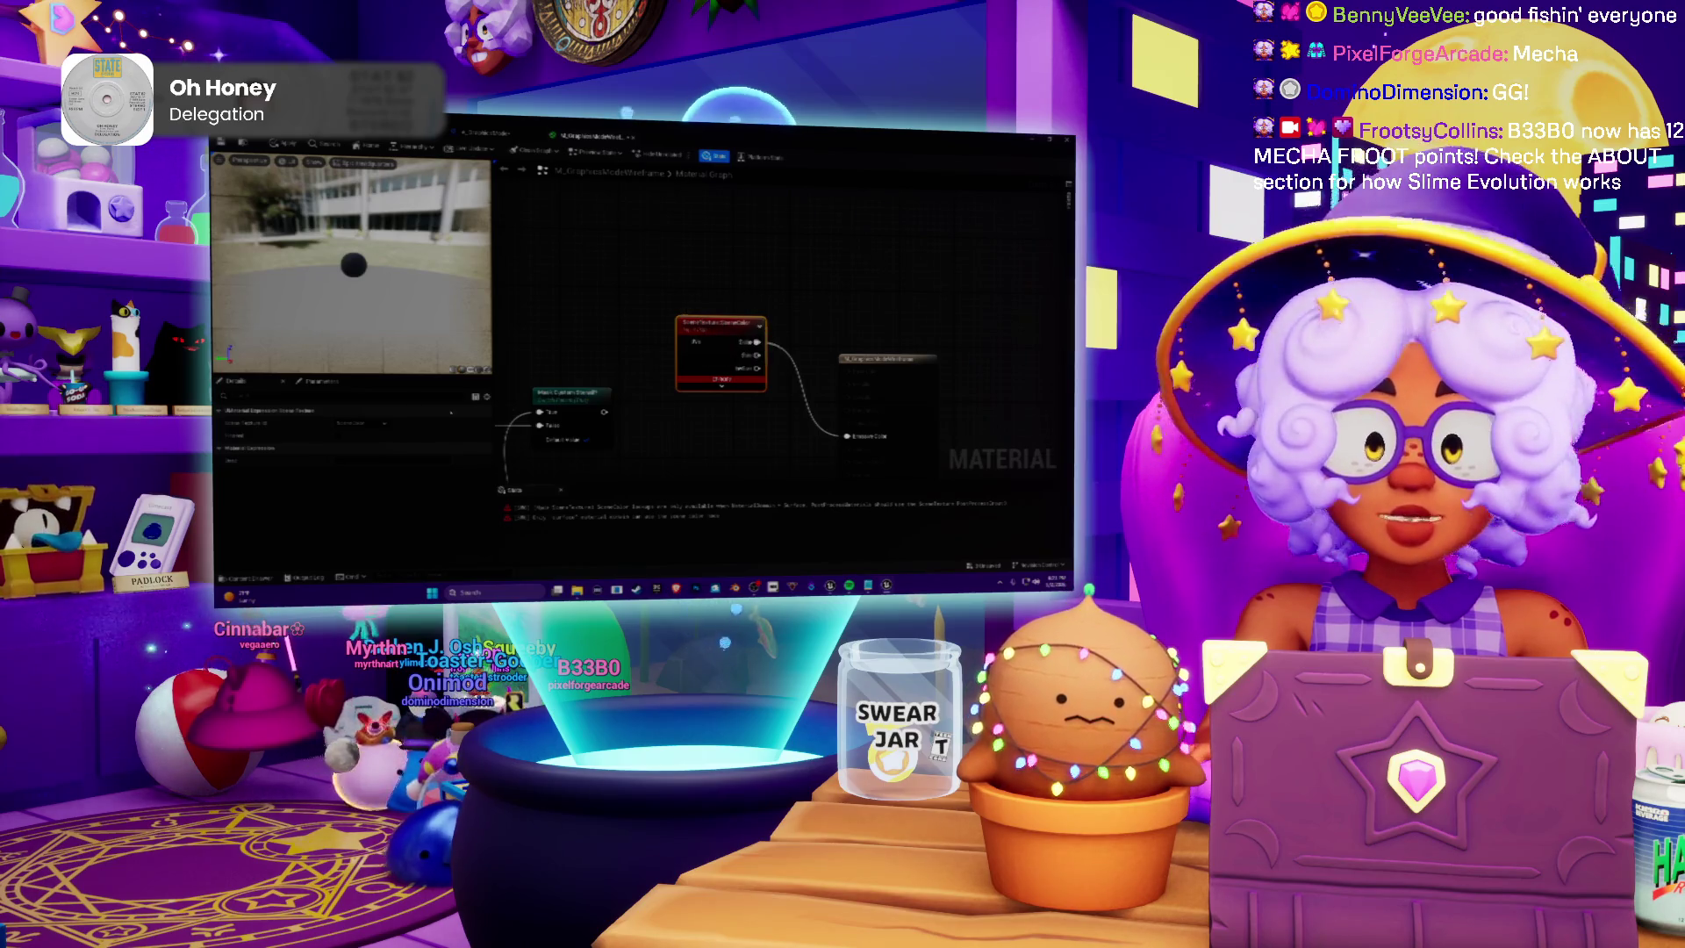
click(383, 427)
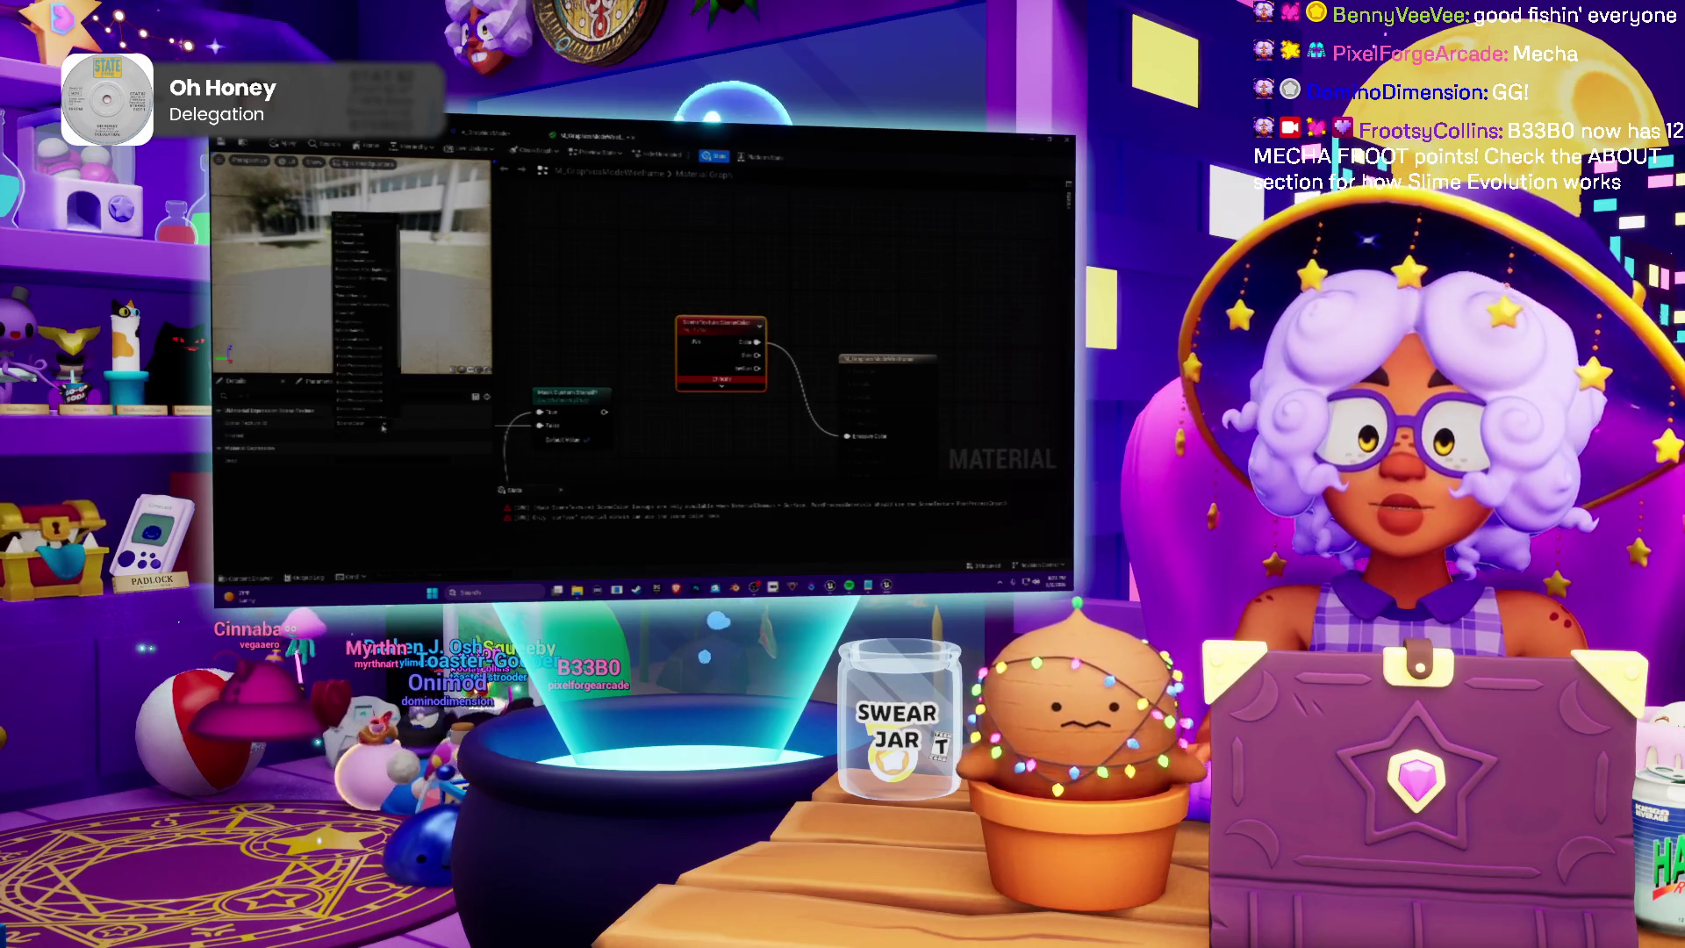
click(373, 350)
drag(732, 384, 750, 360)
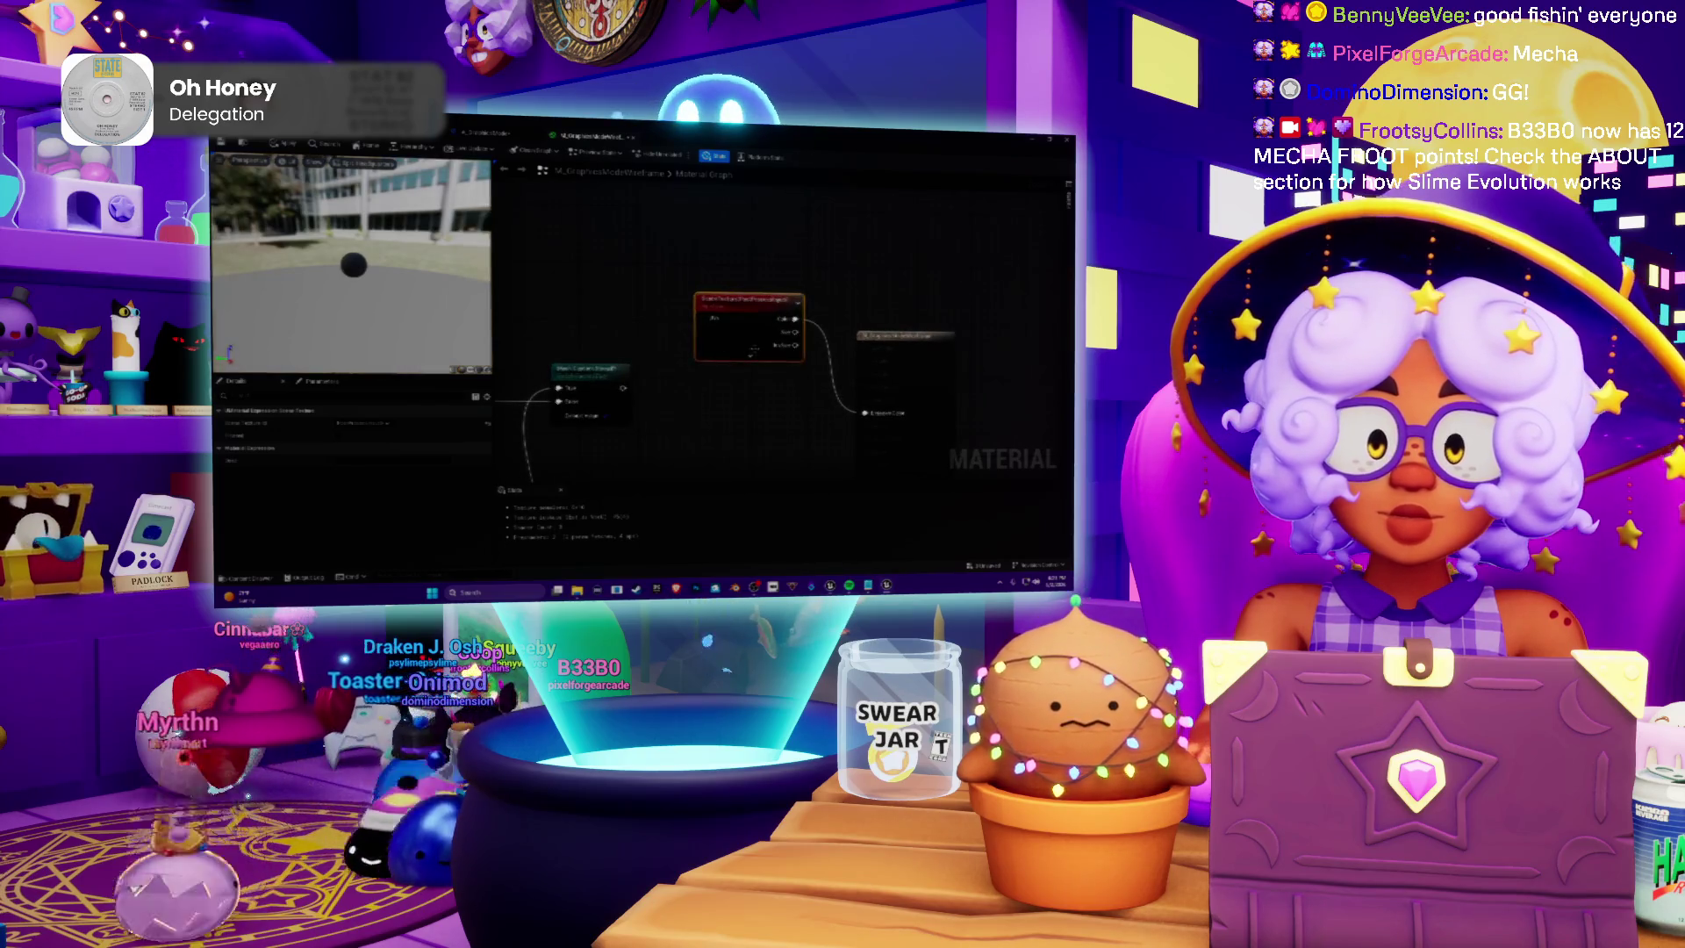
click(751, 356)
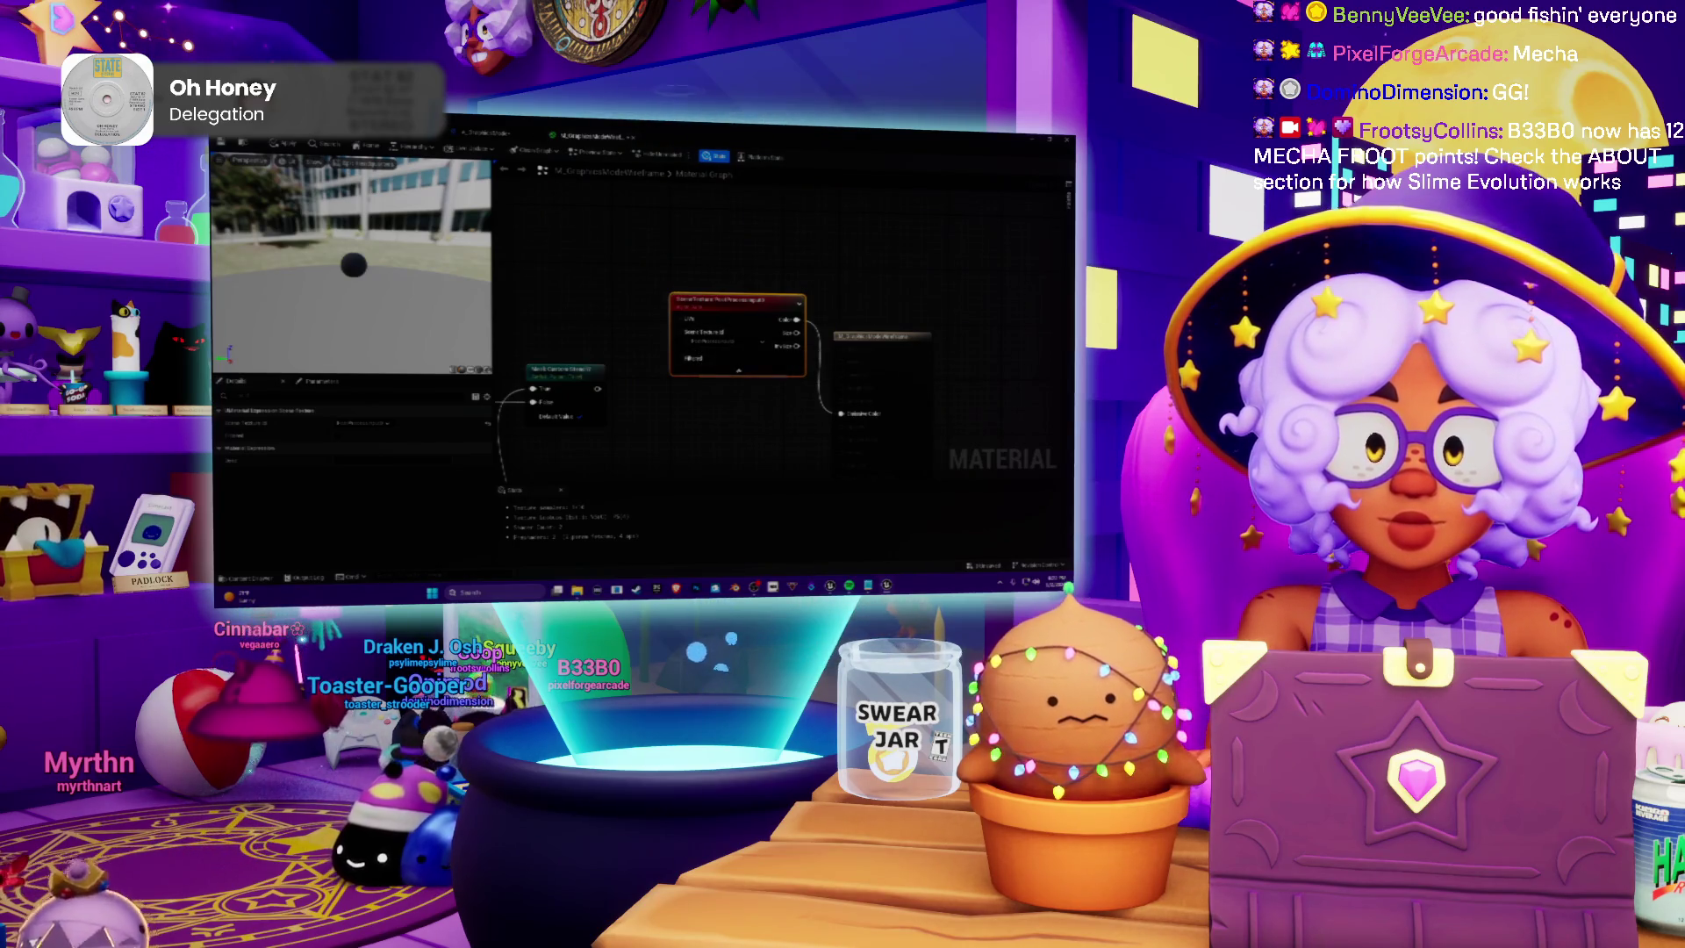
click(485, 134)
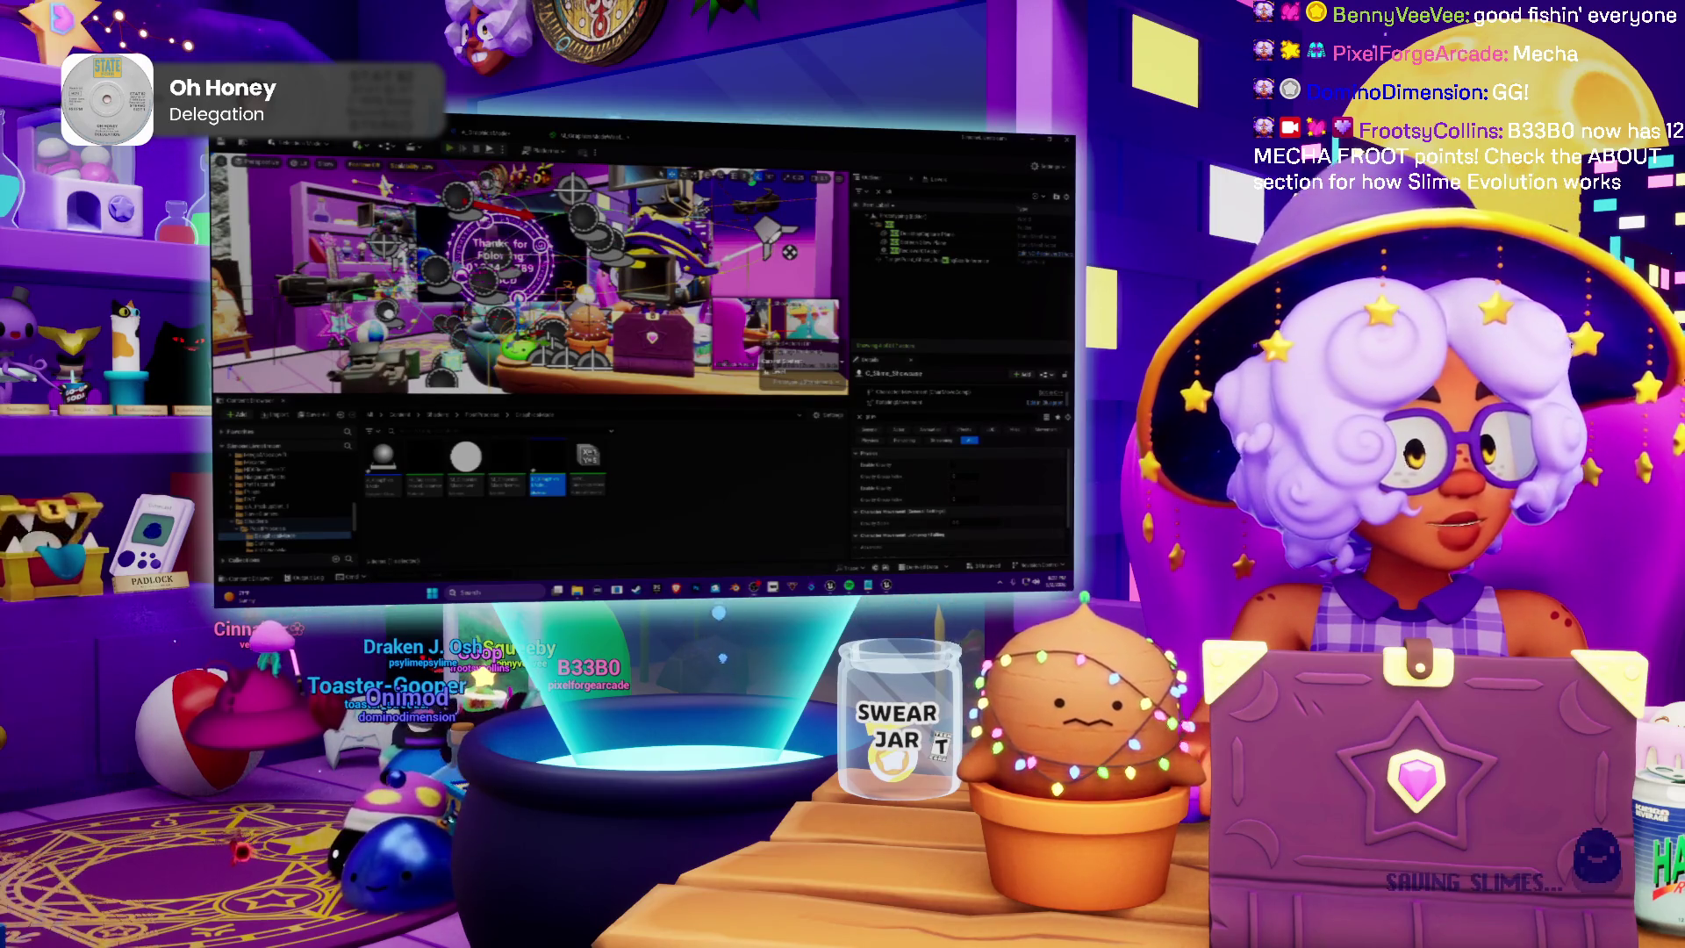
Play-test the level with the post-process material, then stop with Esc
key(alt+p)
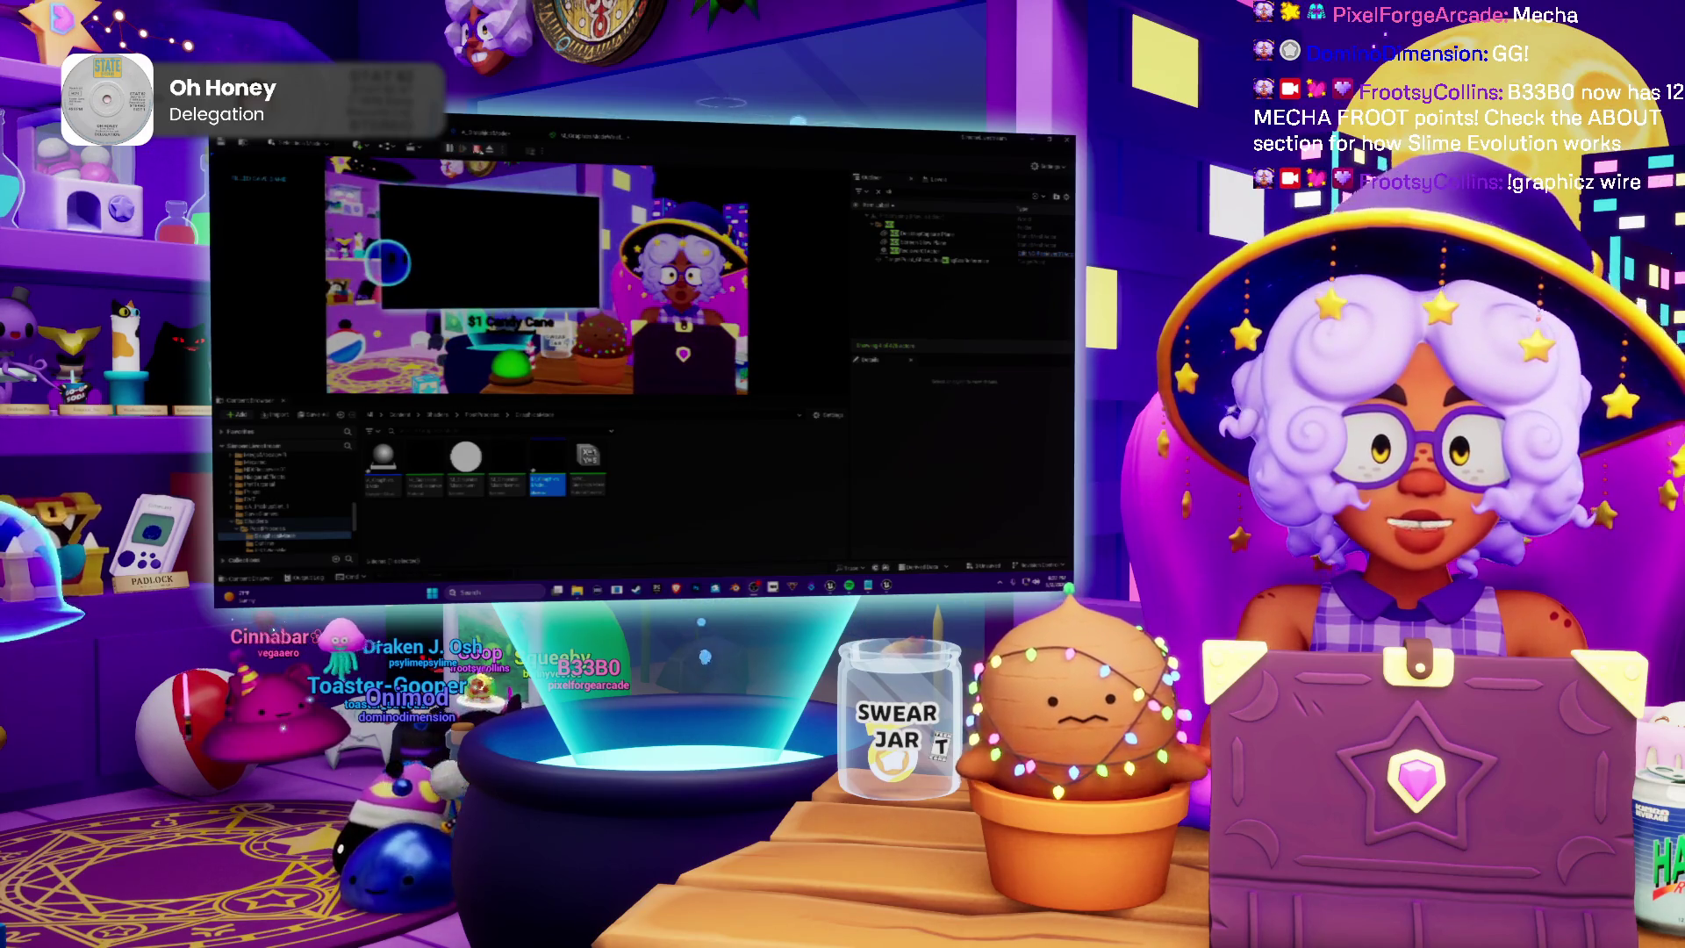
key(Escape)
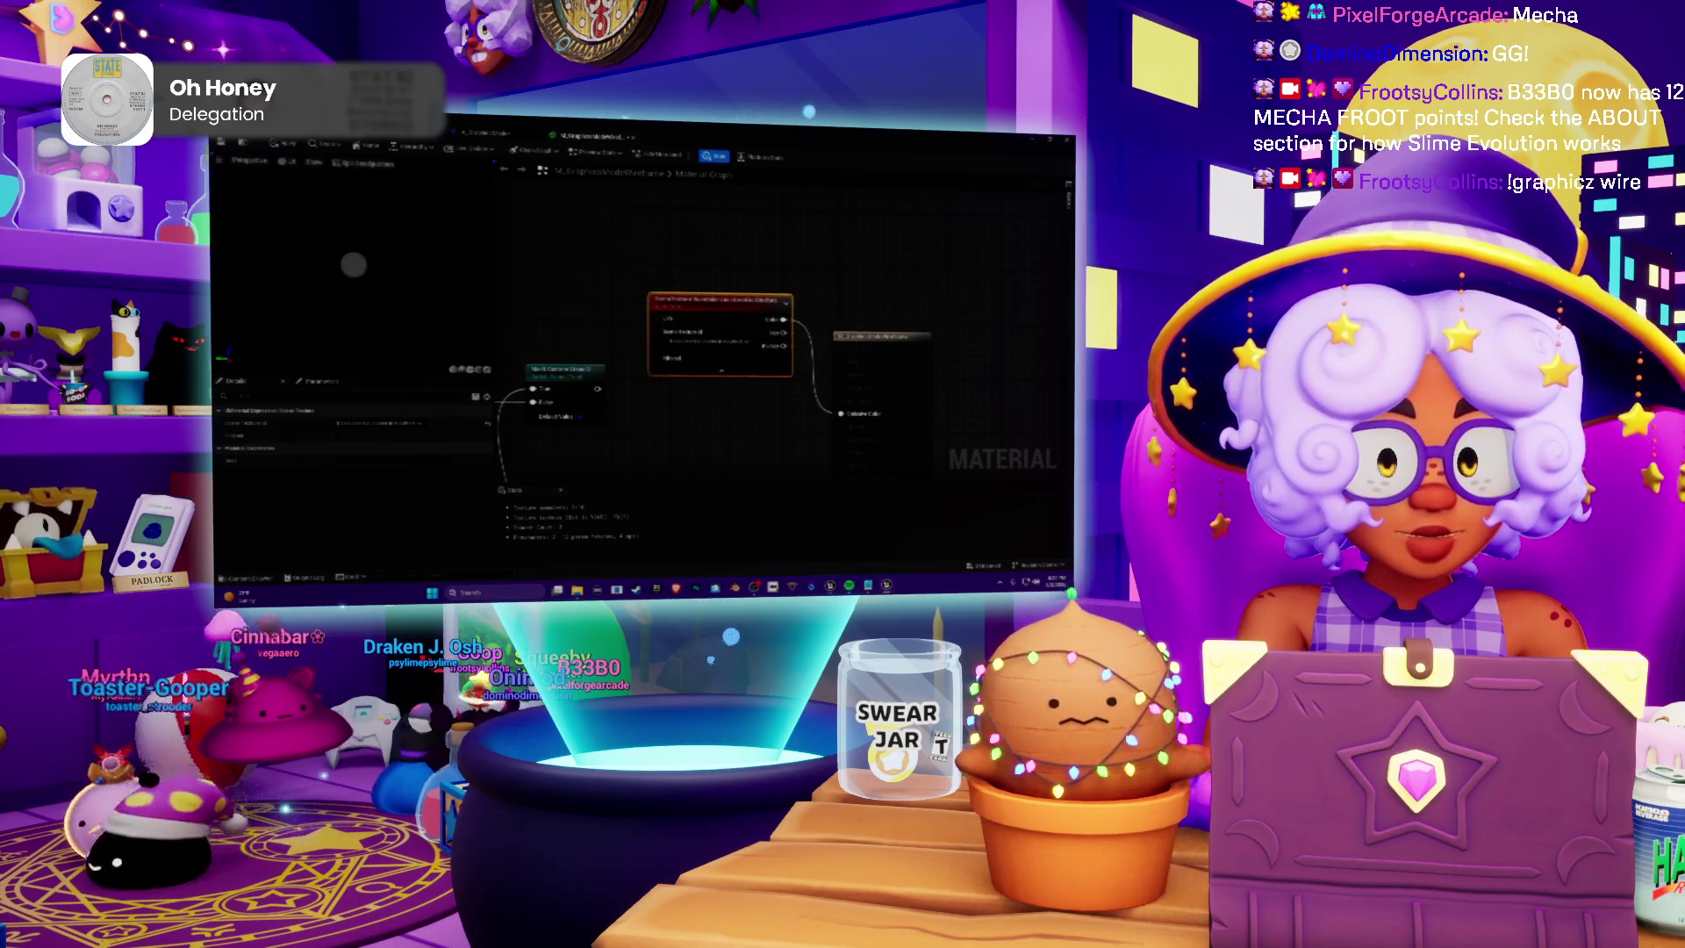
Play-test the level again, then return to the material graph showing material-wide settings
click(469, 133)
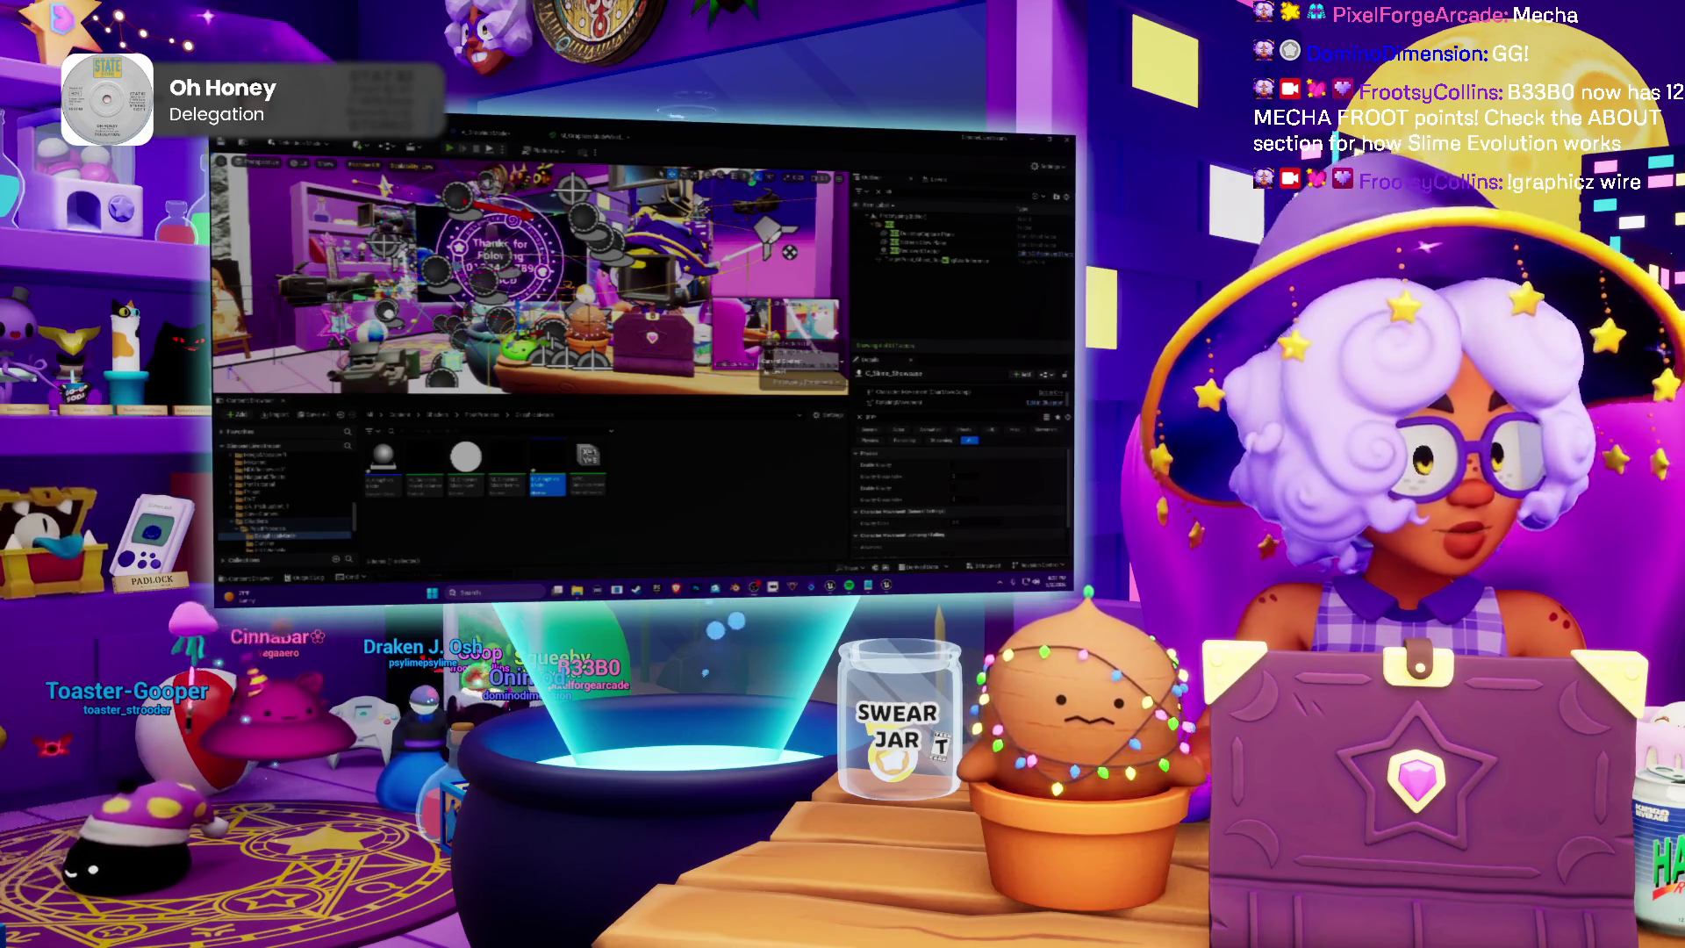
key(alt+p)
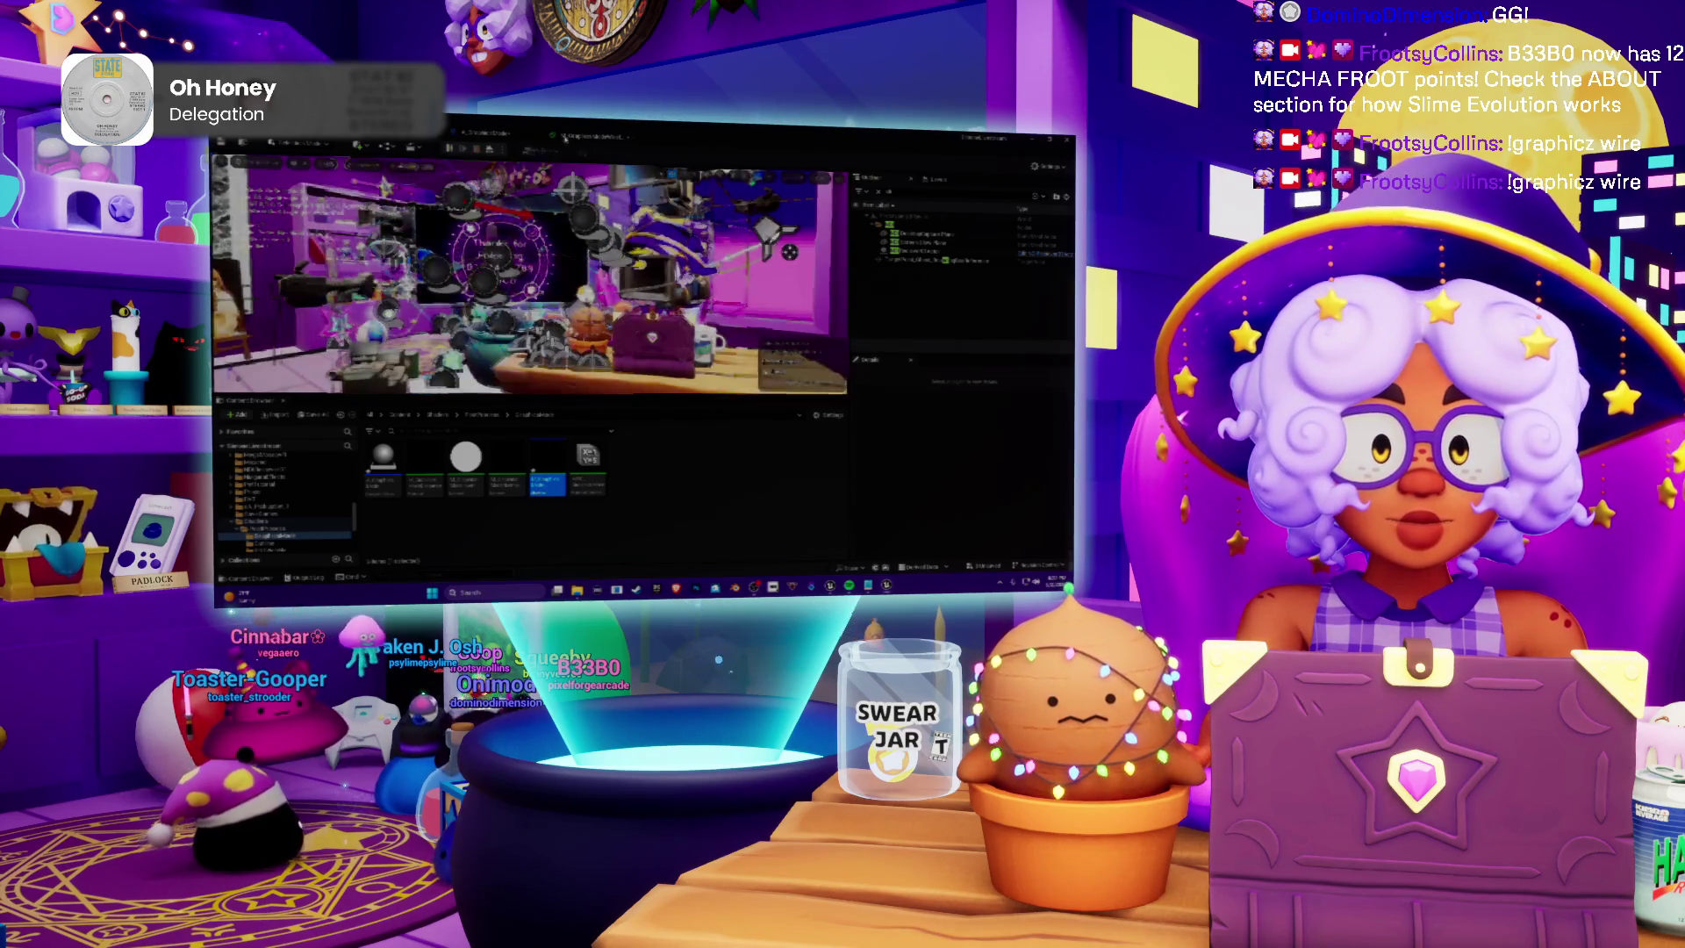
click(483, 134)
click(580, 143)
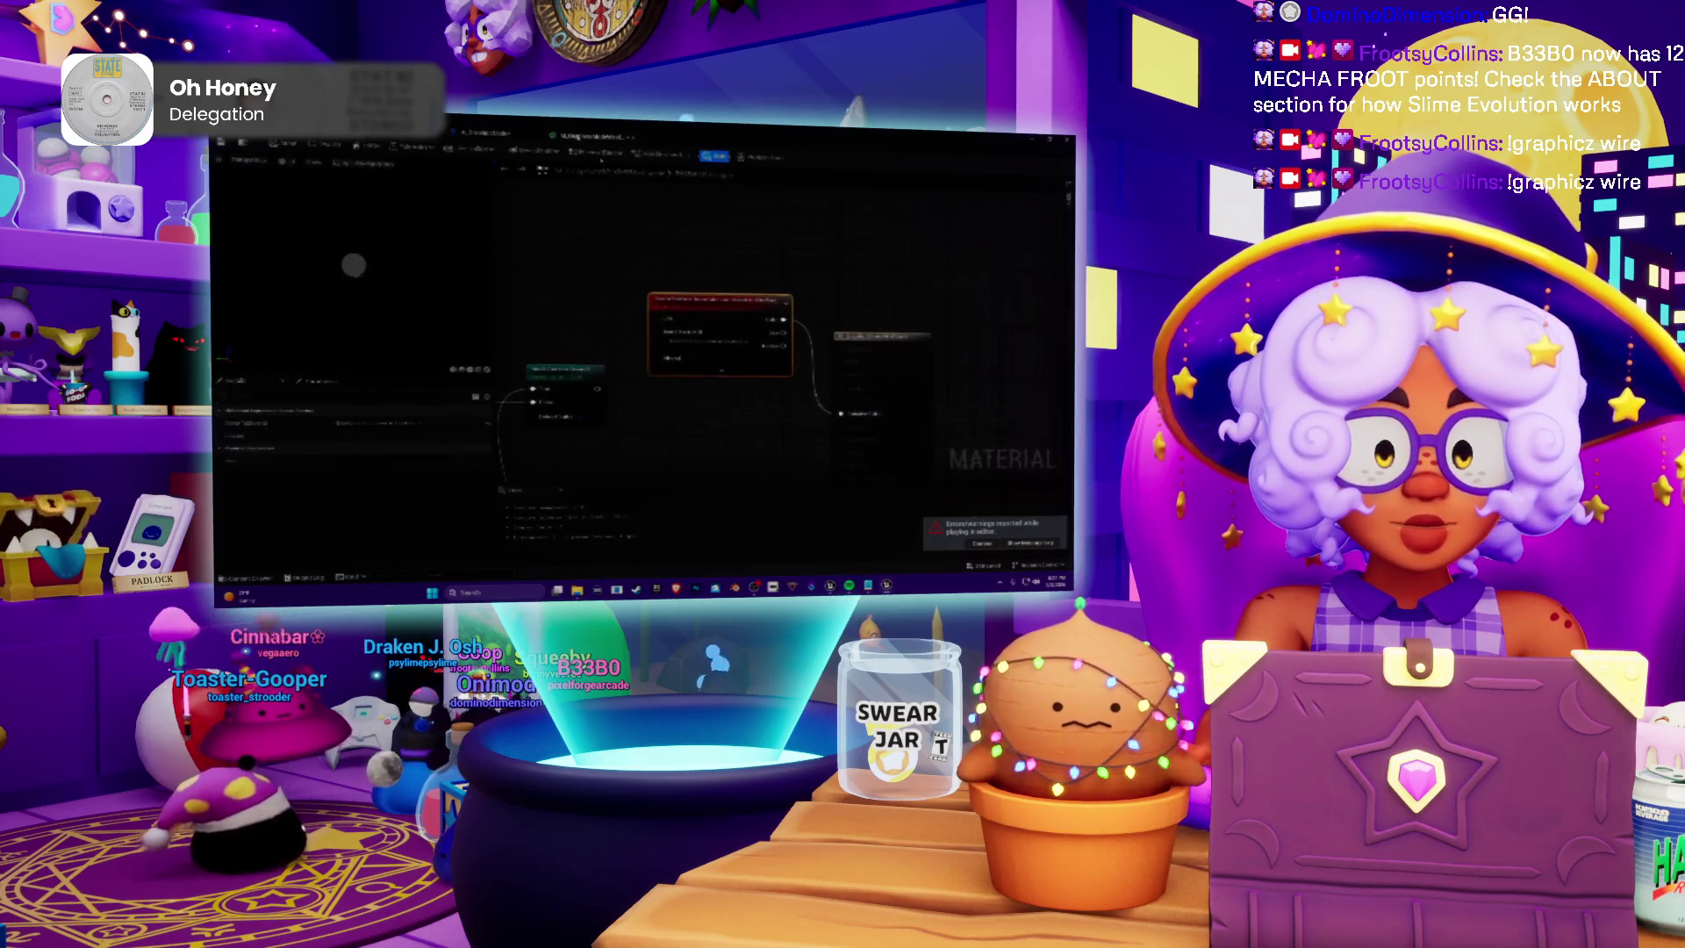
click(729, 346)
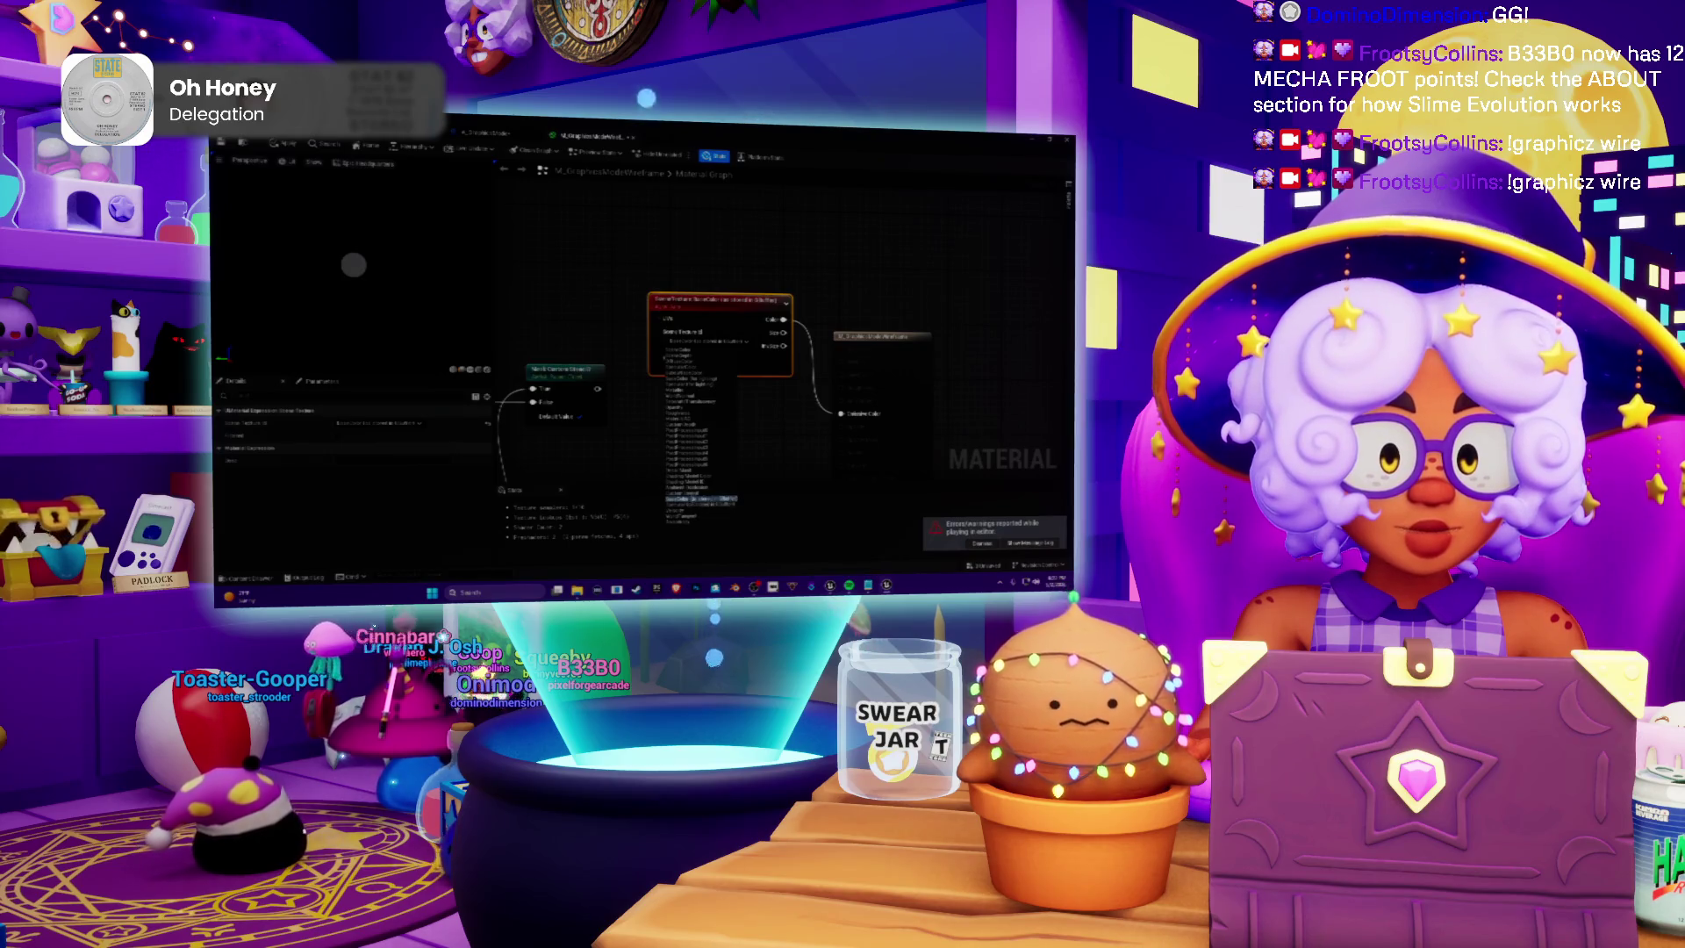
click(604, 231)
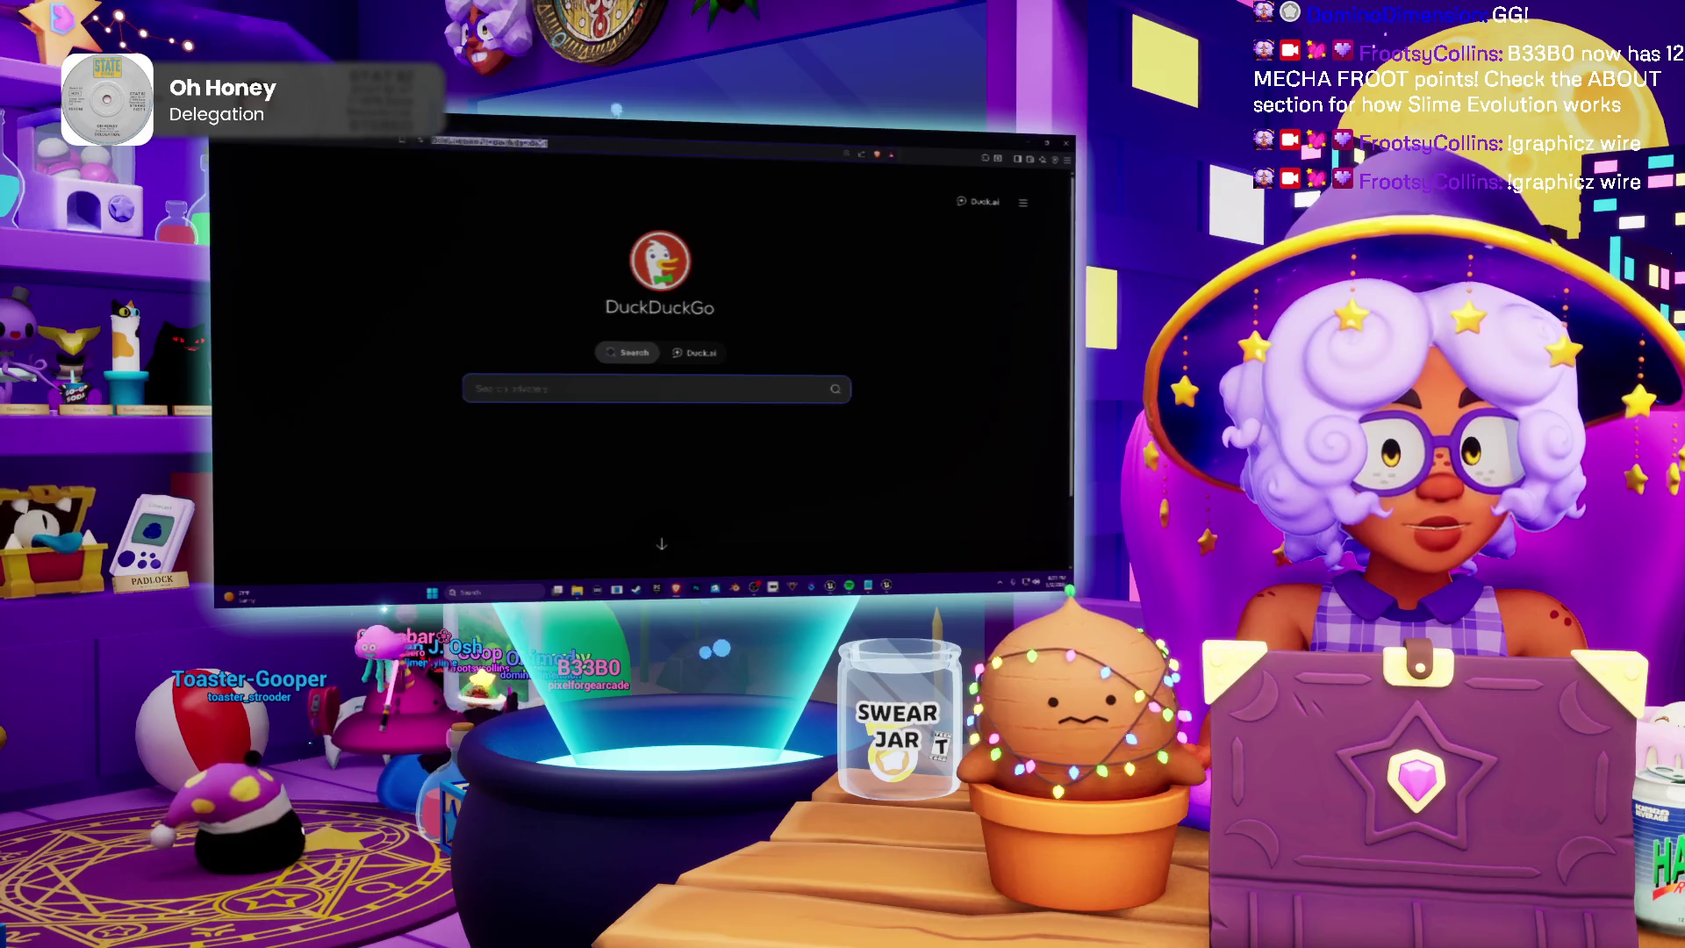
Search DuckDuckGo for 'unreal unlit scenetexture'
click(540, 141)
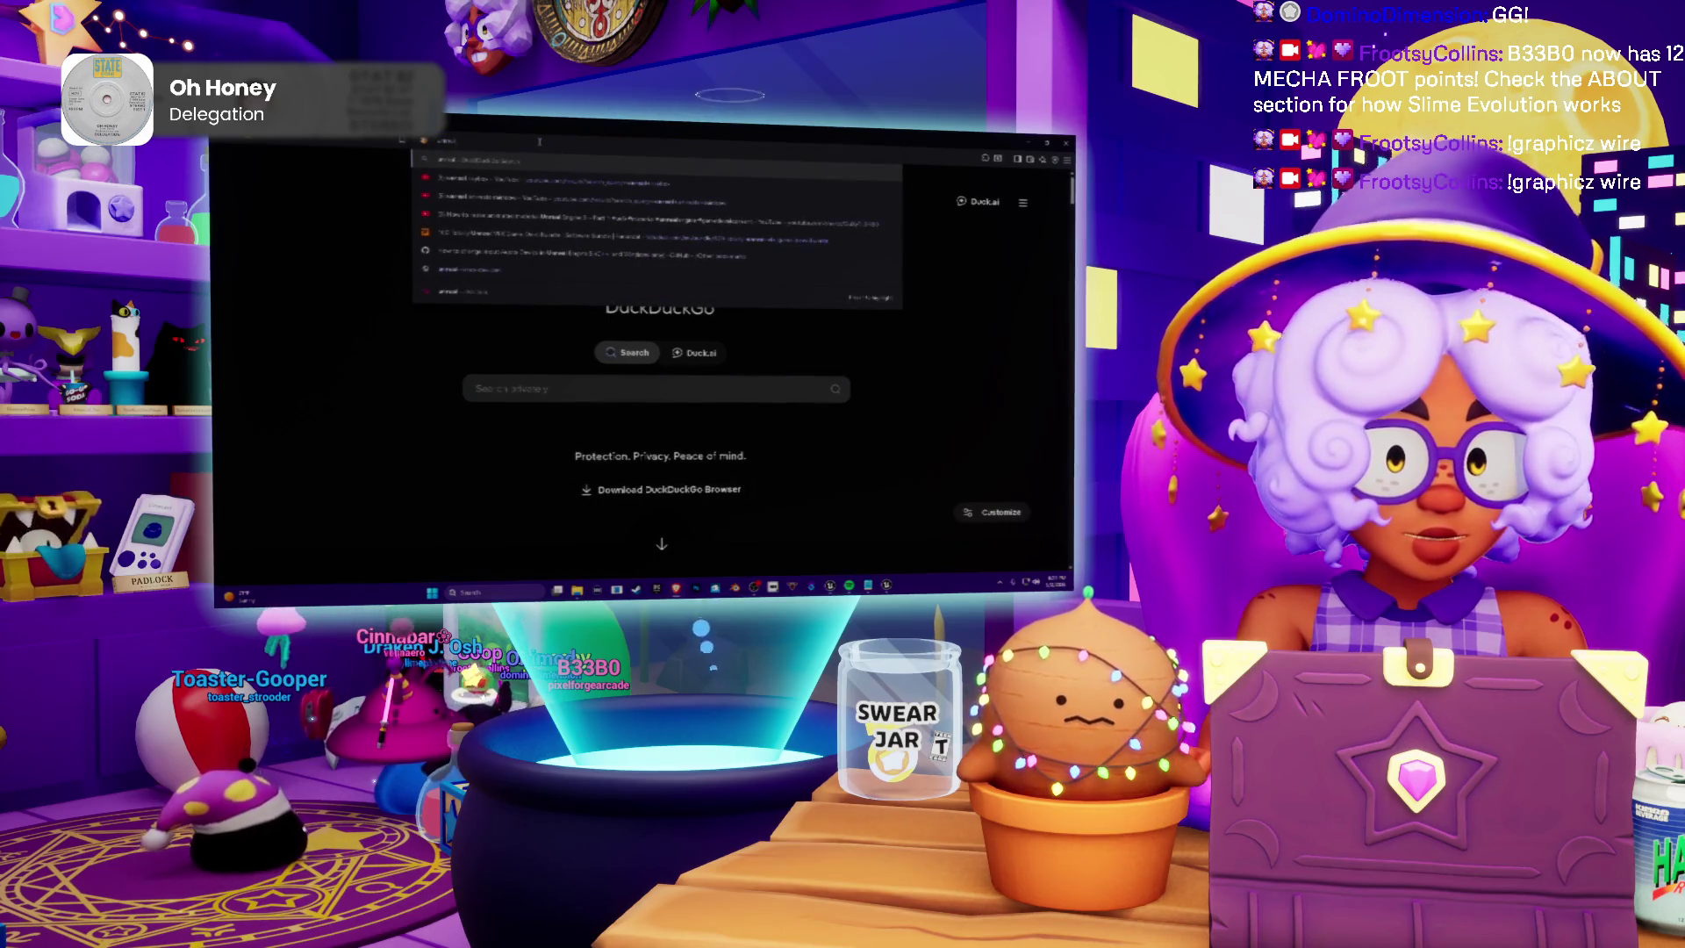
text(ue5)
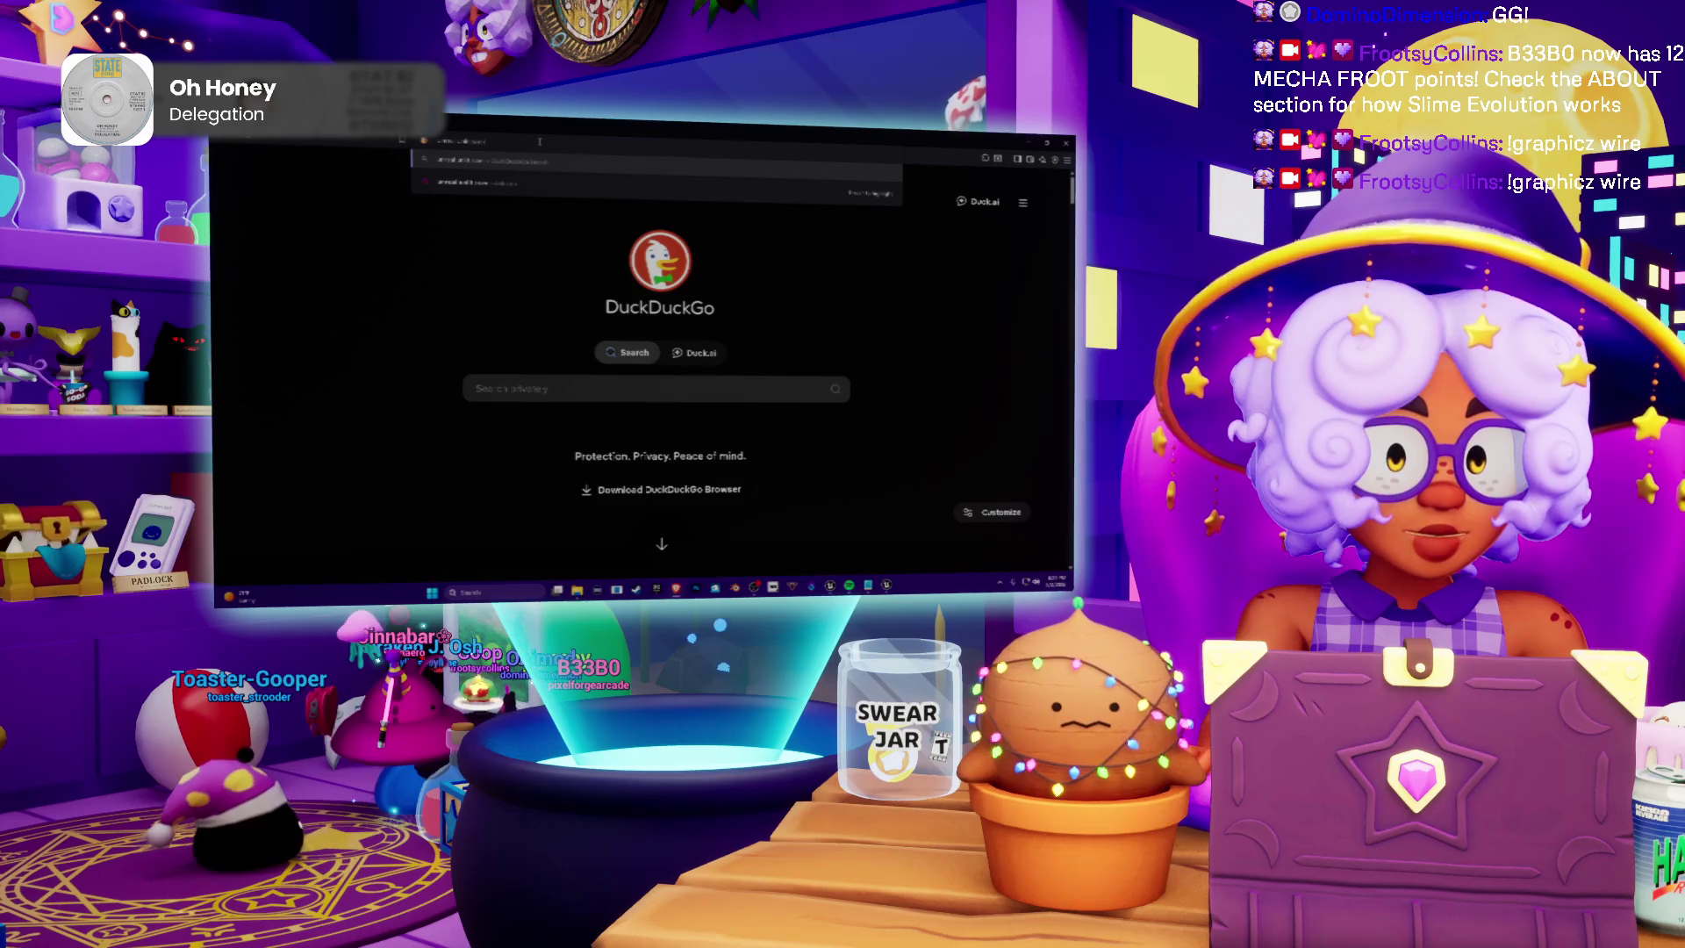
key(Return)
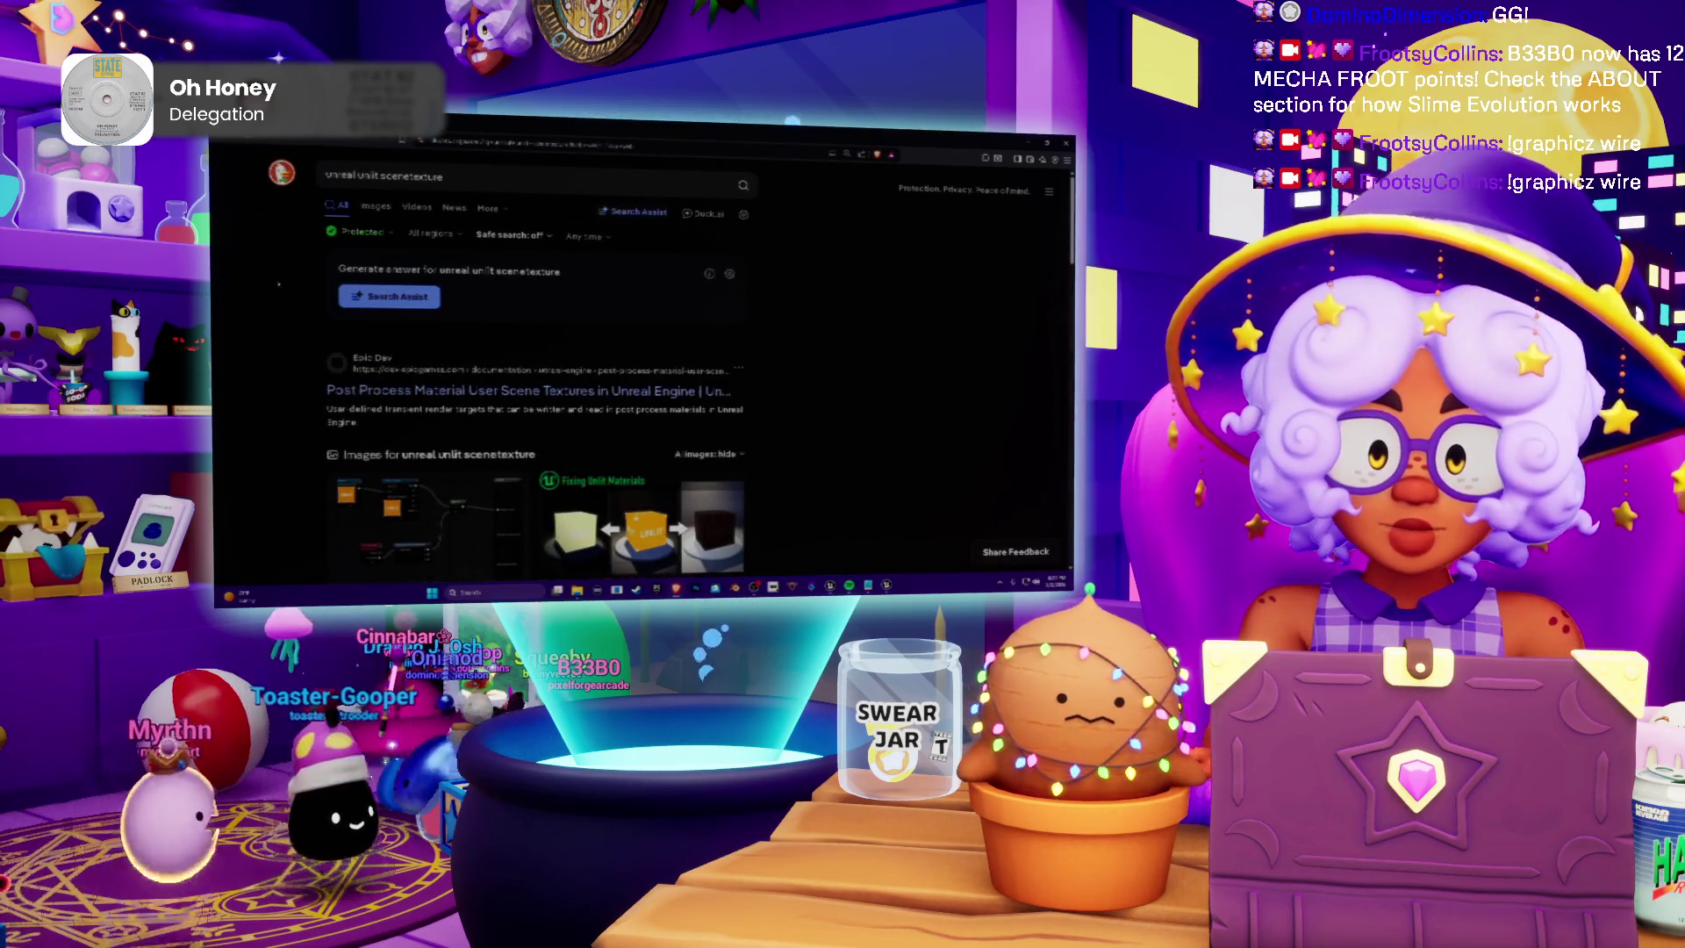
Scroll through the unlit and post-process results, then go back to the Unreal material graph
scroll(268, 295, down, 10)
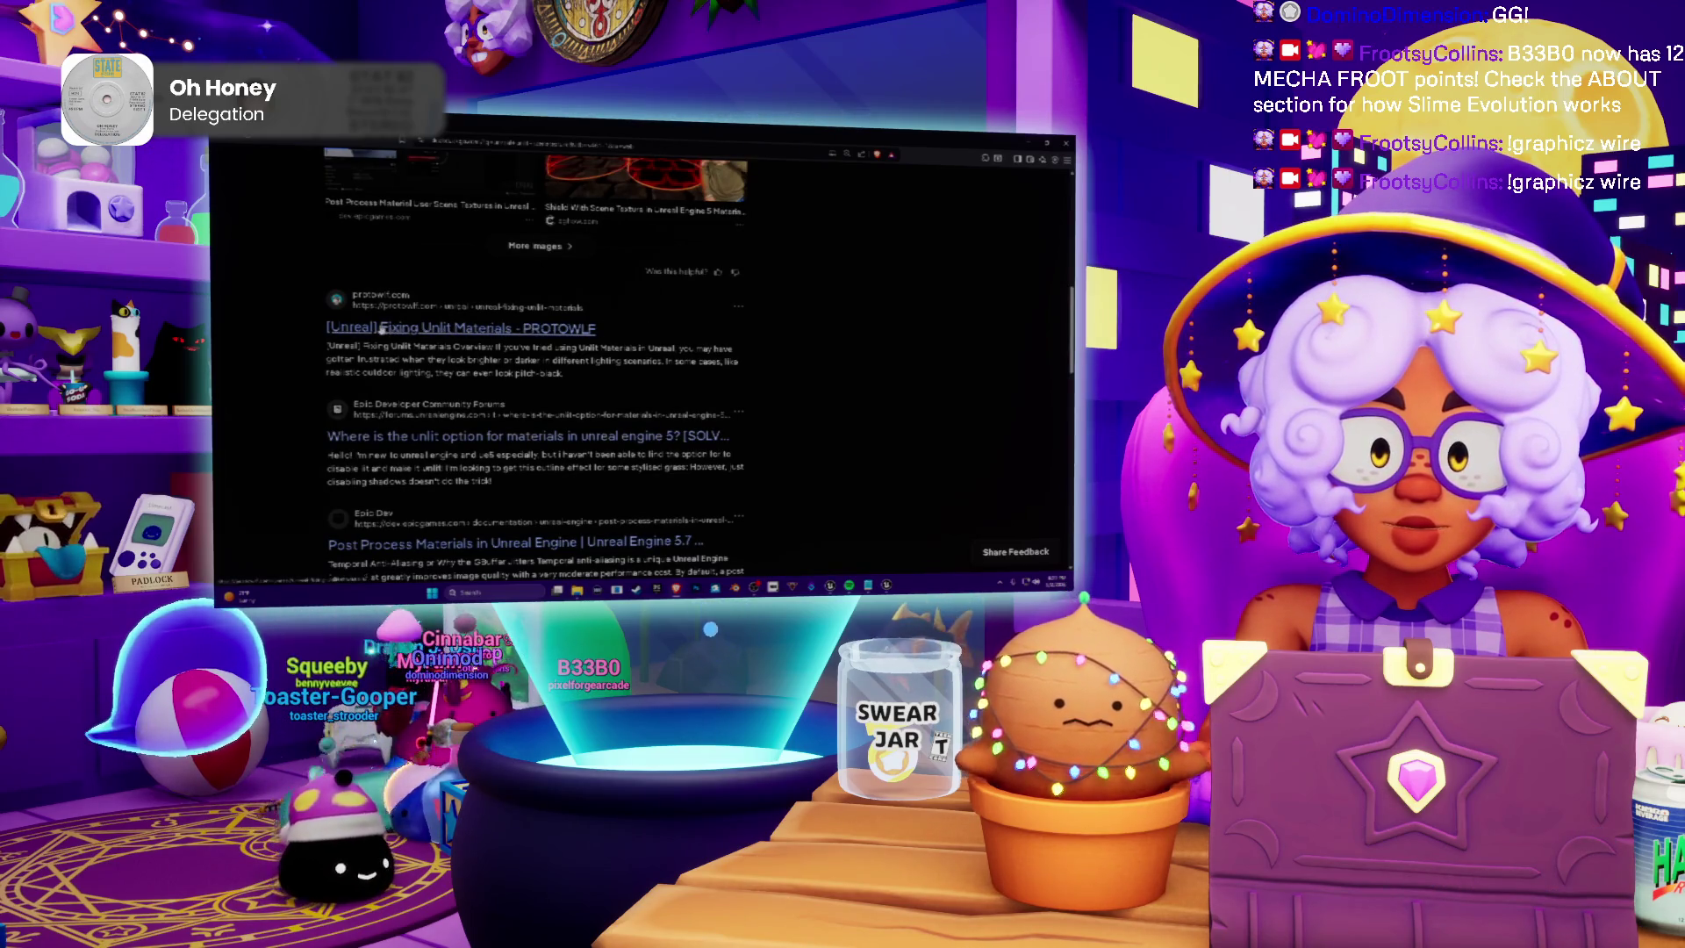
scroll(269, 313, down, 2)
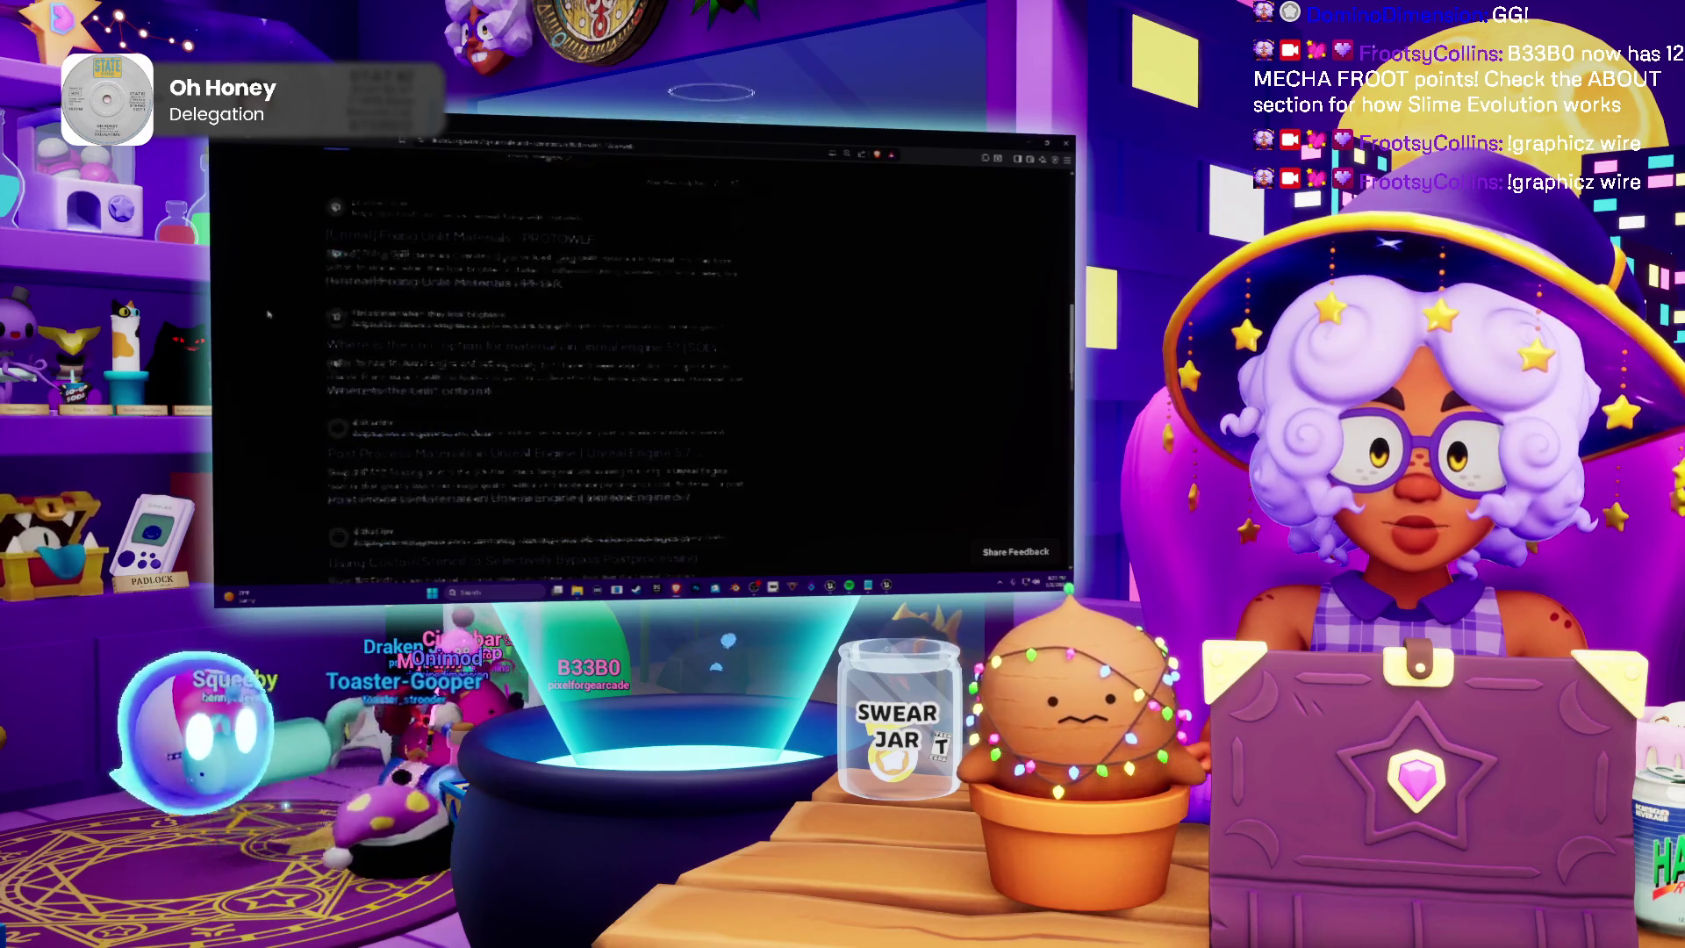
scroll(269, 314, down, 4)
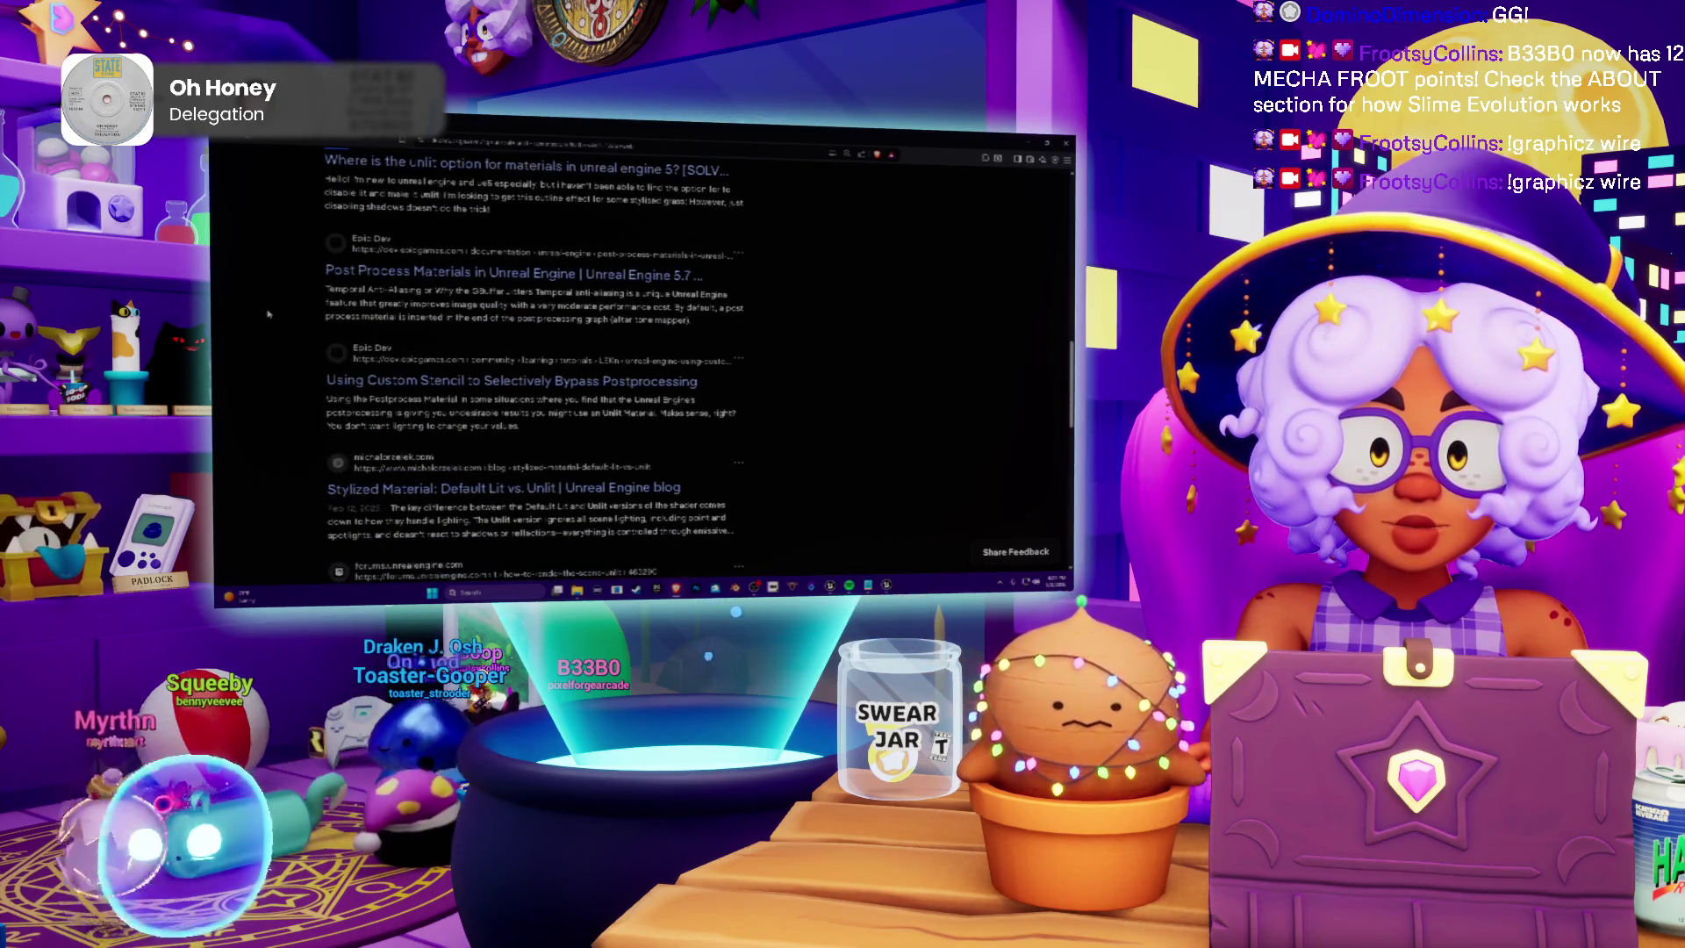
scroll(269, 313, down, 2)
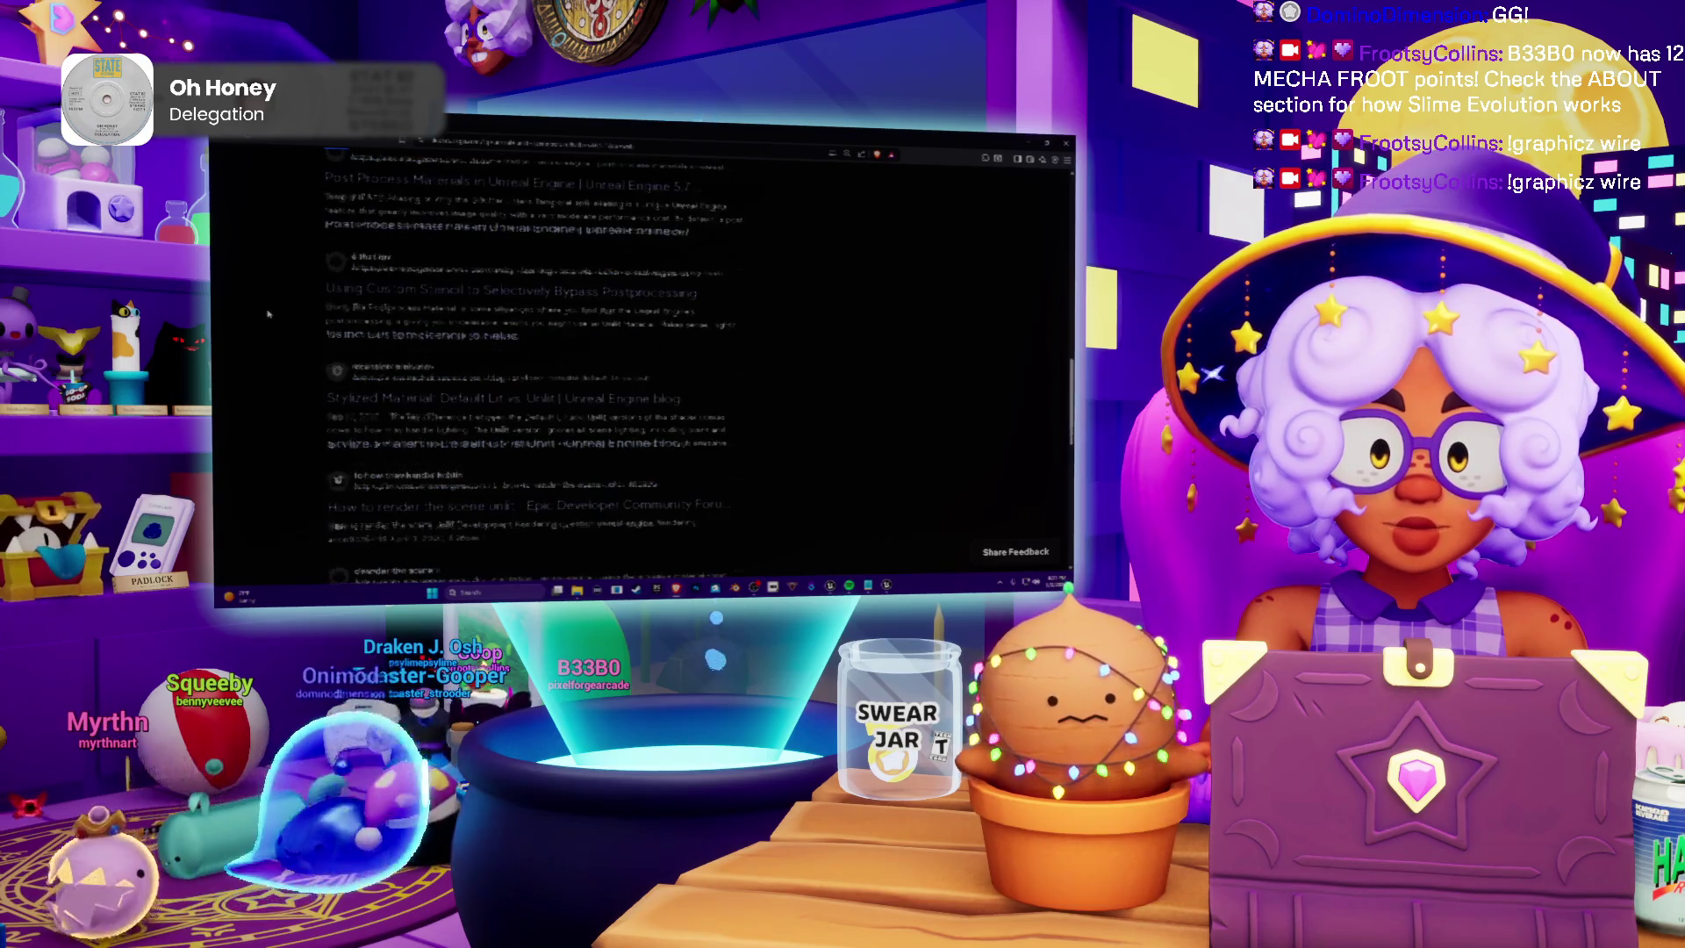
scroll(269, 314, down, 3)
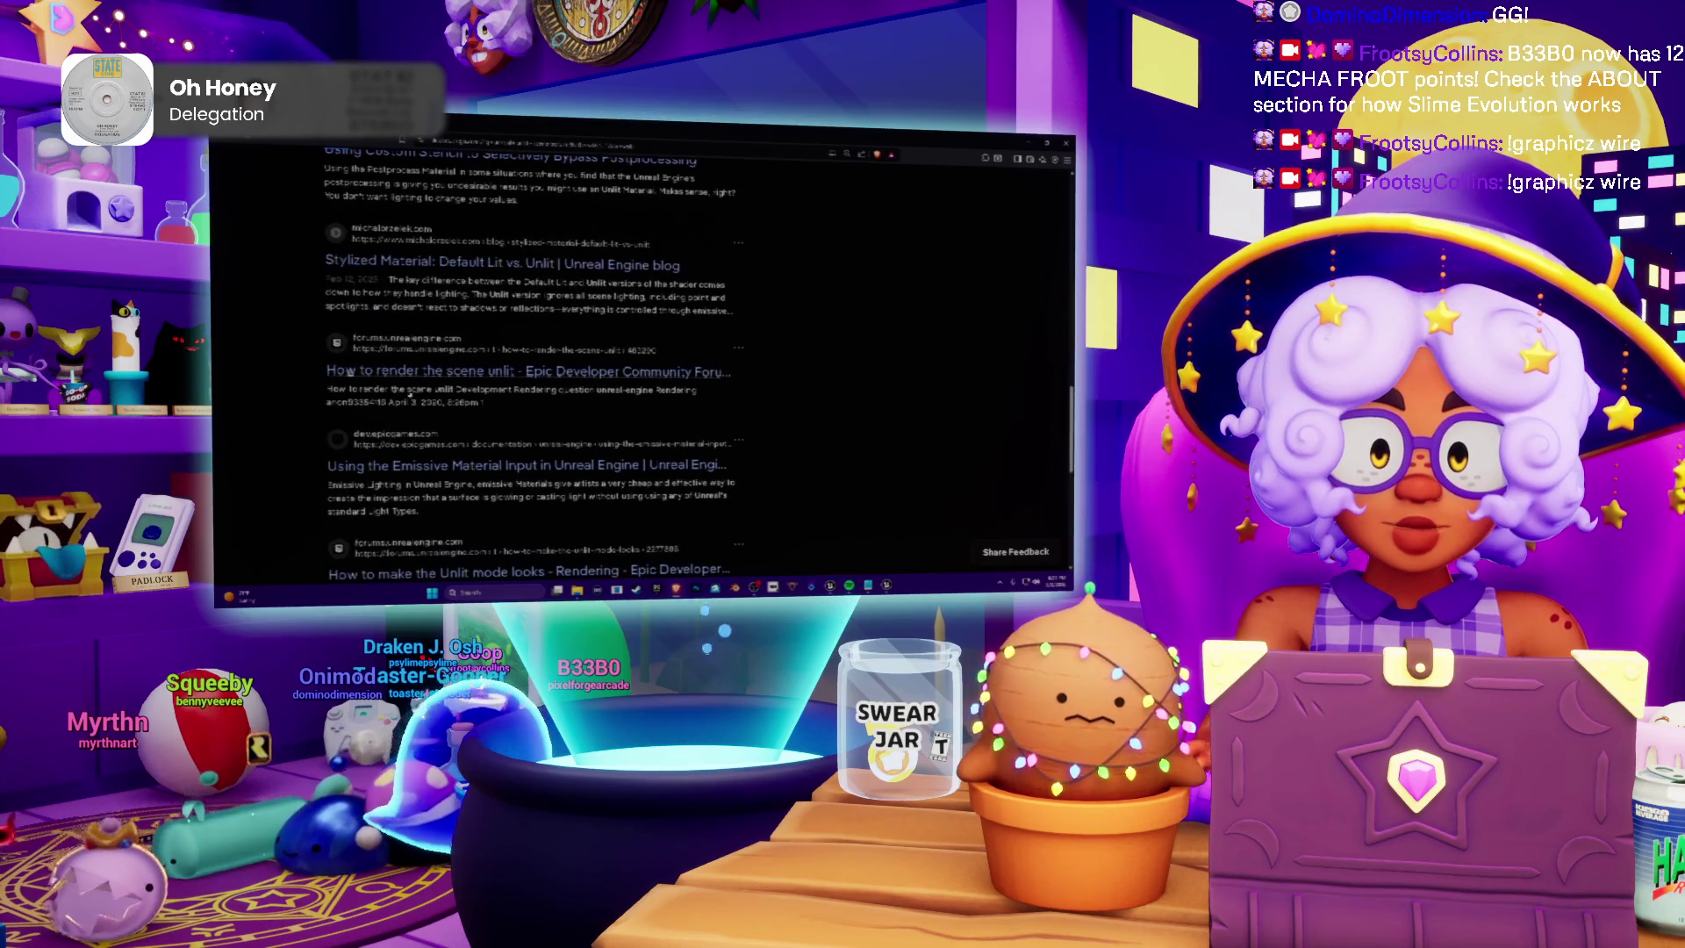
scroll(422, 389, up, 6)
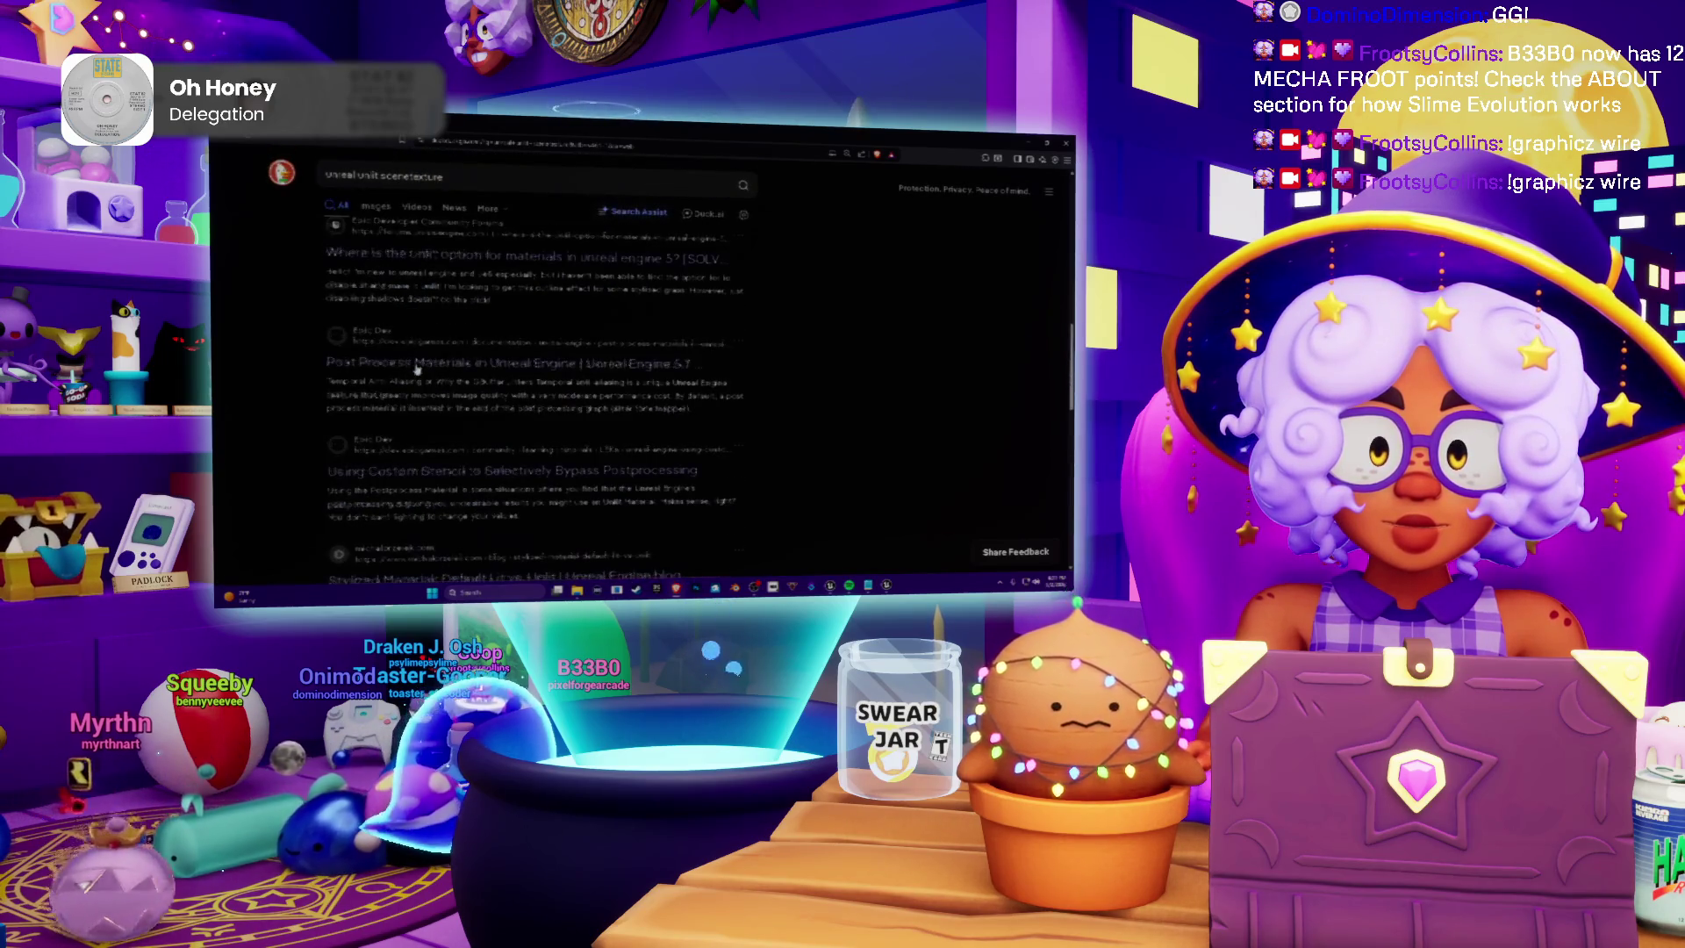
click(462, 180)
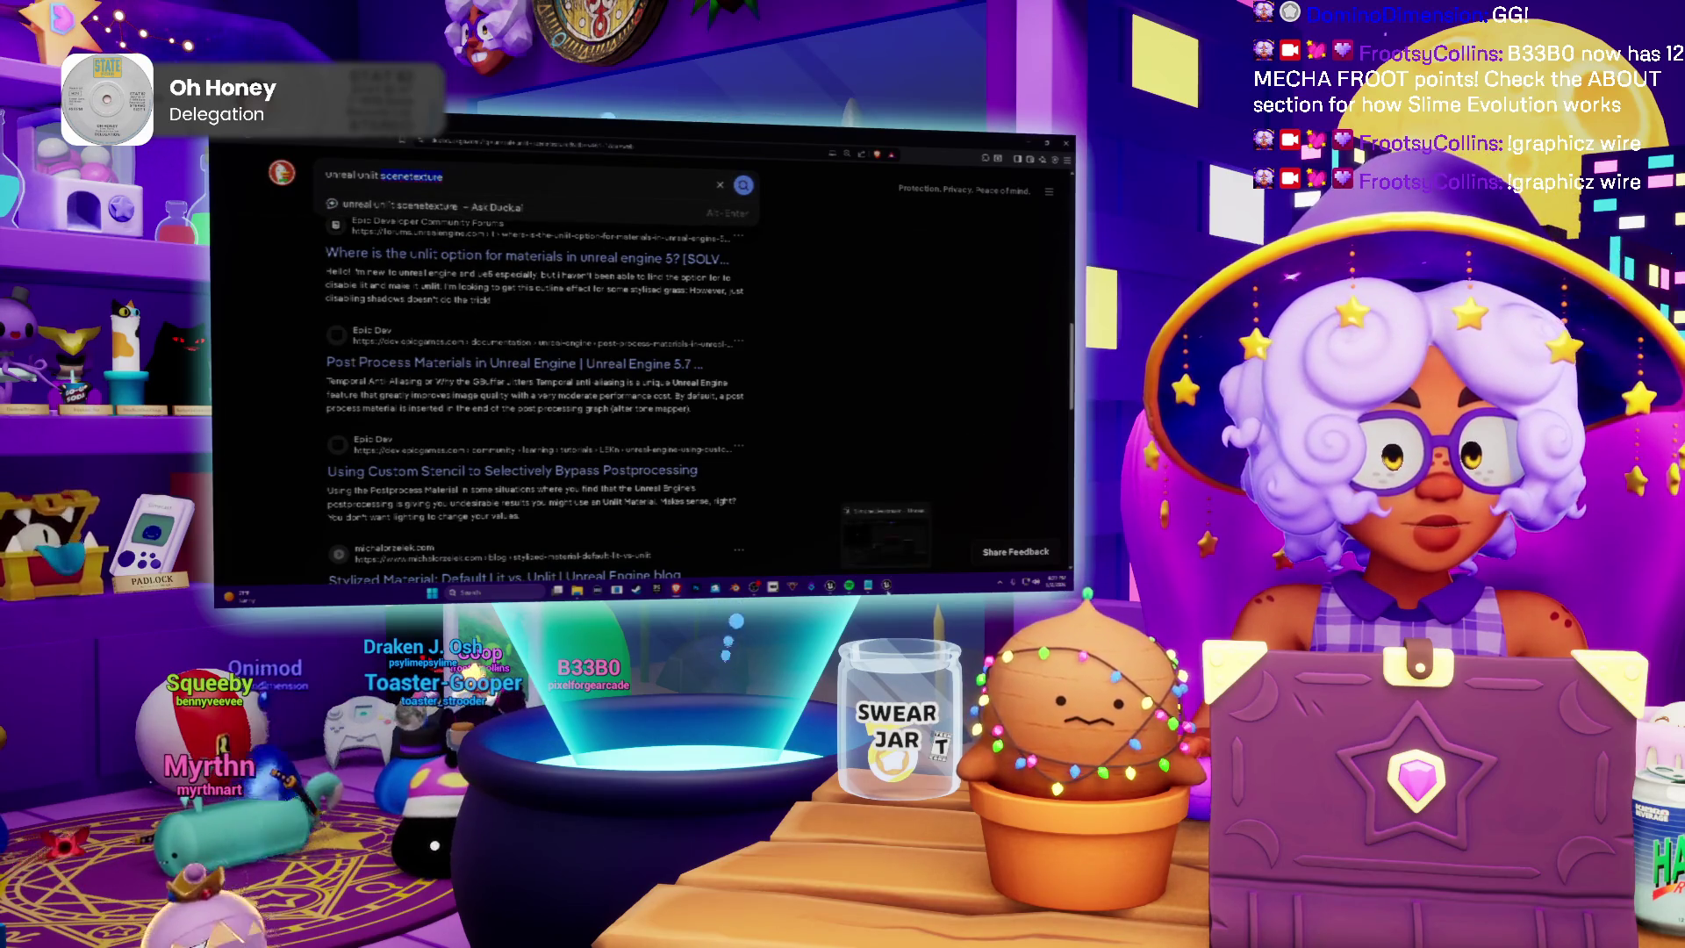
key(alt+Tab)
drag(663, 278, 704, 264)
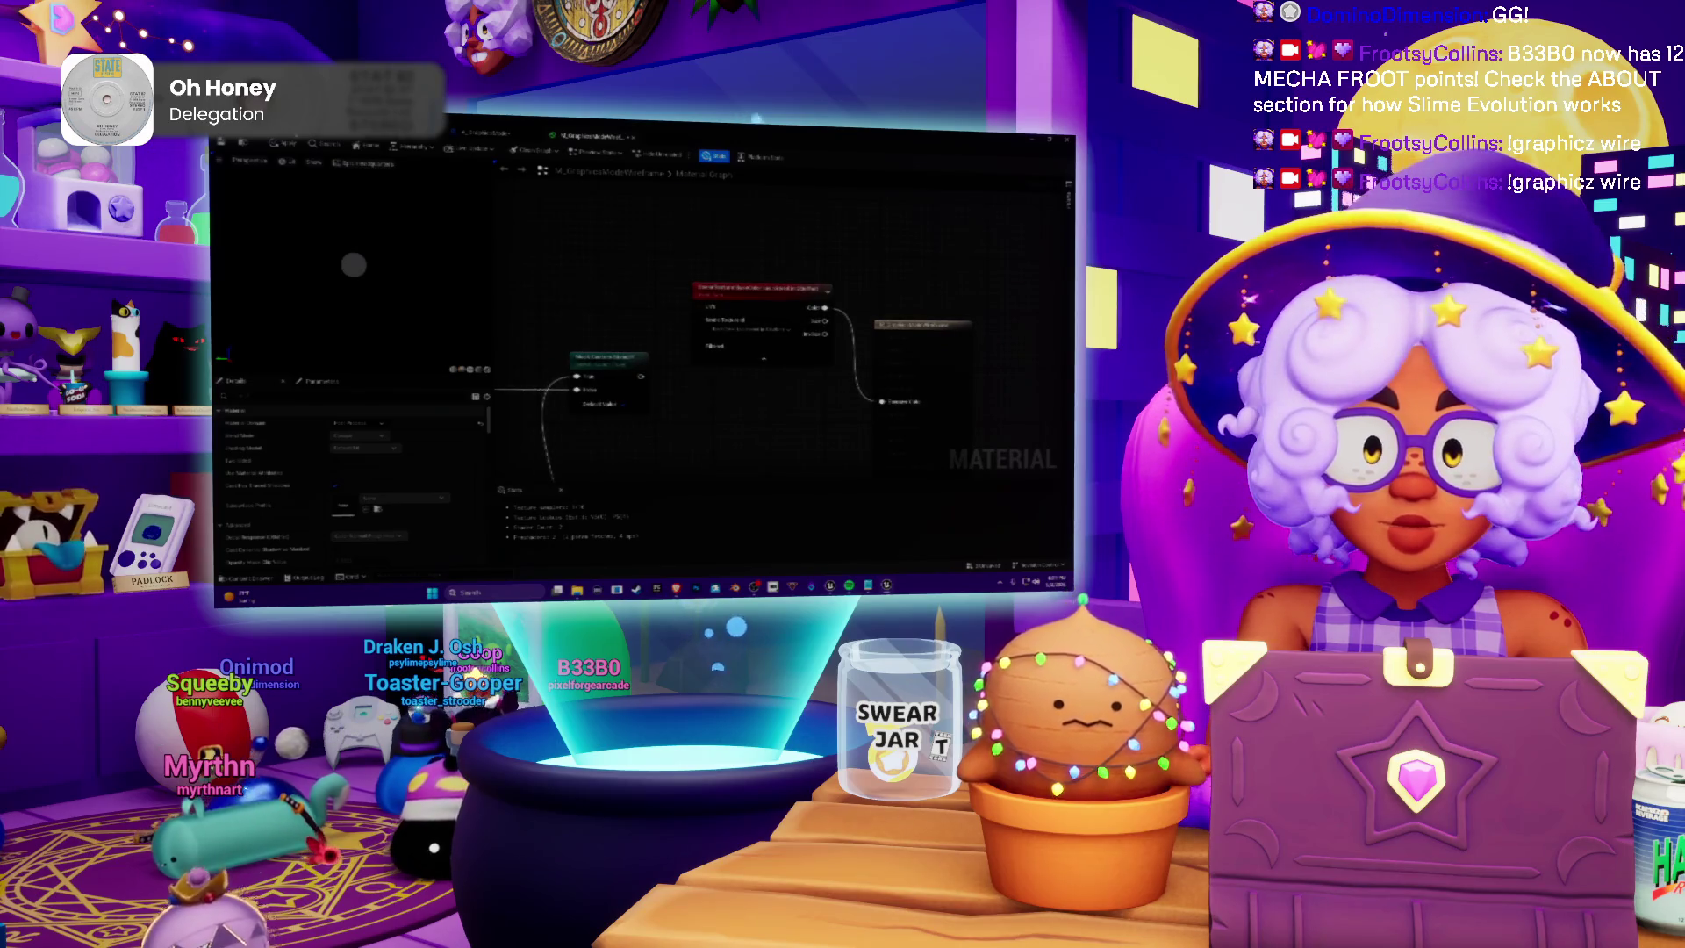
Resize the Content Browser, play-test the level, then select 'scenetexture' in the browser's search query
key(alt+Tab)
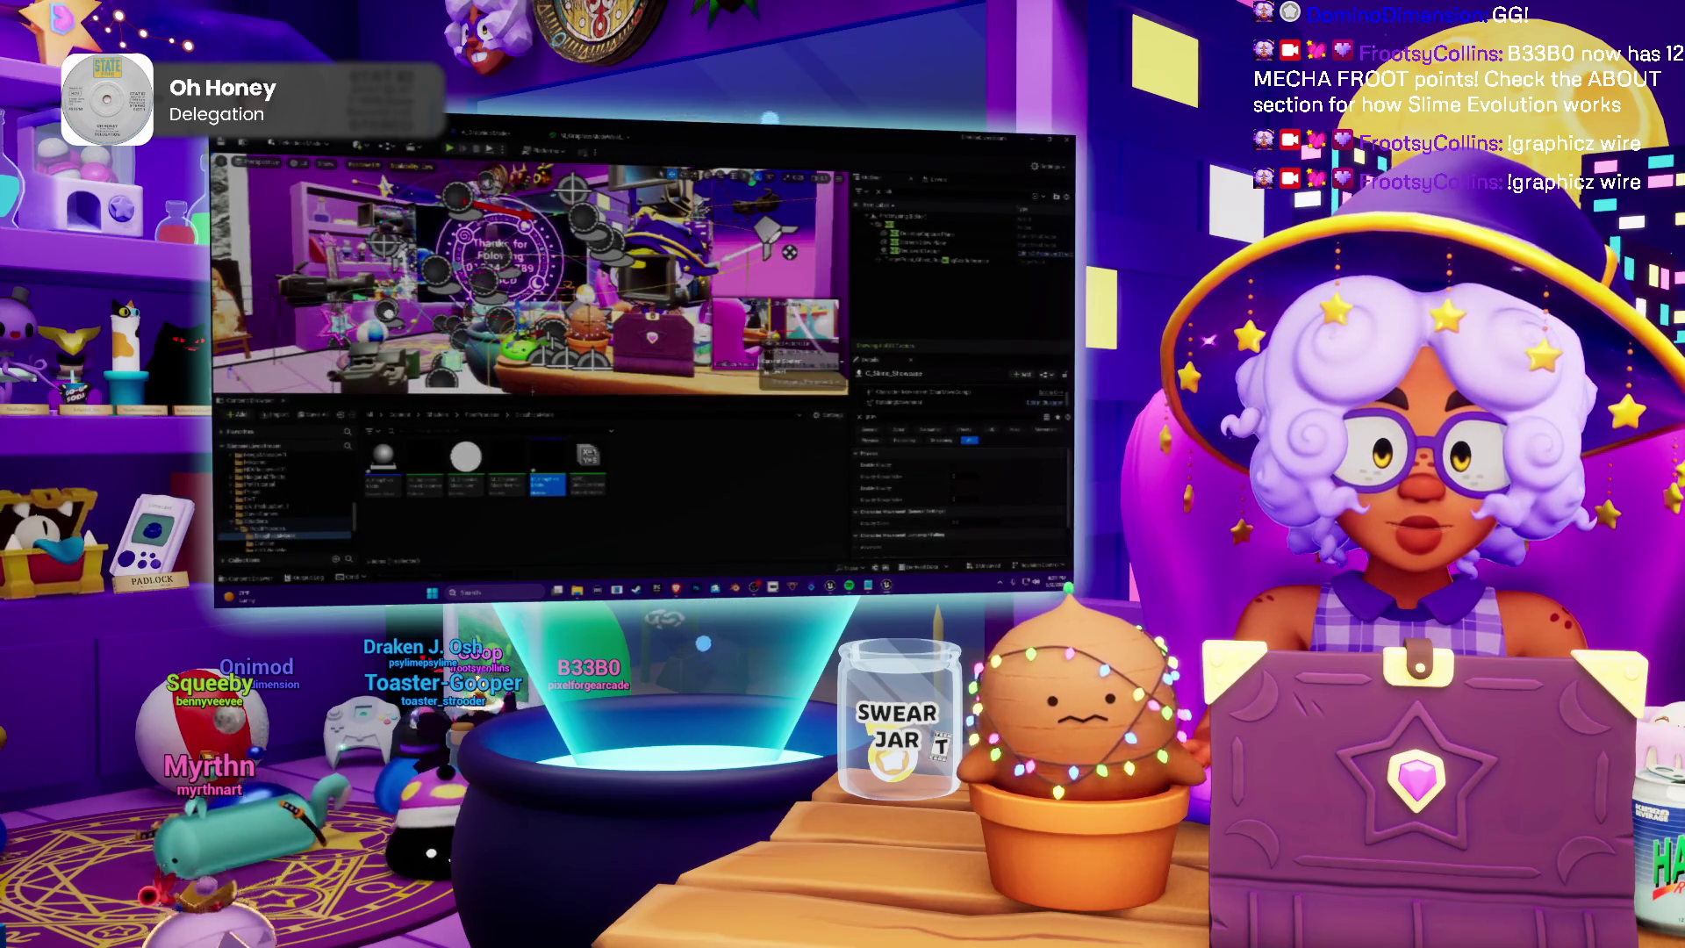
drag(466, 397, 465, 309)
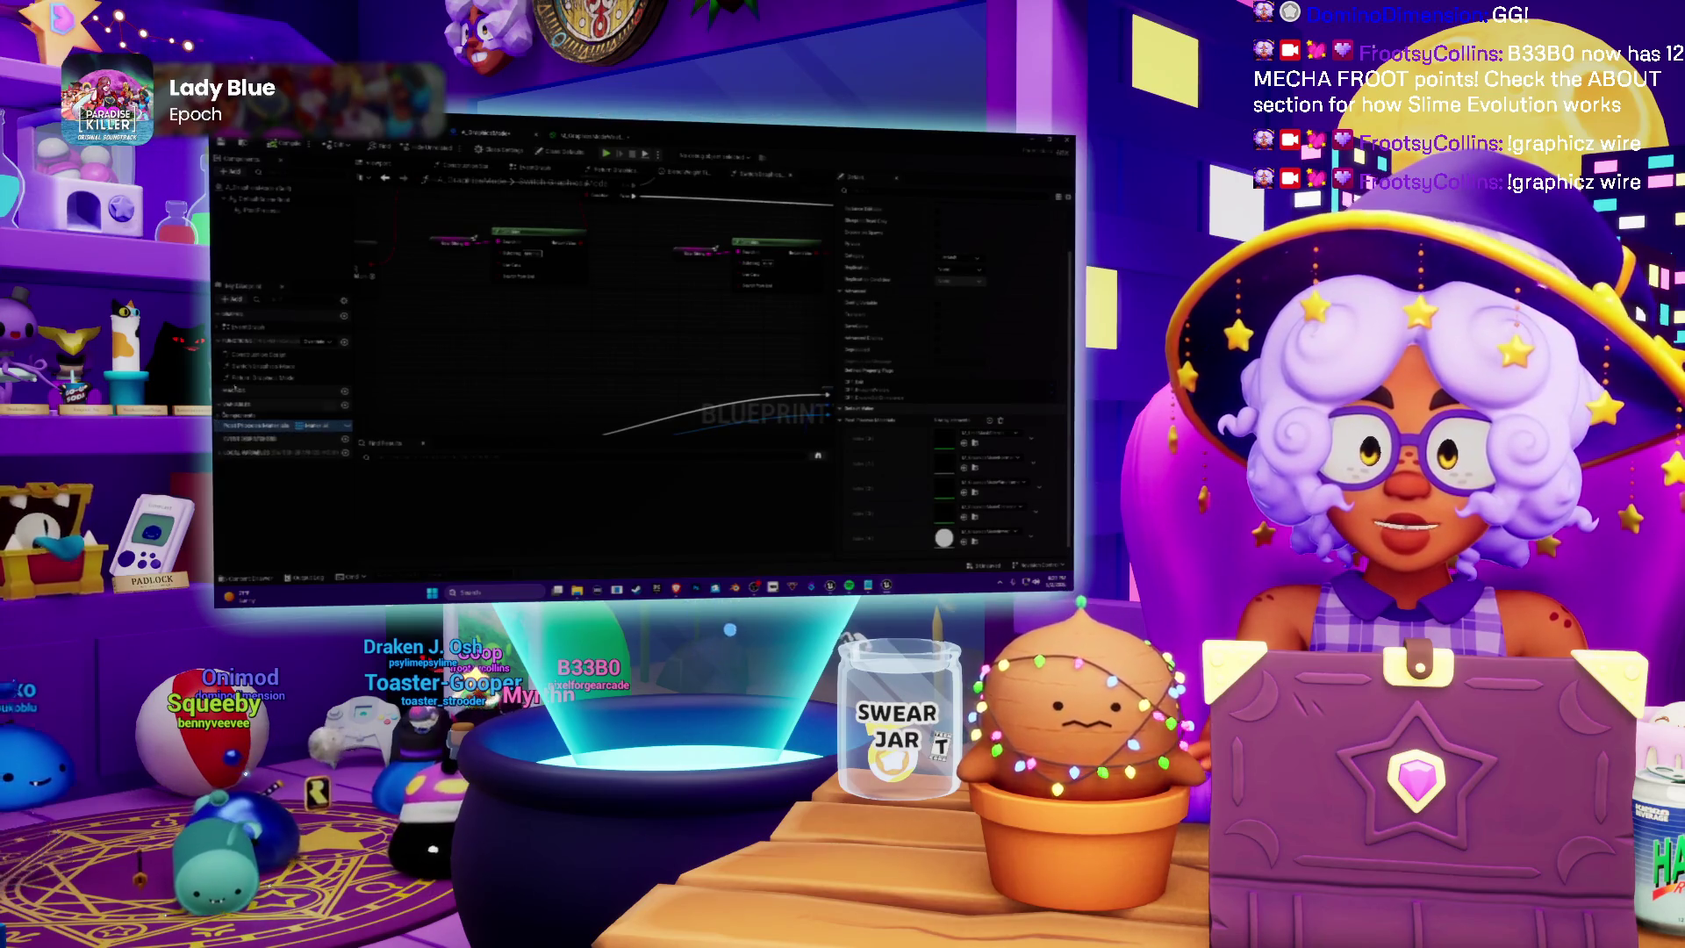
key(ctrl+Tab)
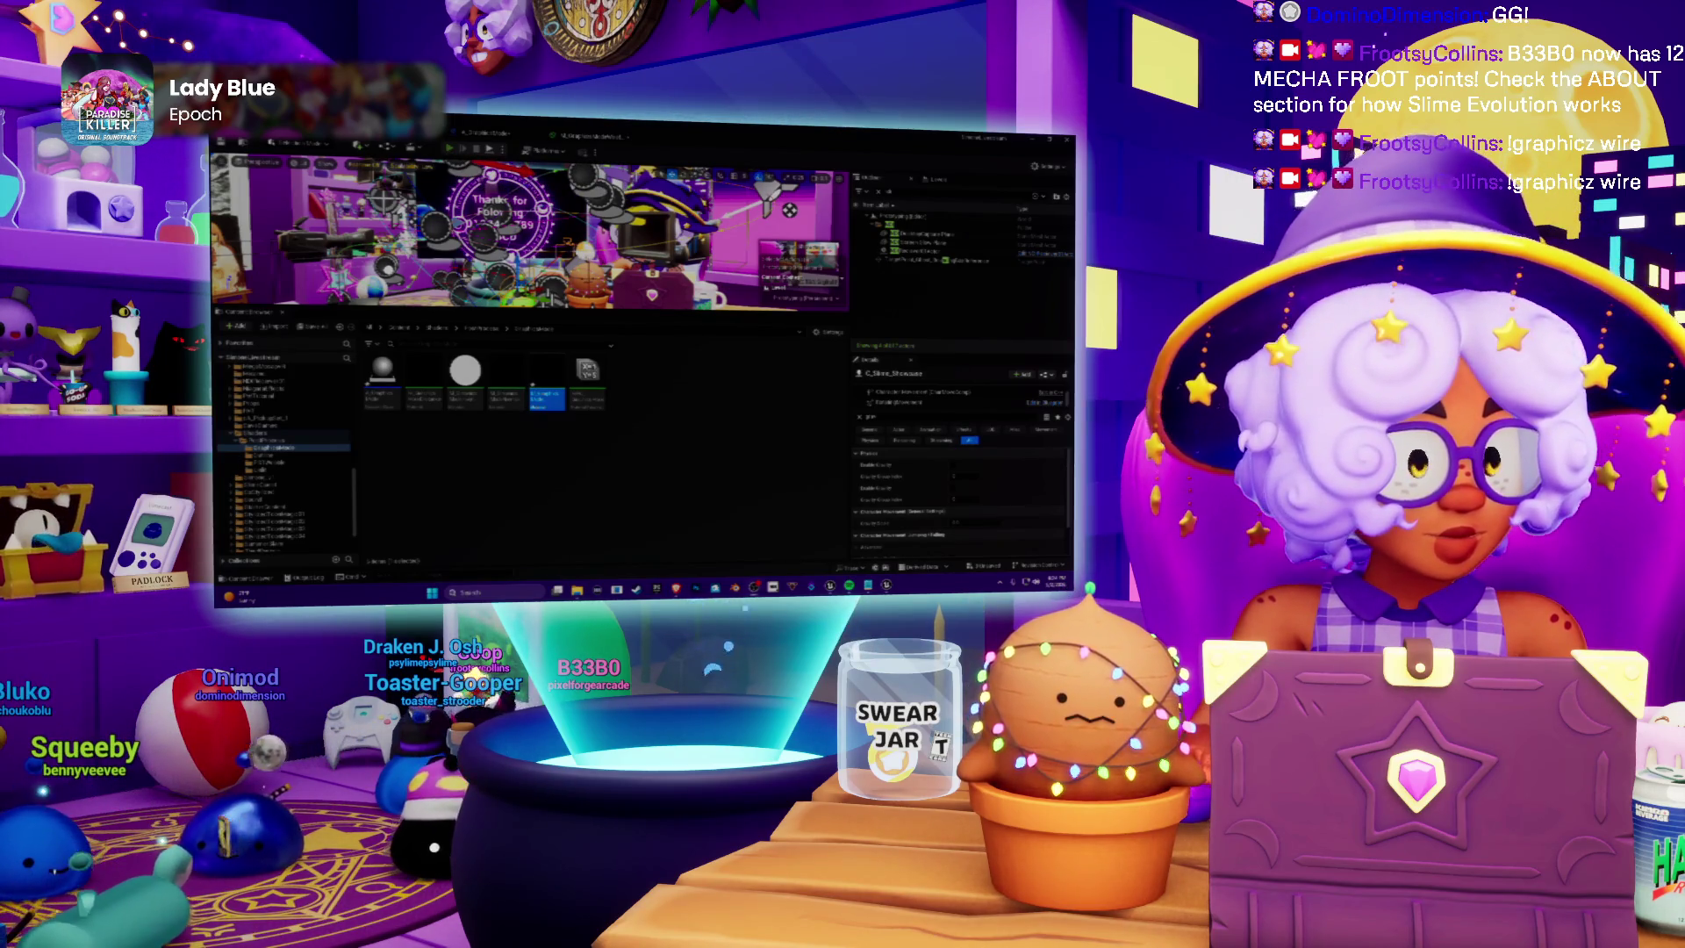
key(alt+p)
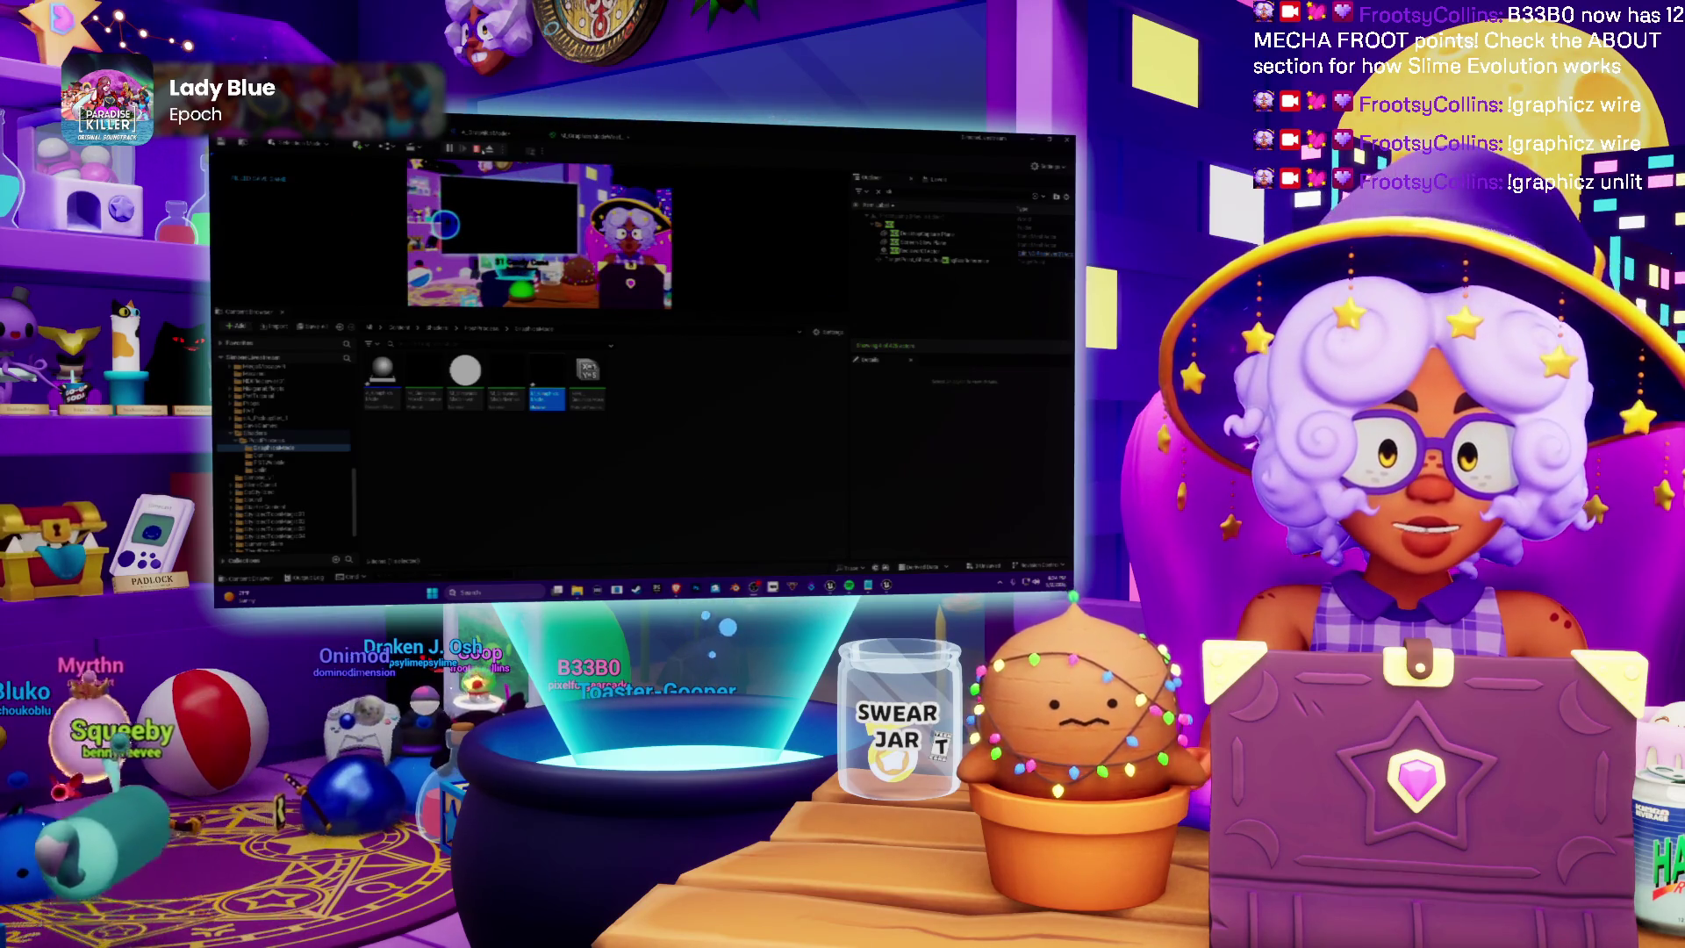
key(Escape)
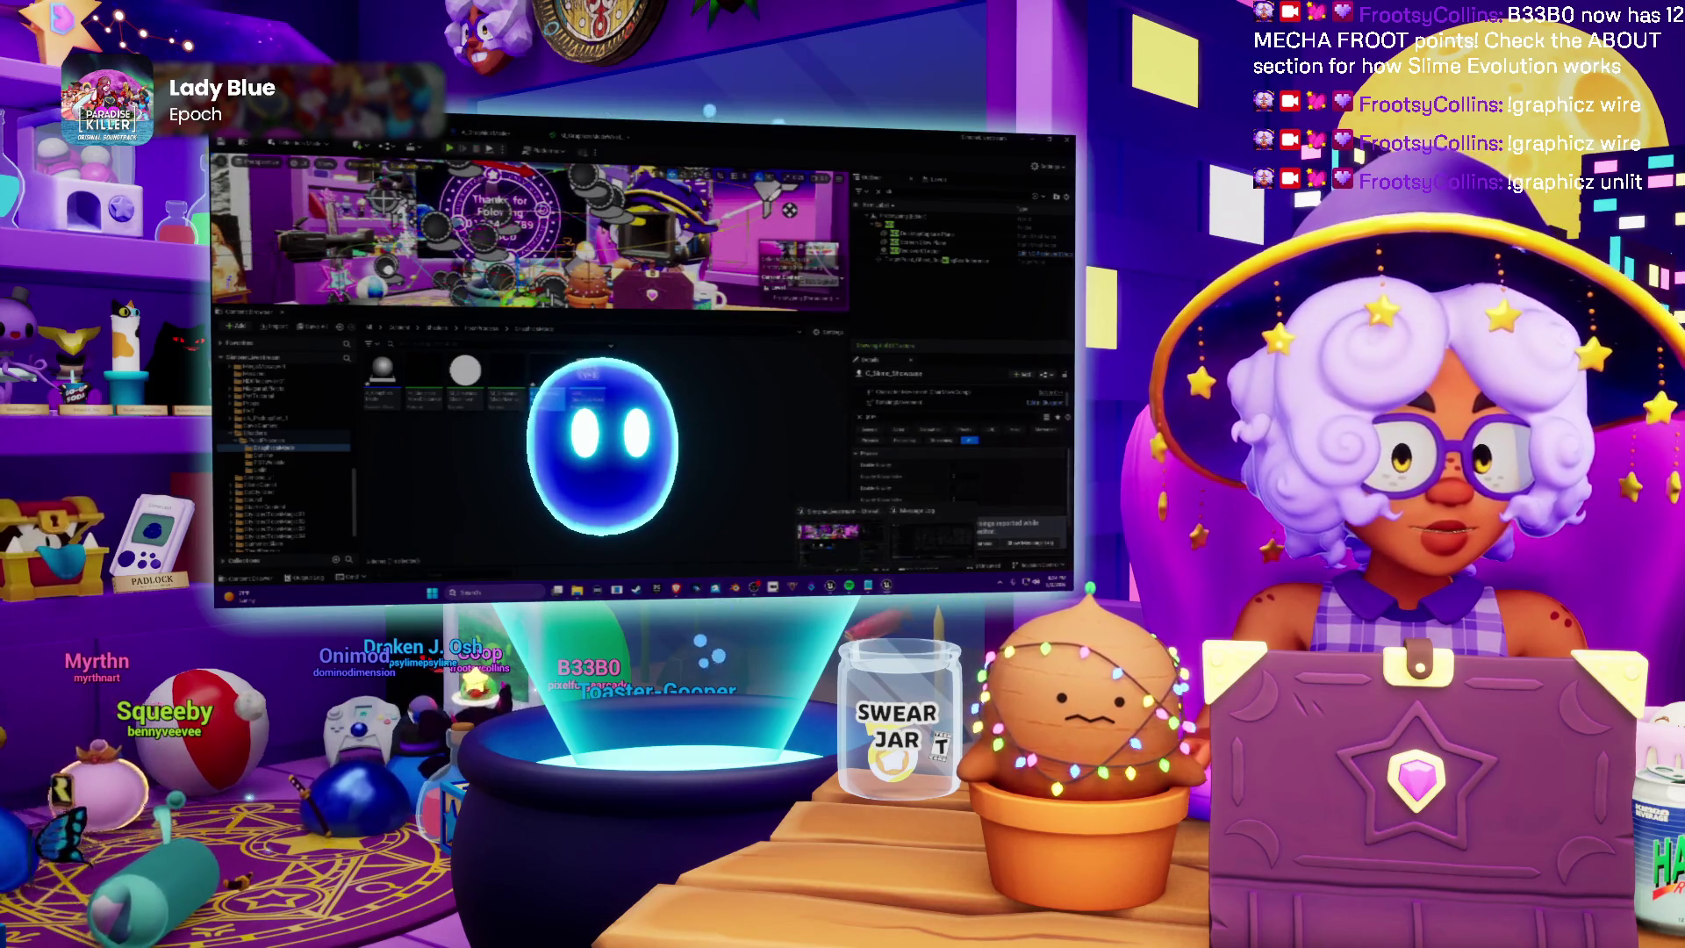
key(alt+Tab)
double_click(433, 179)
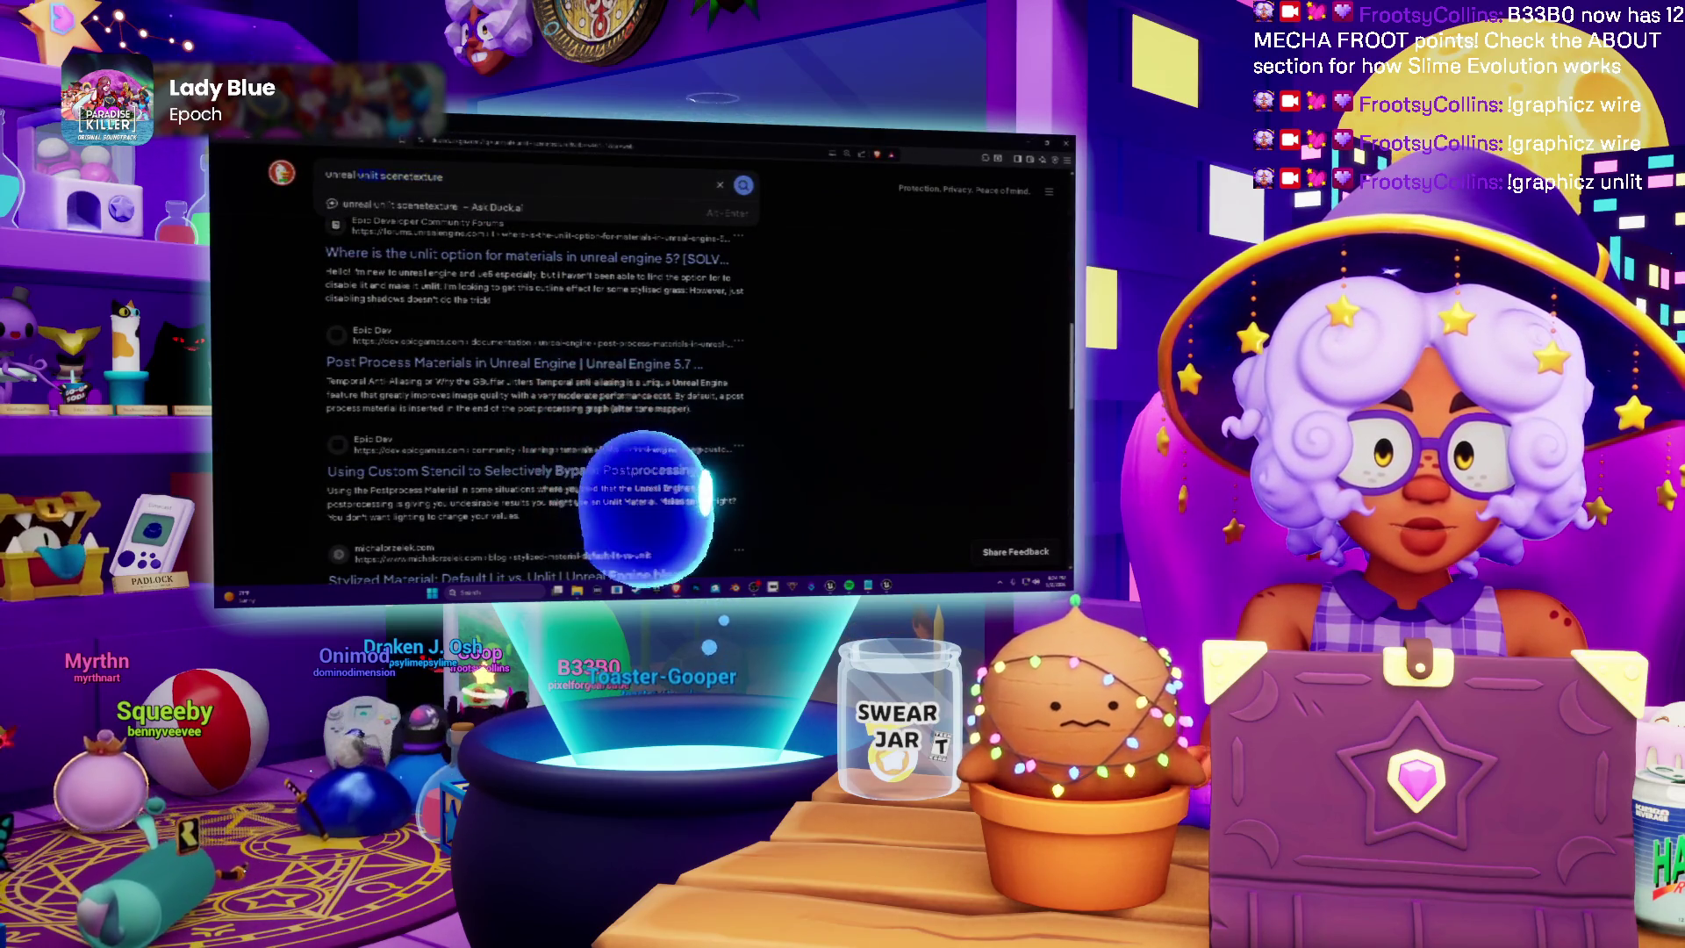
Search 'unreal unlit postprocess' and open the Epic forum thread on unlit viewmode with post process materials
key(BackSpace)
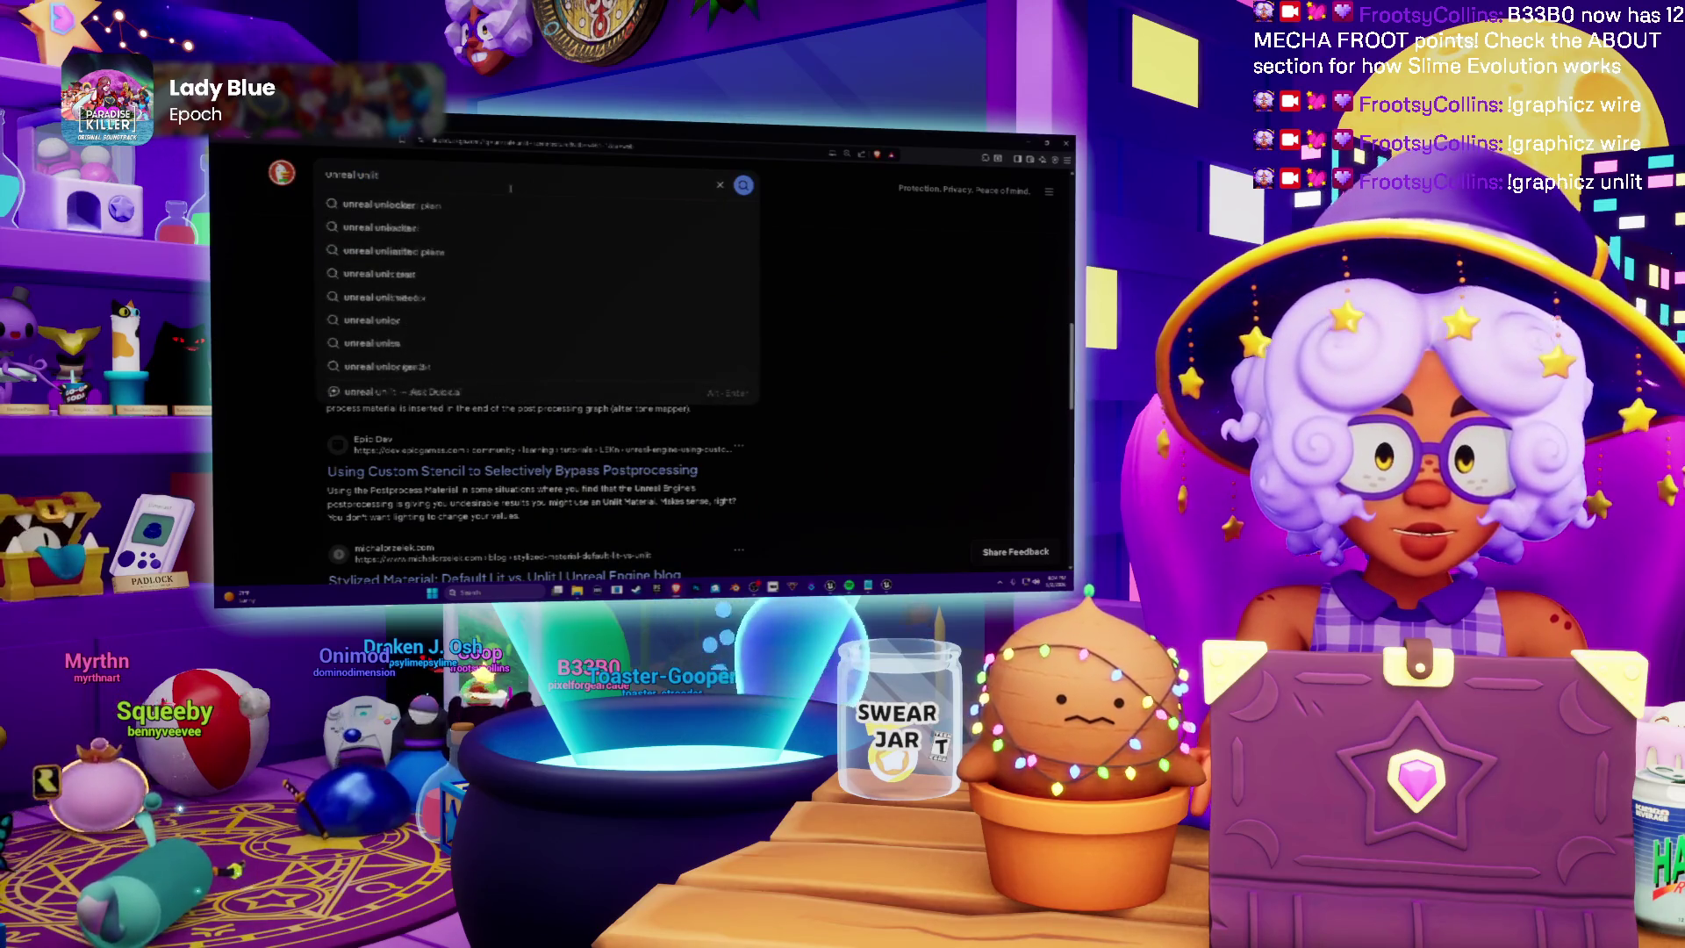
text( postprocess)
key(Return)
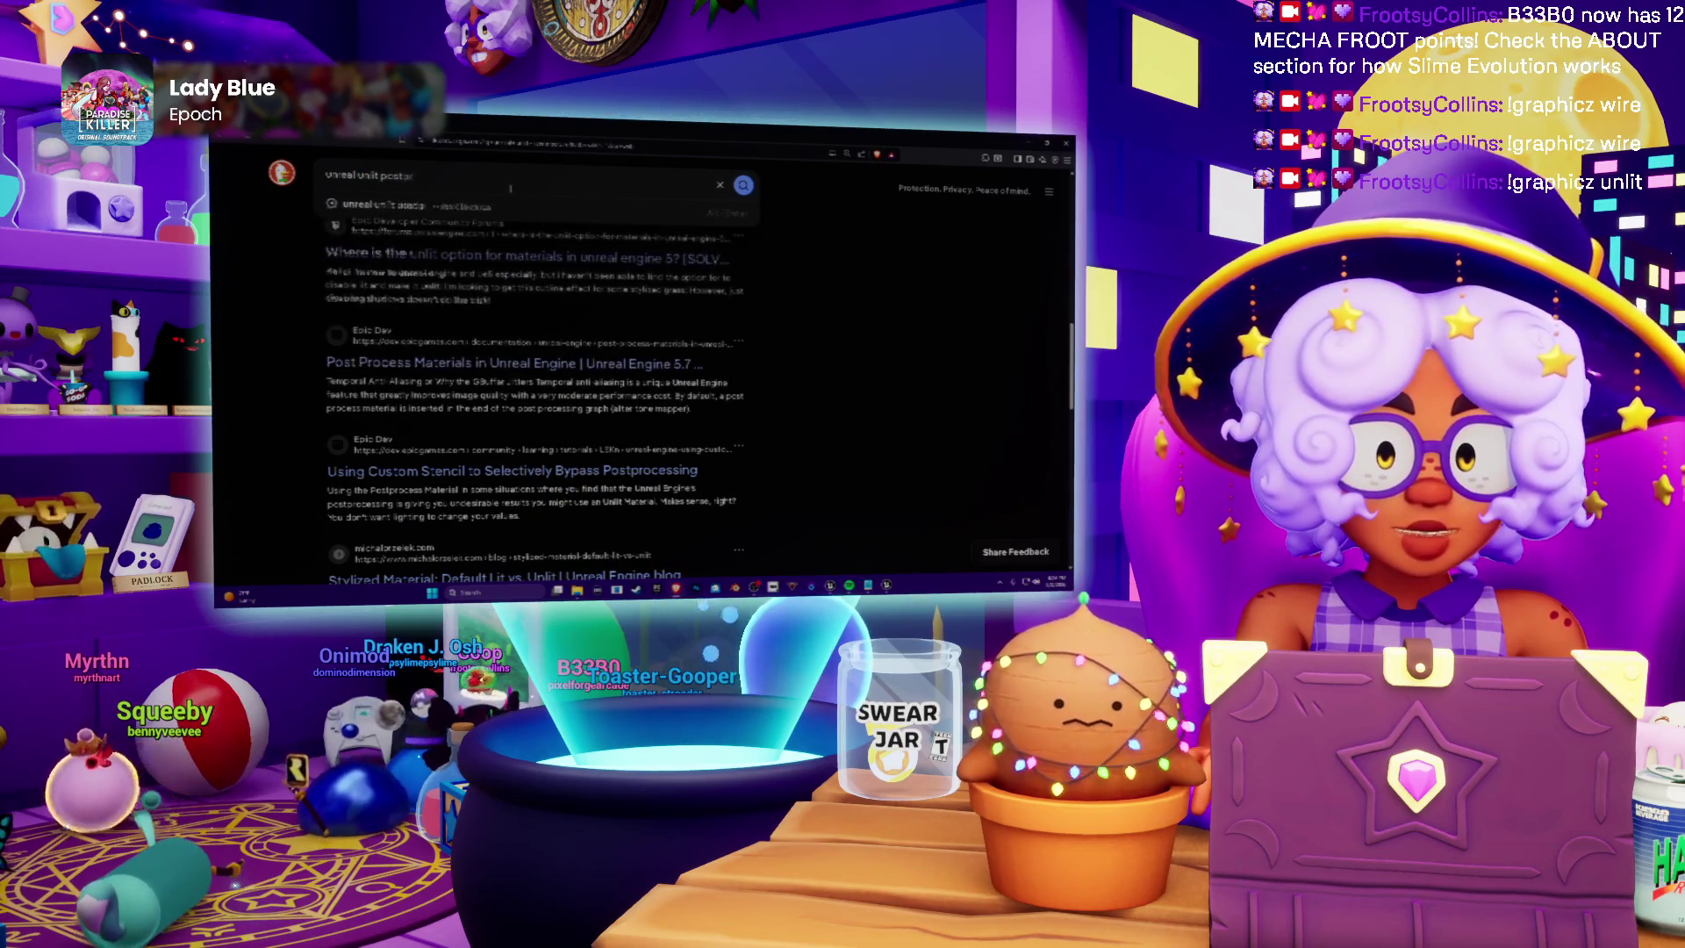
click(527, 255)
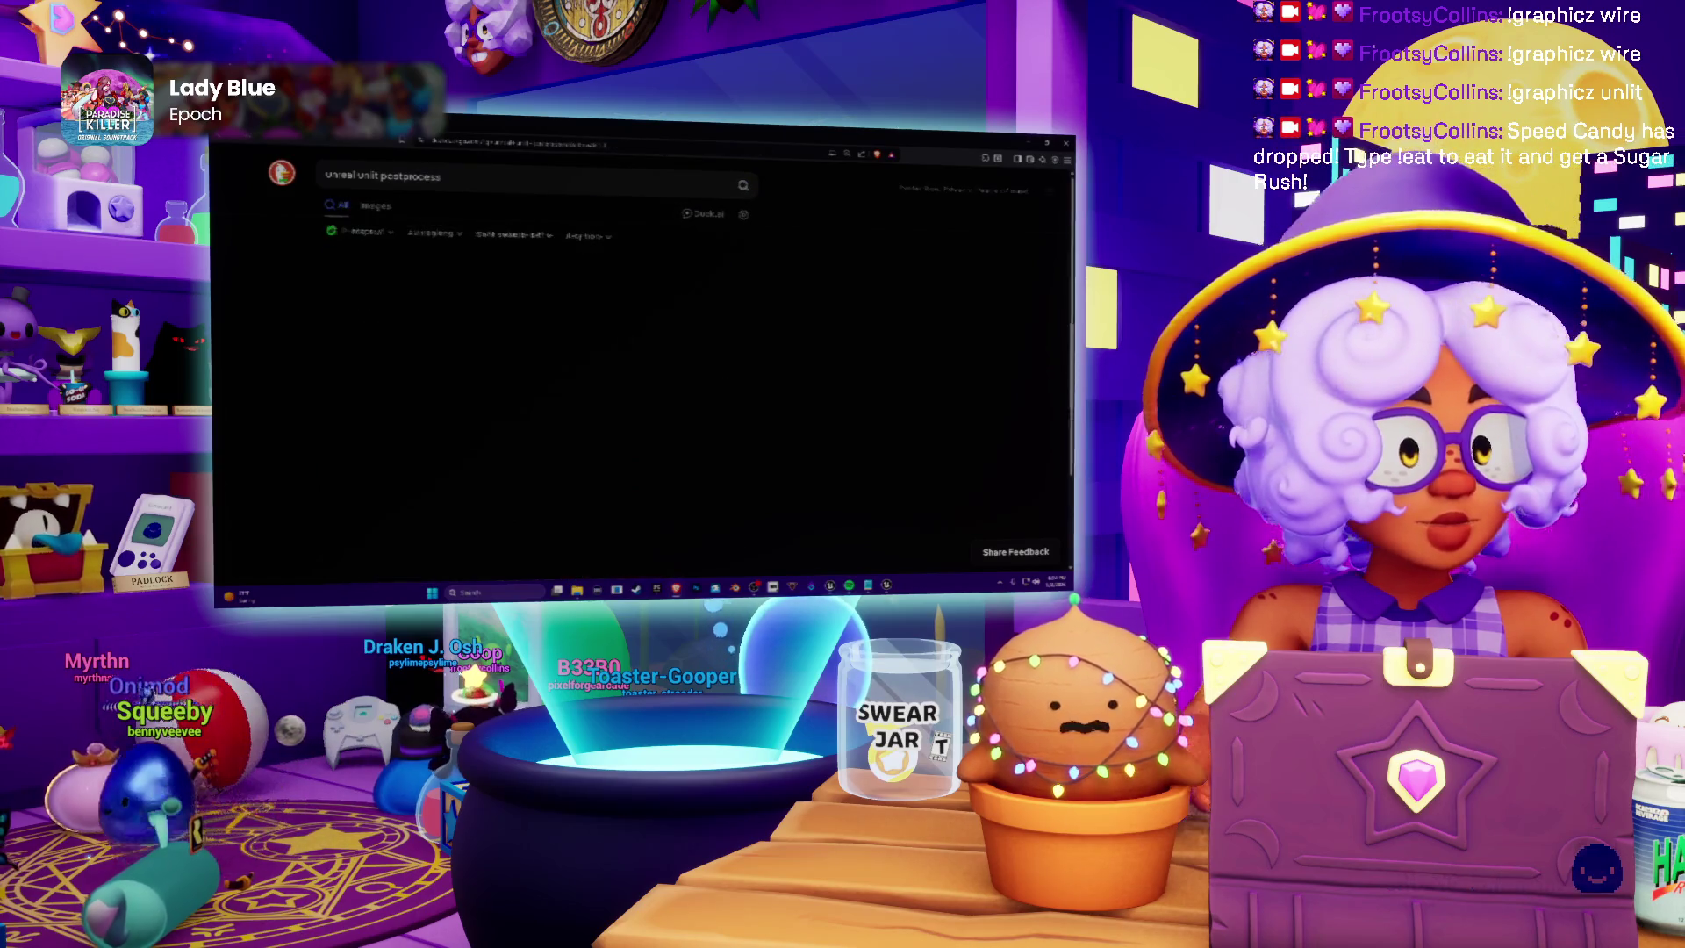
key(alt+Tab)
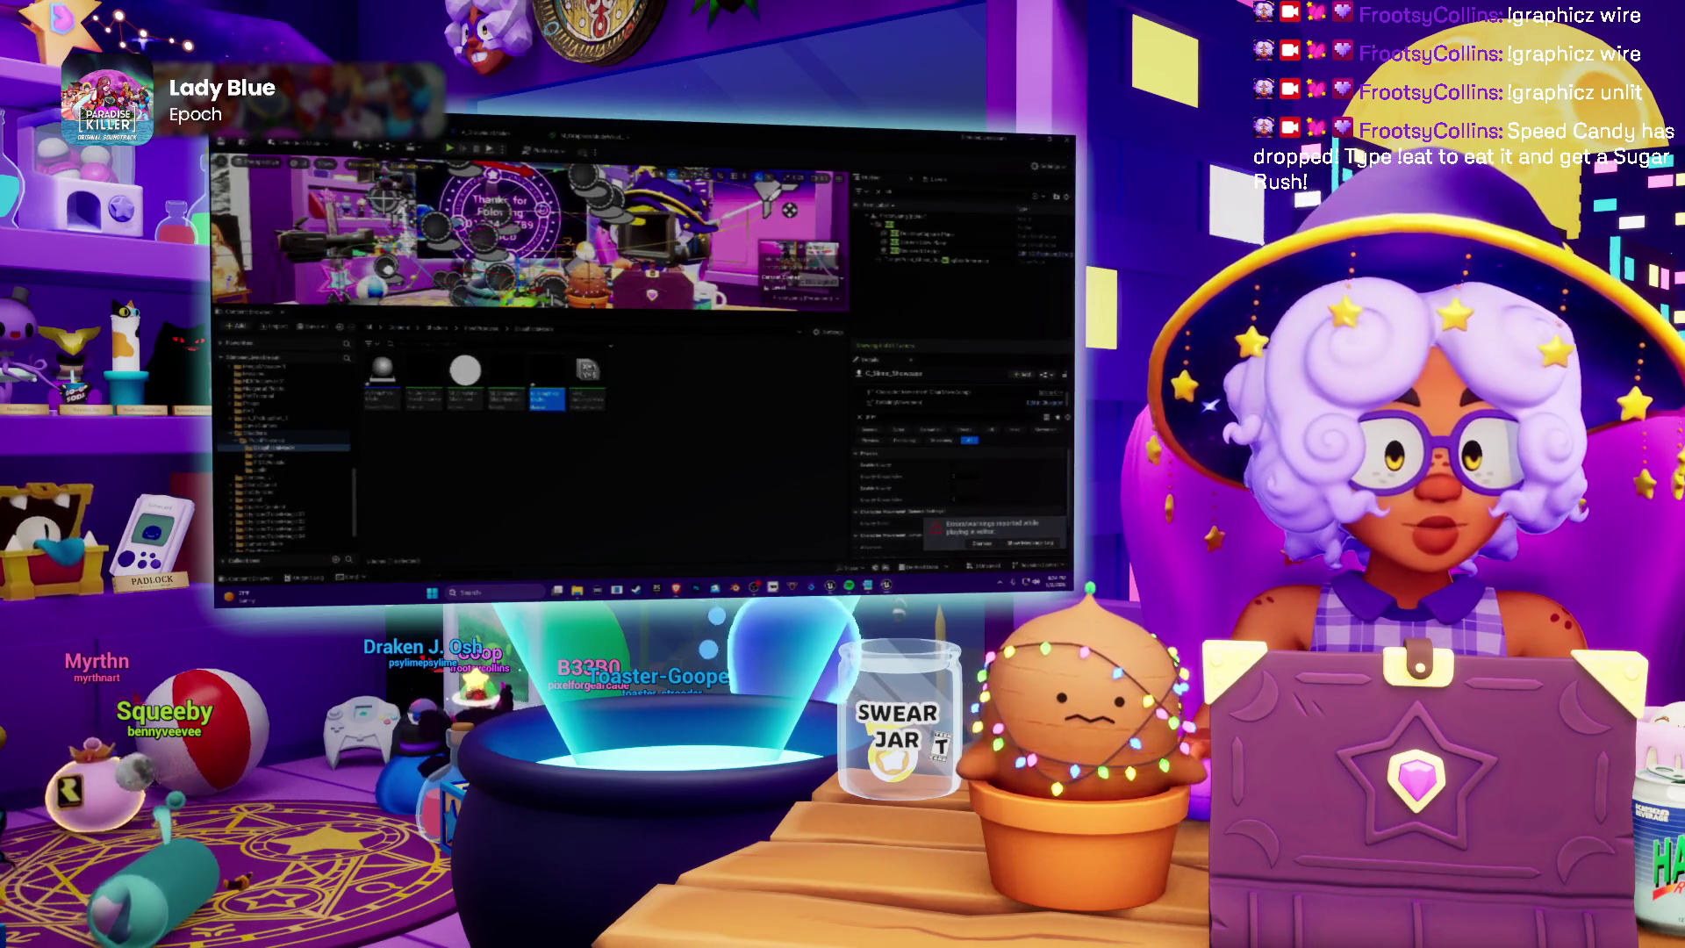
key(alt+Tab)
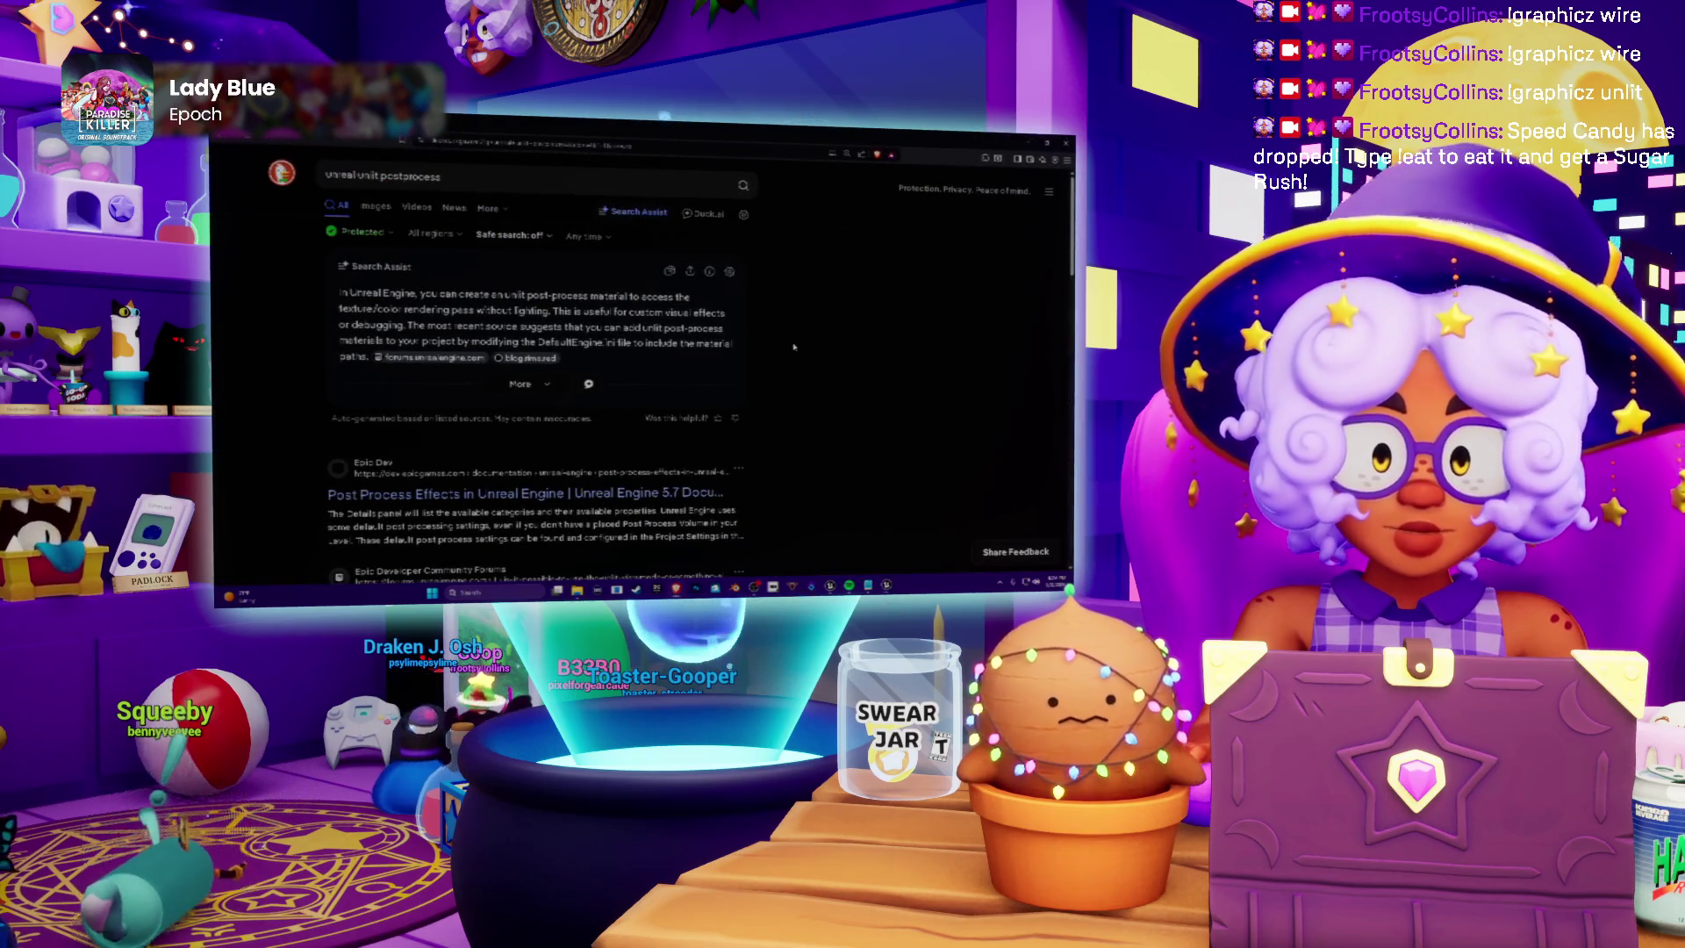
scroll(793, 348, down, 5)
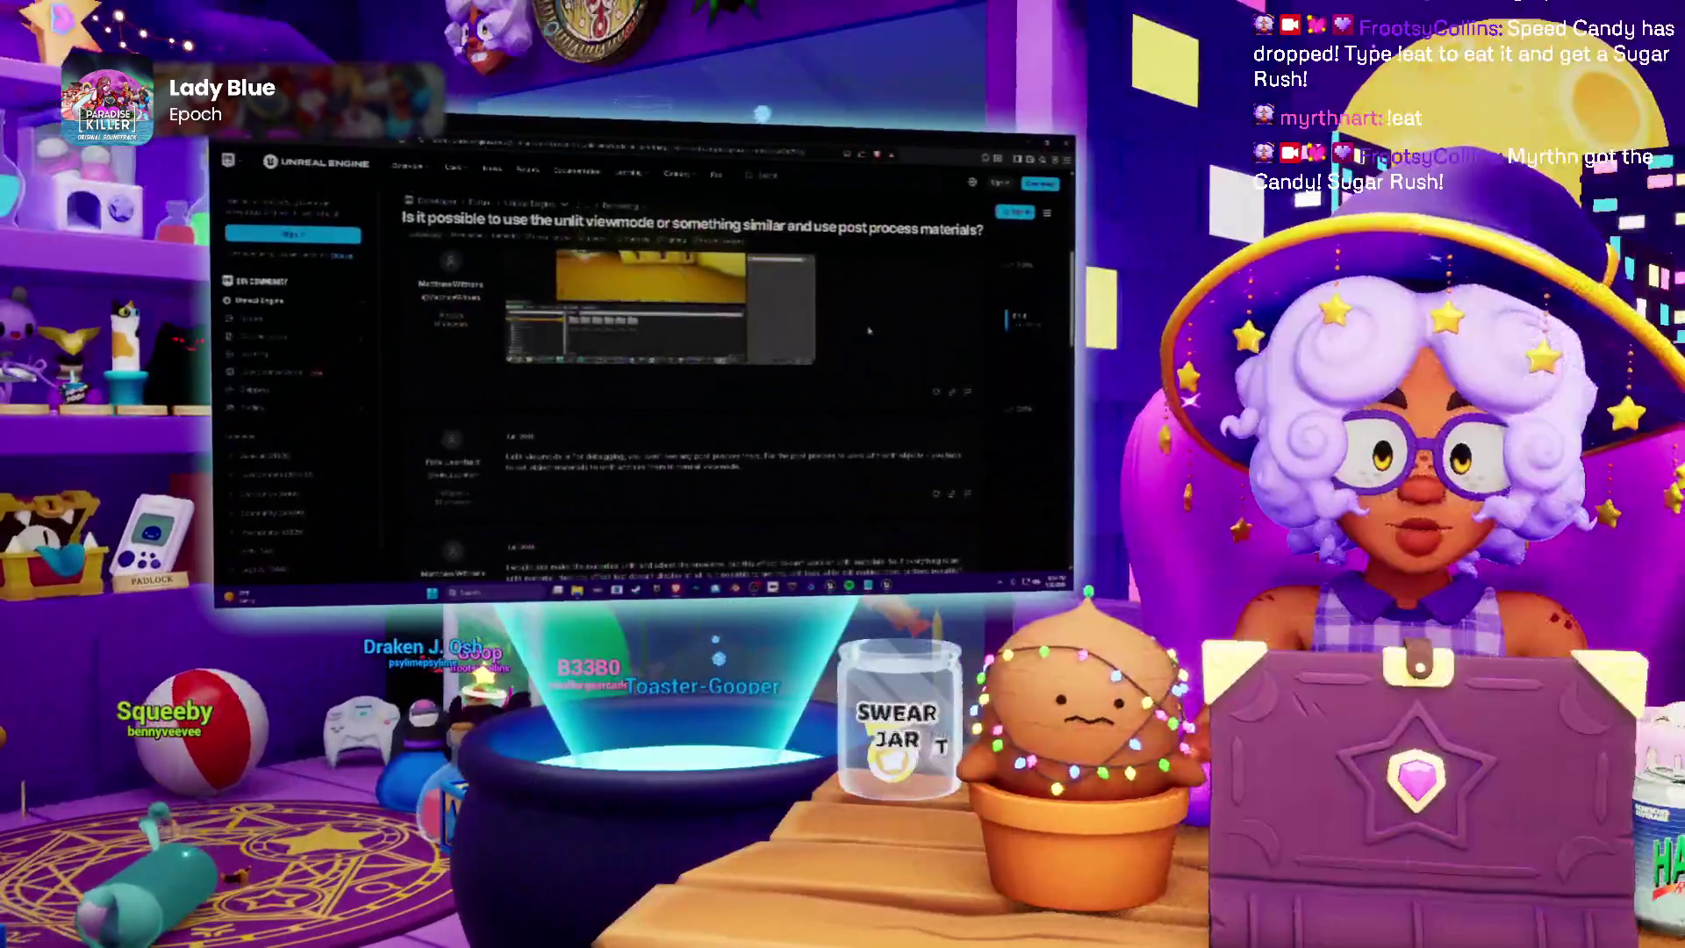
Scroll through the unlit viewmode thread's replies, then go back to the 'unreal unlit postprocess' results
scroll(869, 331, down, 2)
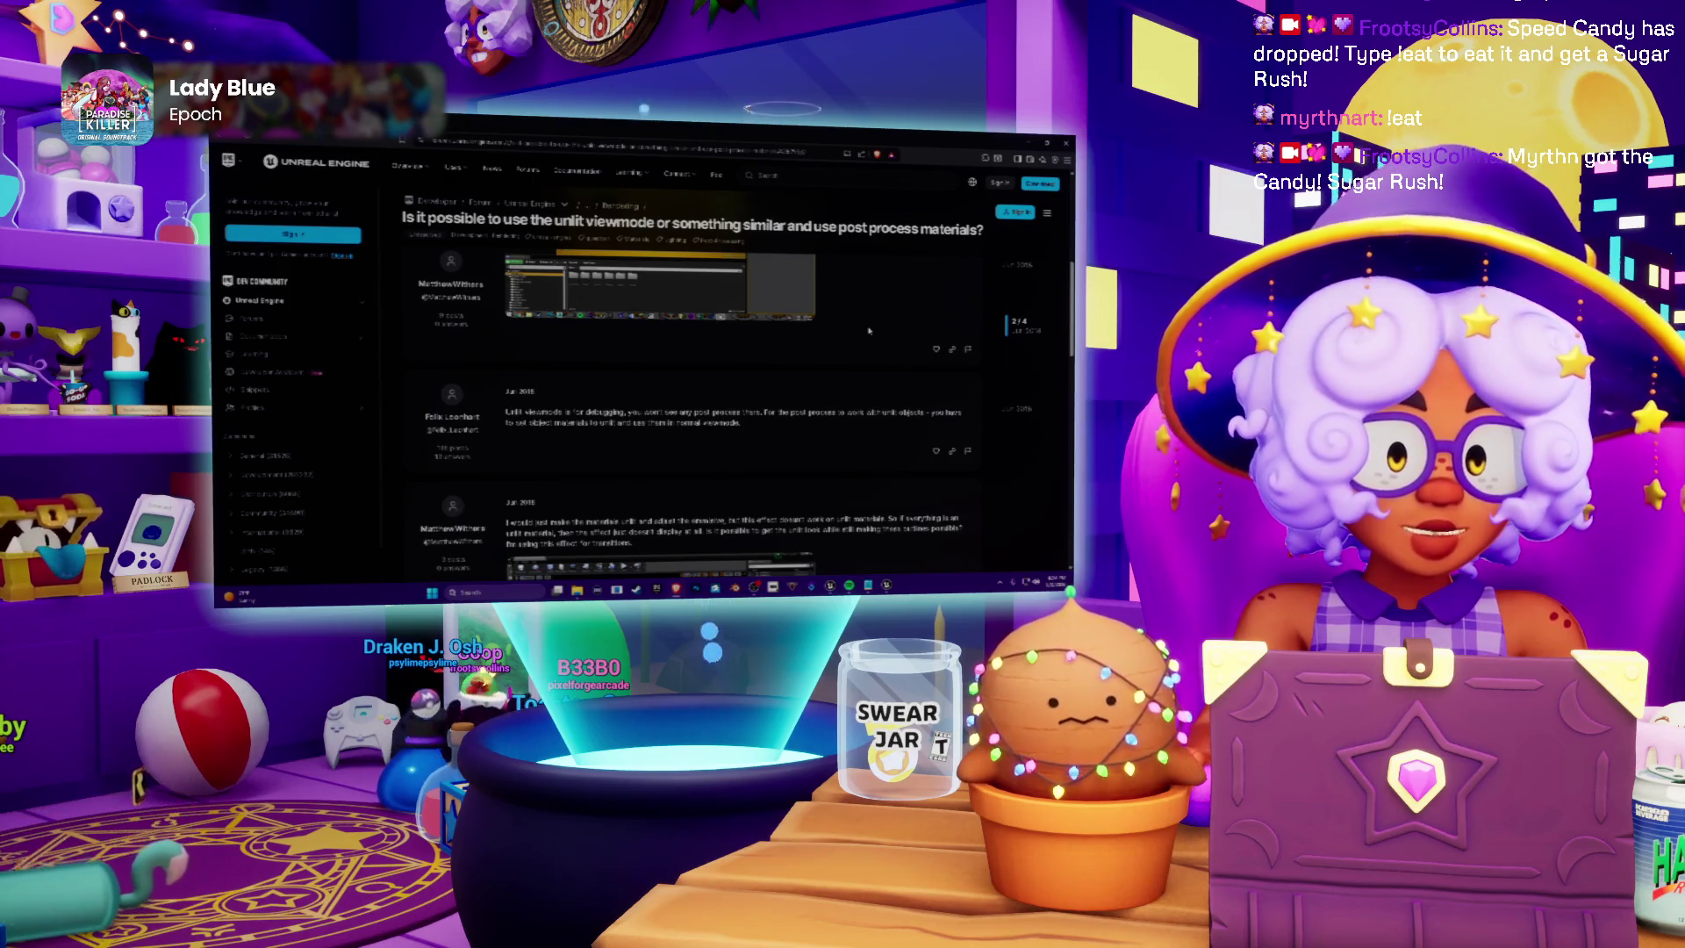
scroll(869, 331, down, 3)
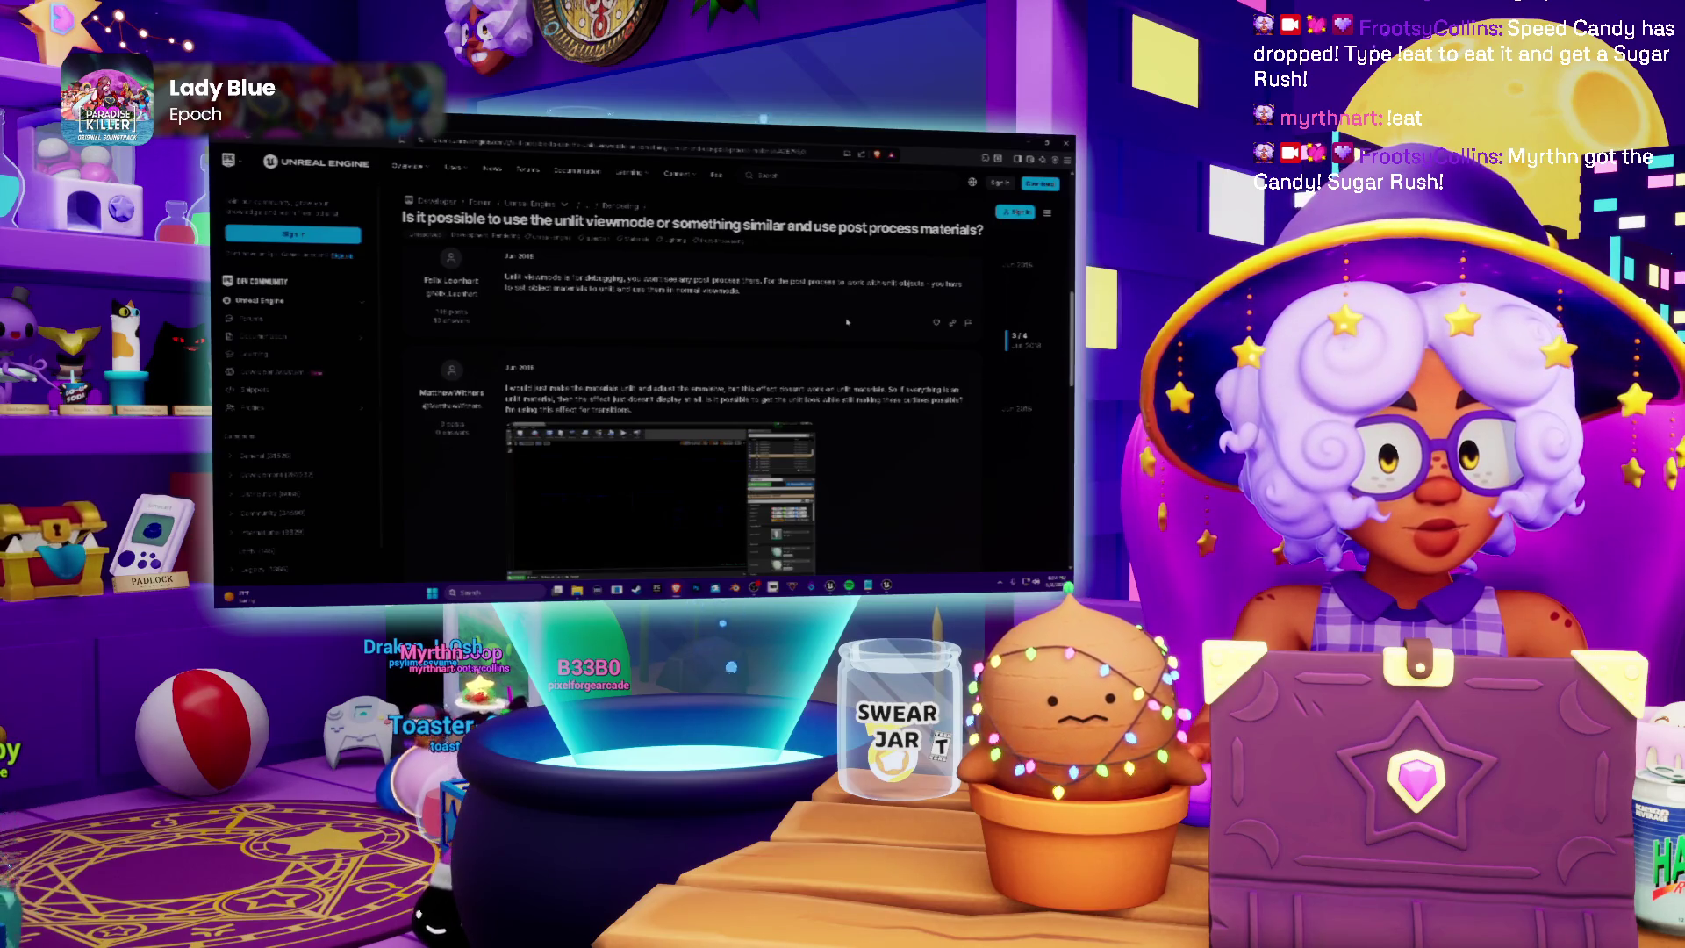
scroll(847, 322, down, 3)
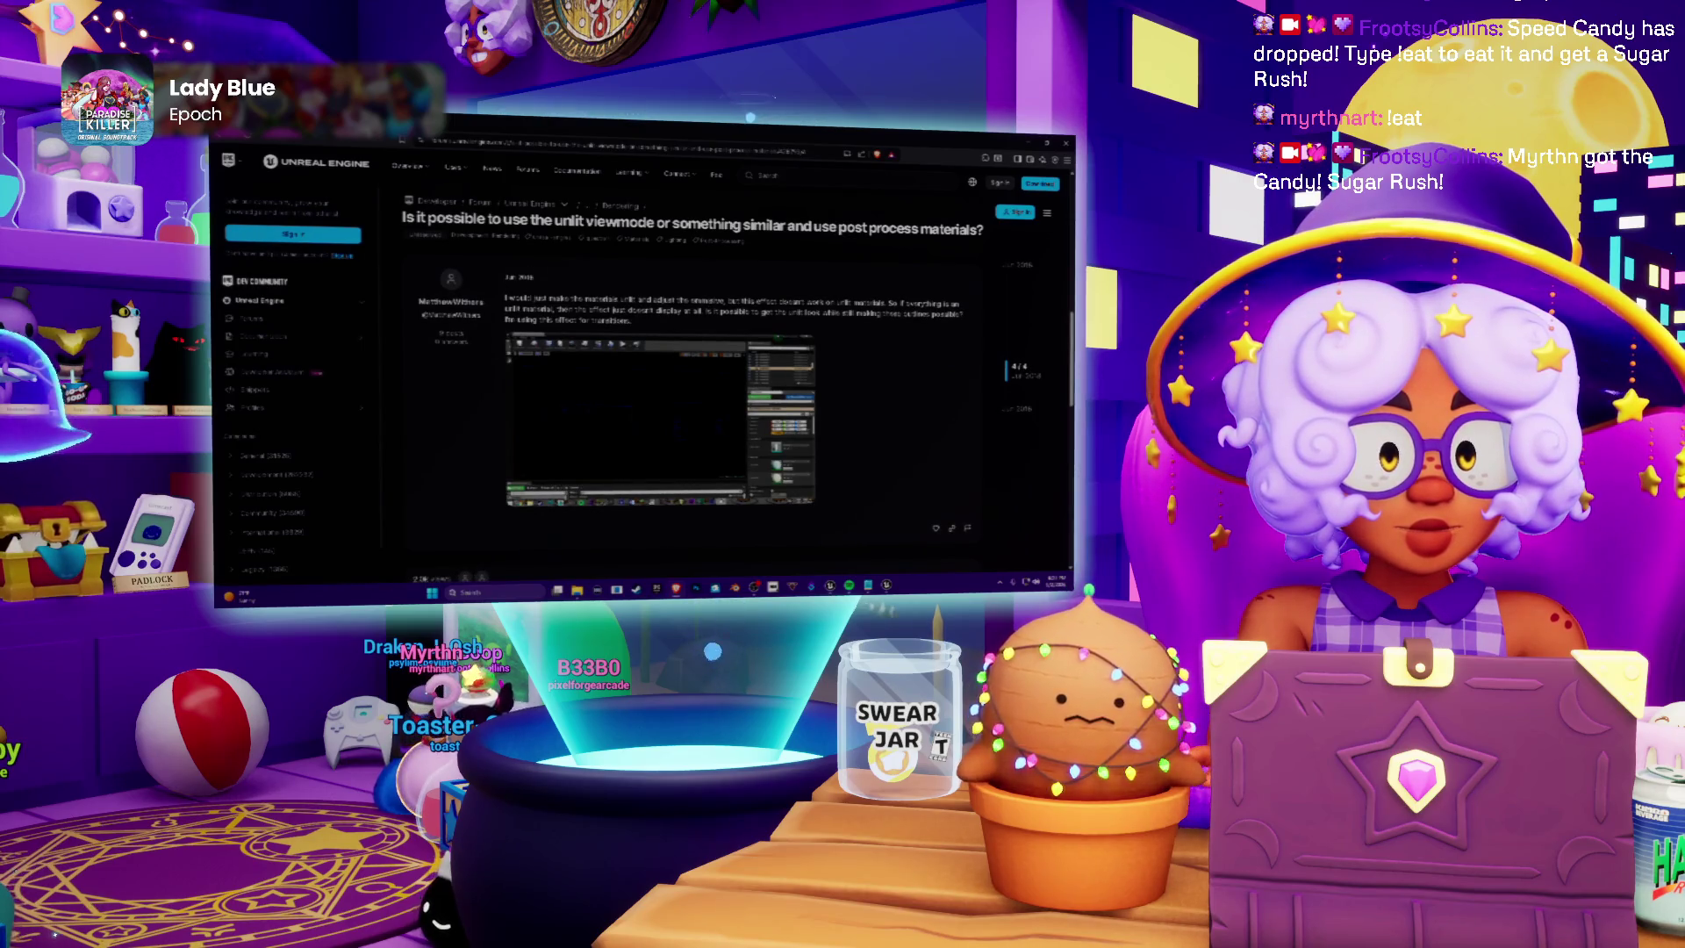
key(alt+Left)
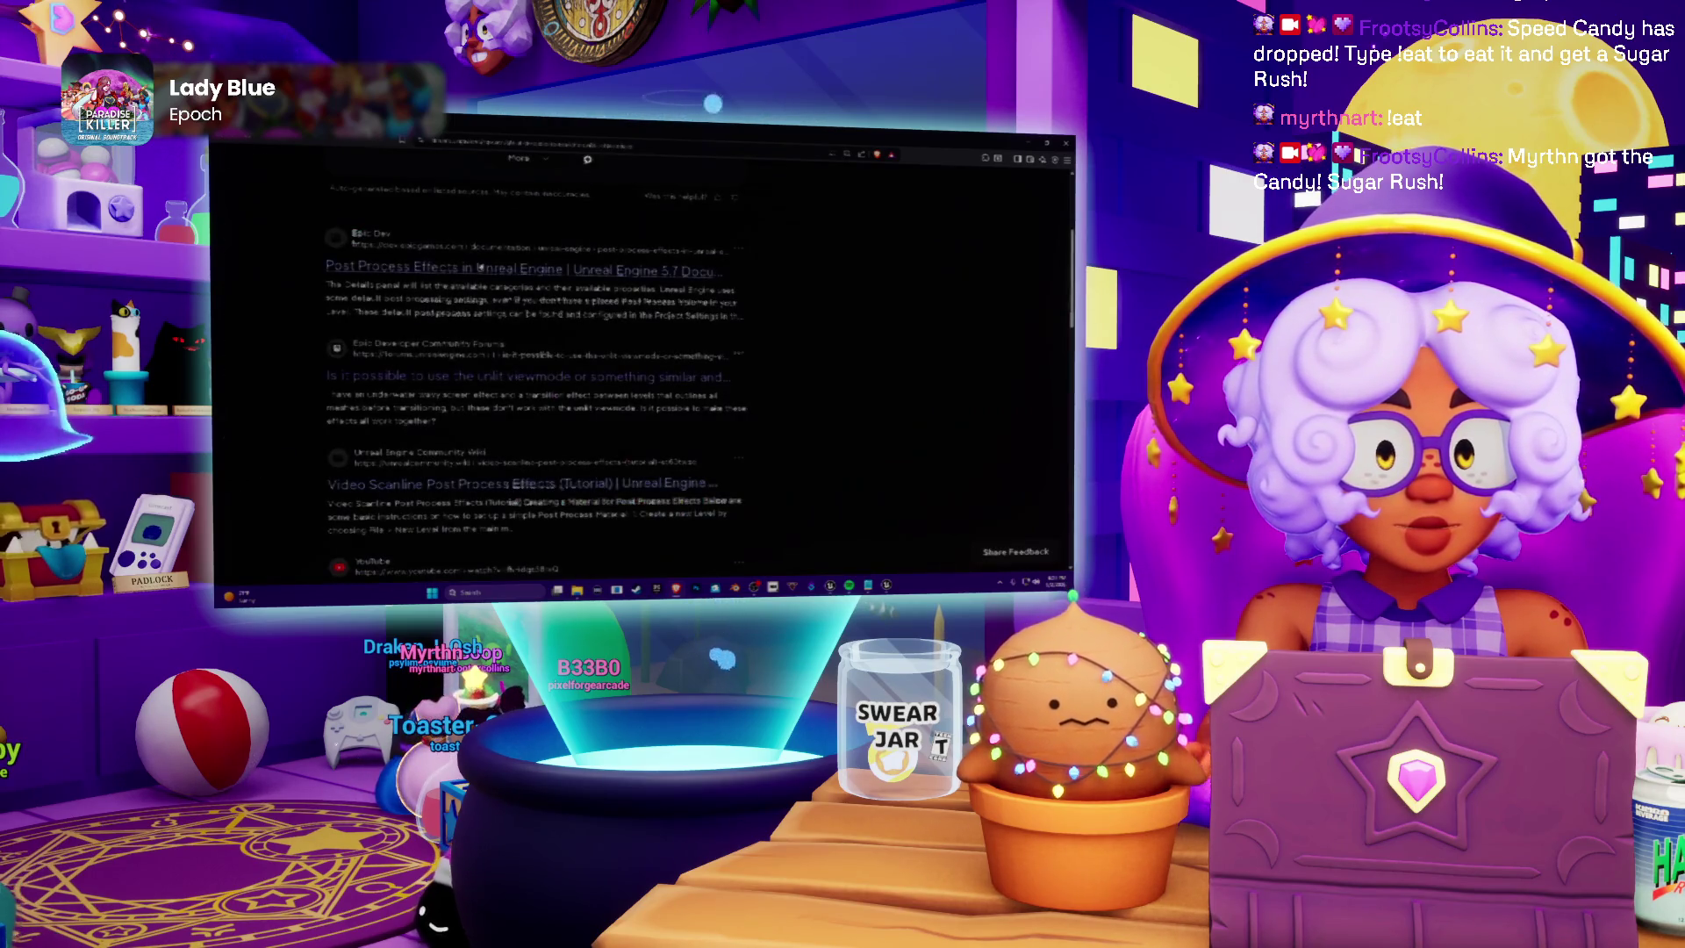
Open the Unreal Scoop article on a shaded textured unlit viewmode in a new tab and skim it
scroll(522, 354, down, 5)
scroll(522, 354, down, 5)
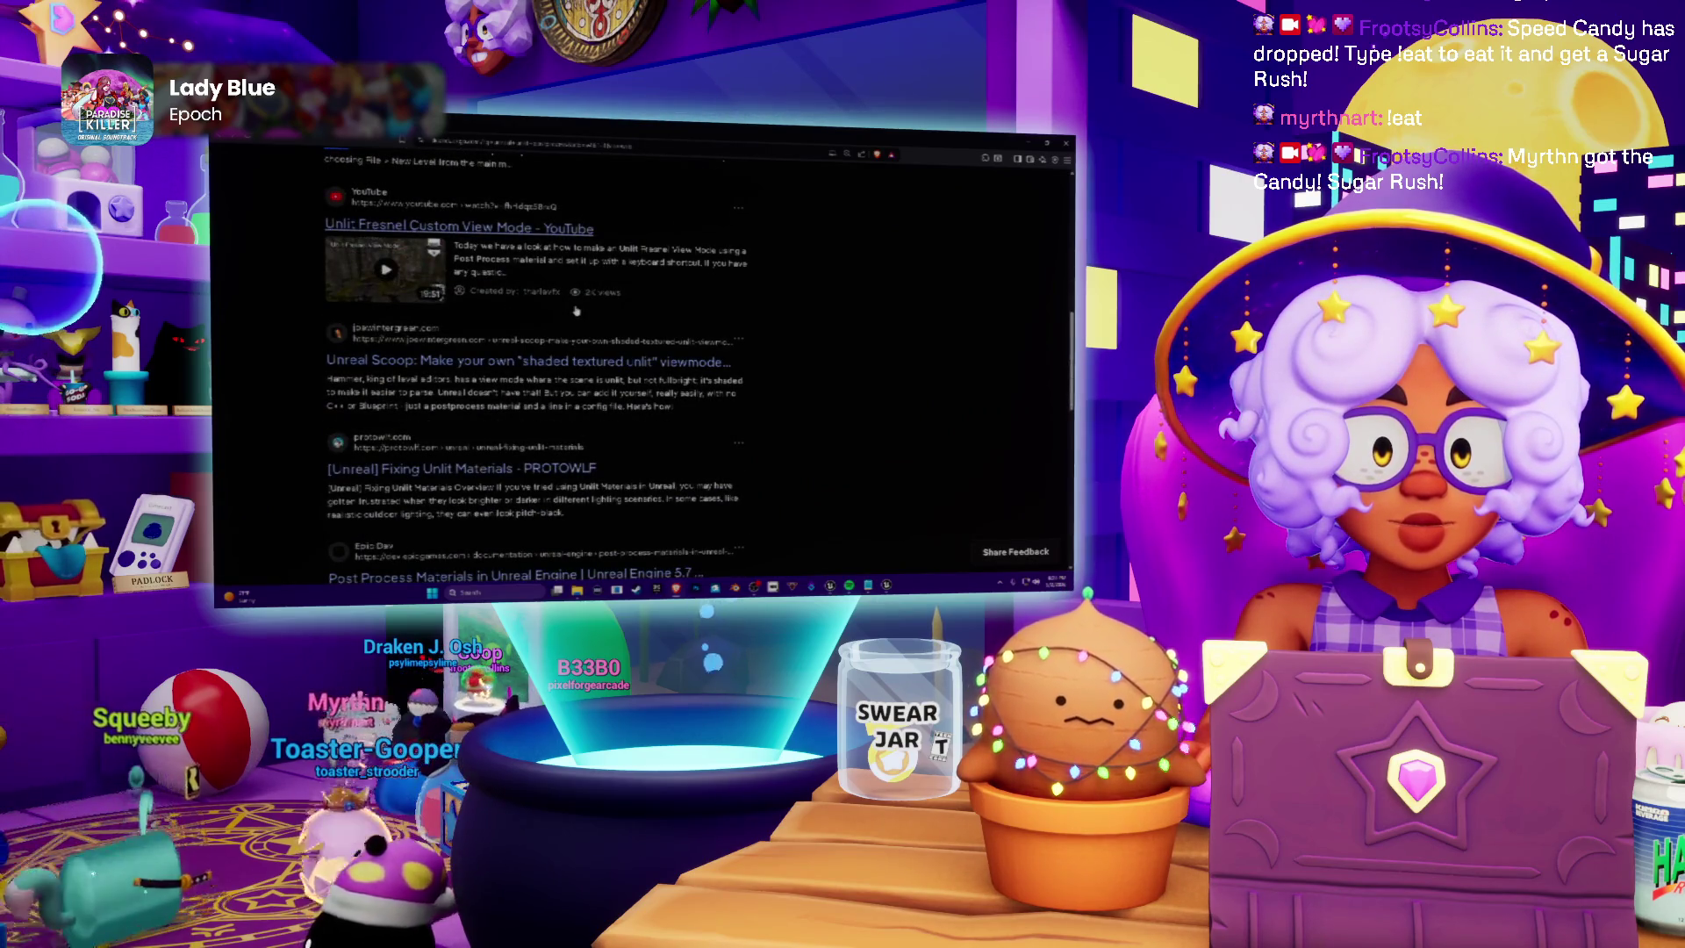
scroll(576, 311, down, 1)
right_click(590, 316)
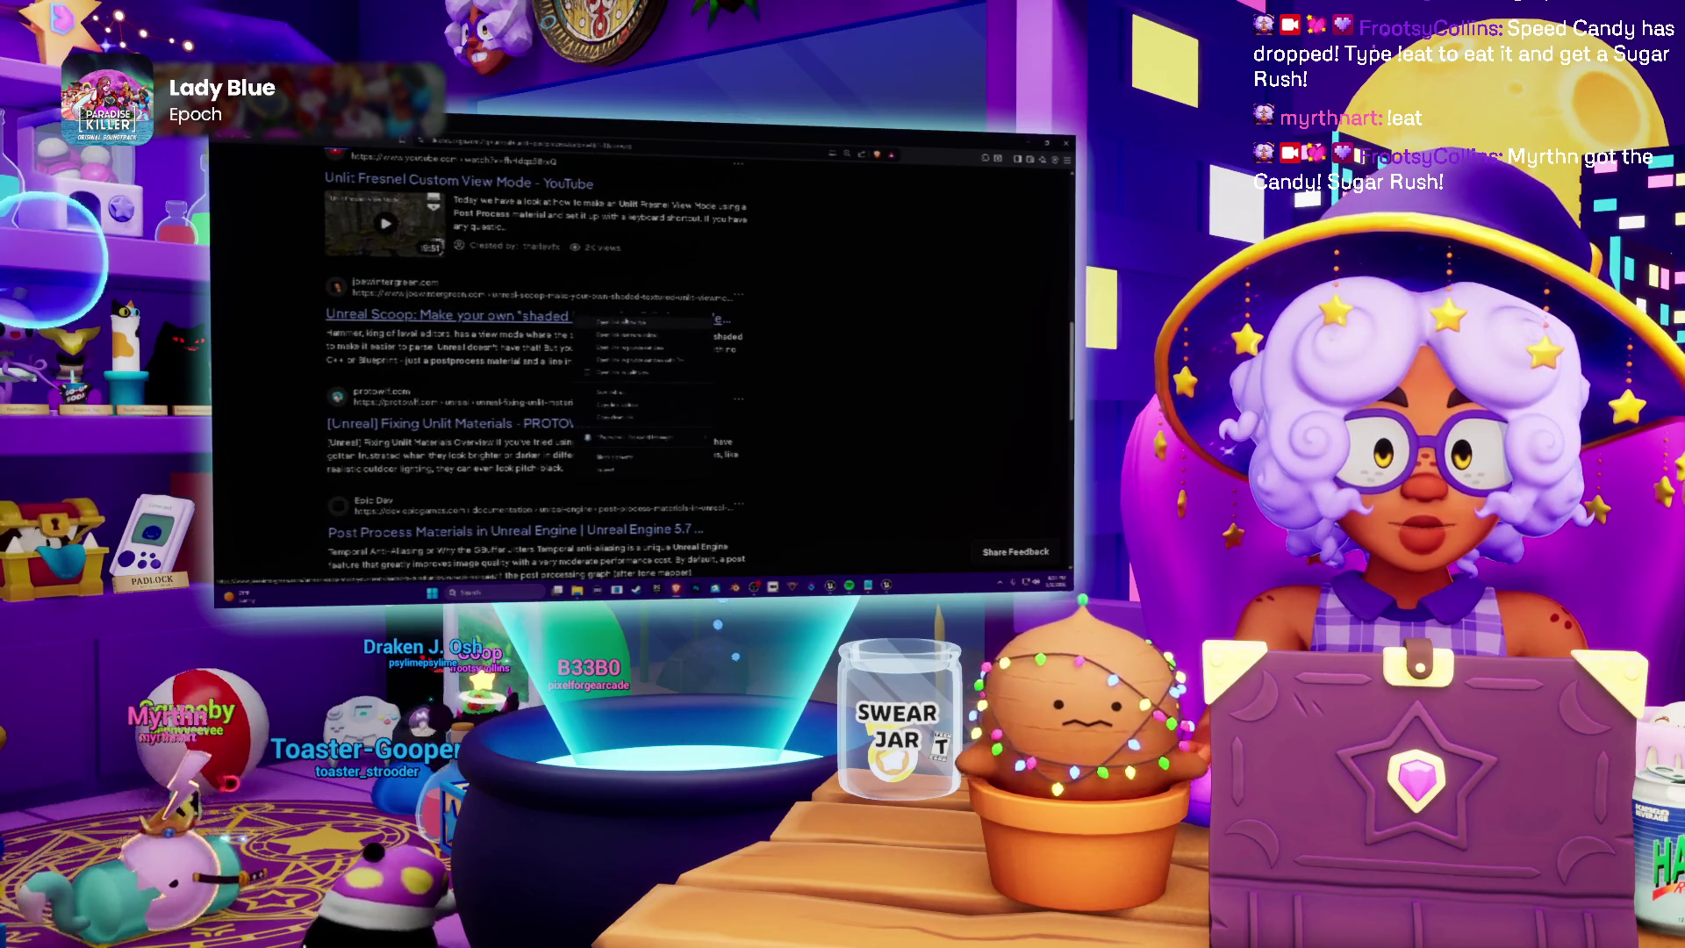
click(626, 322)
click(414, 314)
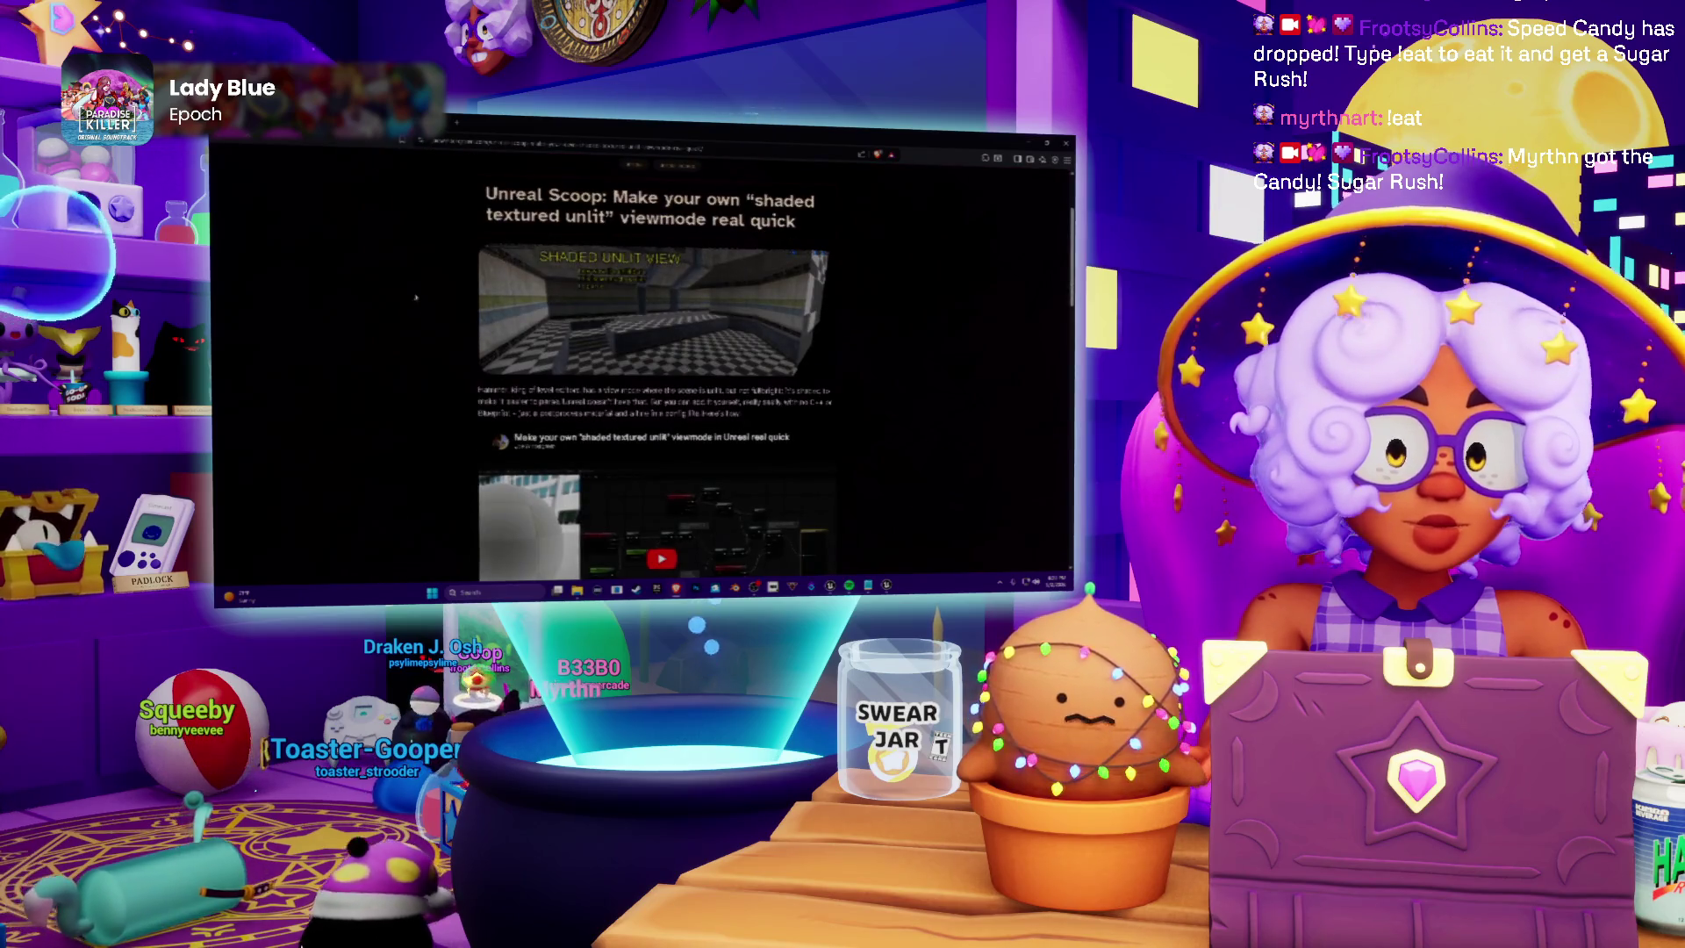
scroll(415, 309, down, 5)
scroll(417, 308, down, 3)
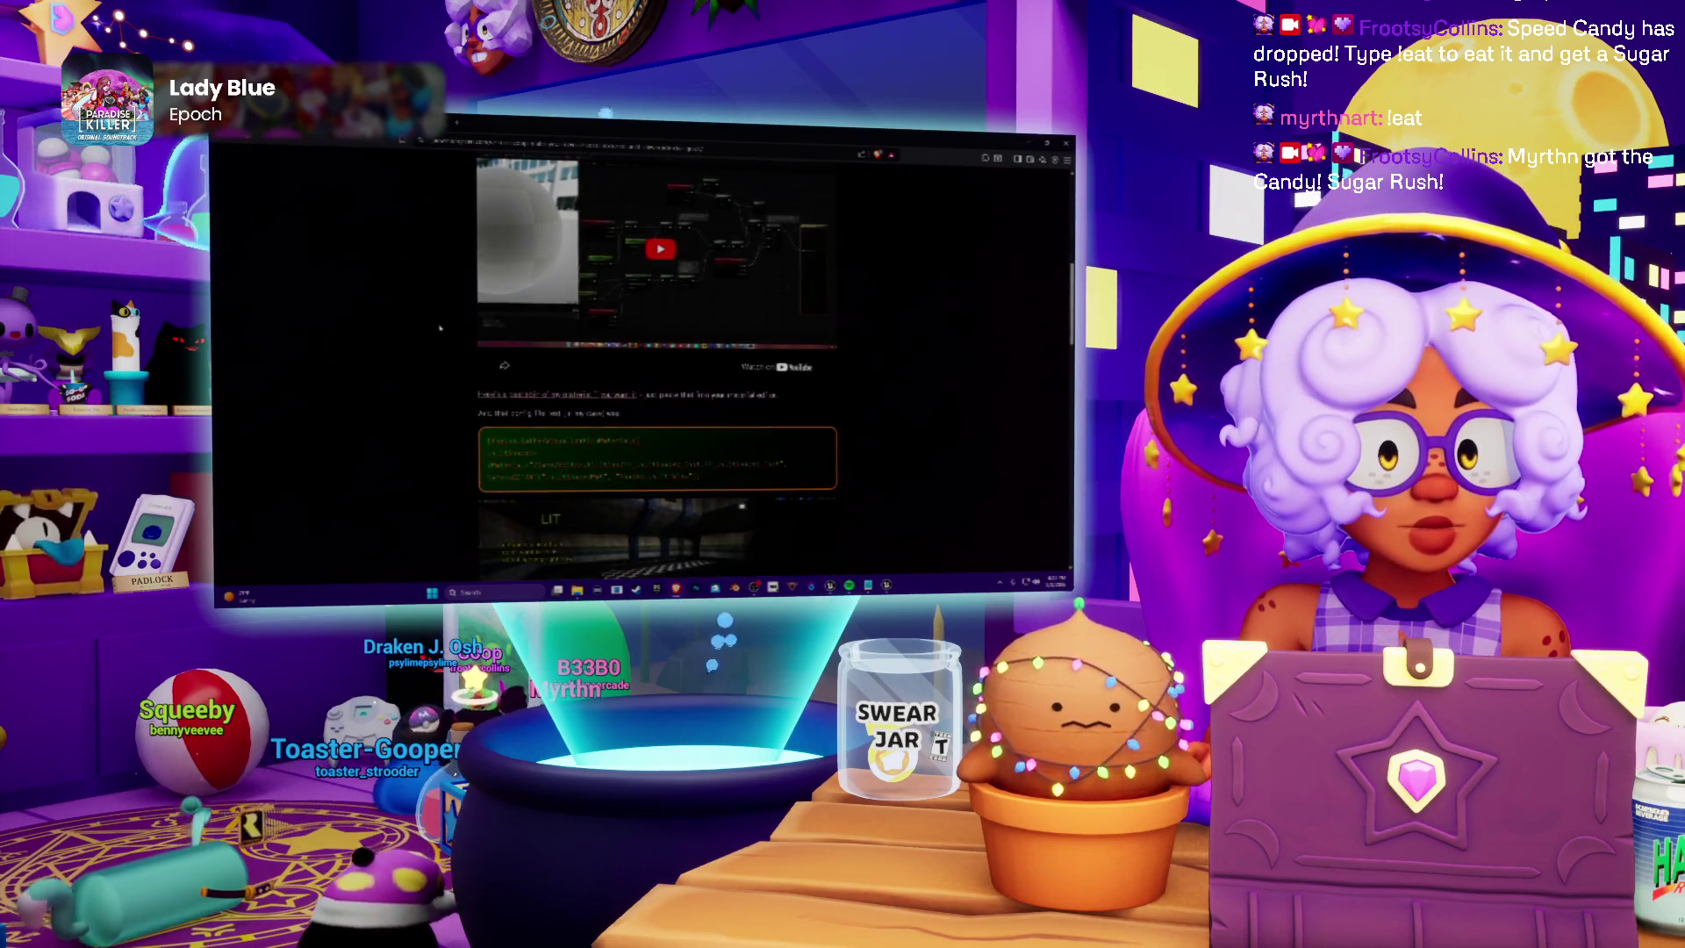
scroll(440, 328, up, 1)
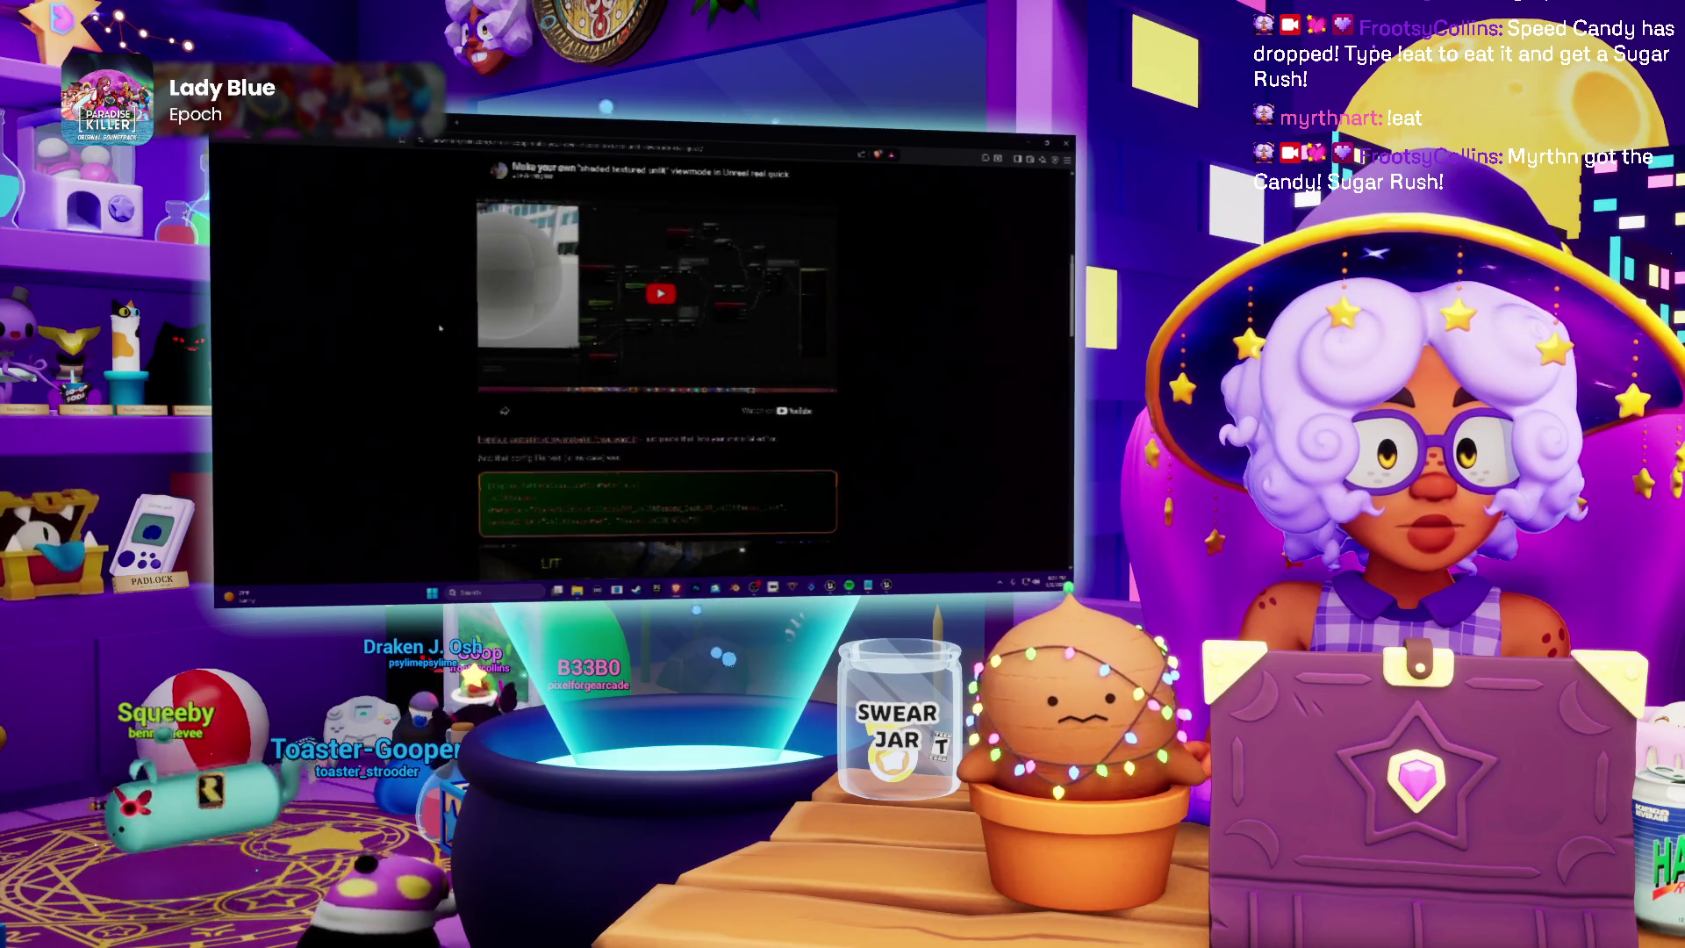
Review the article's pasted config code, then start its embedded YouTube tutorial video
click(597, 443)
scroll(537, 368, down, 5)
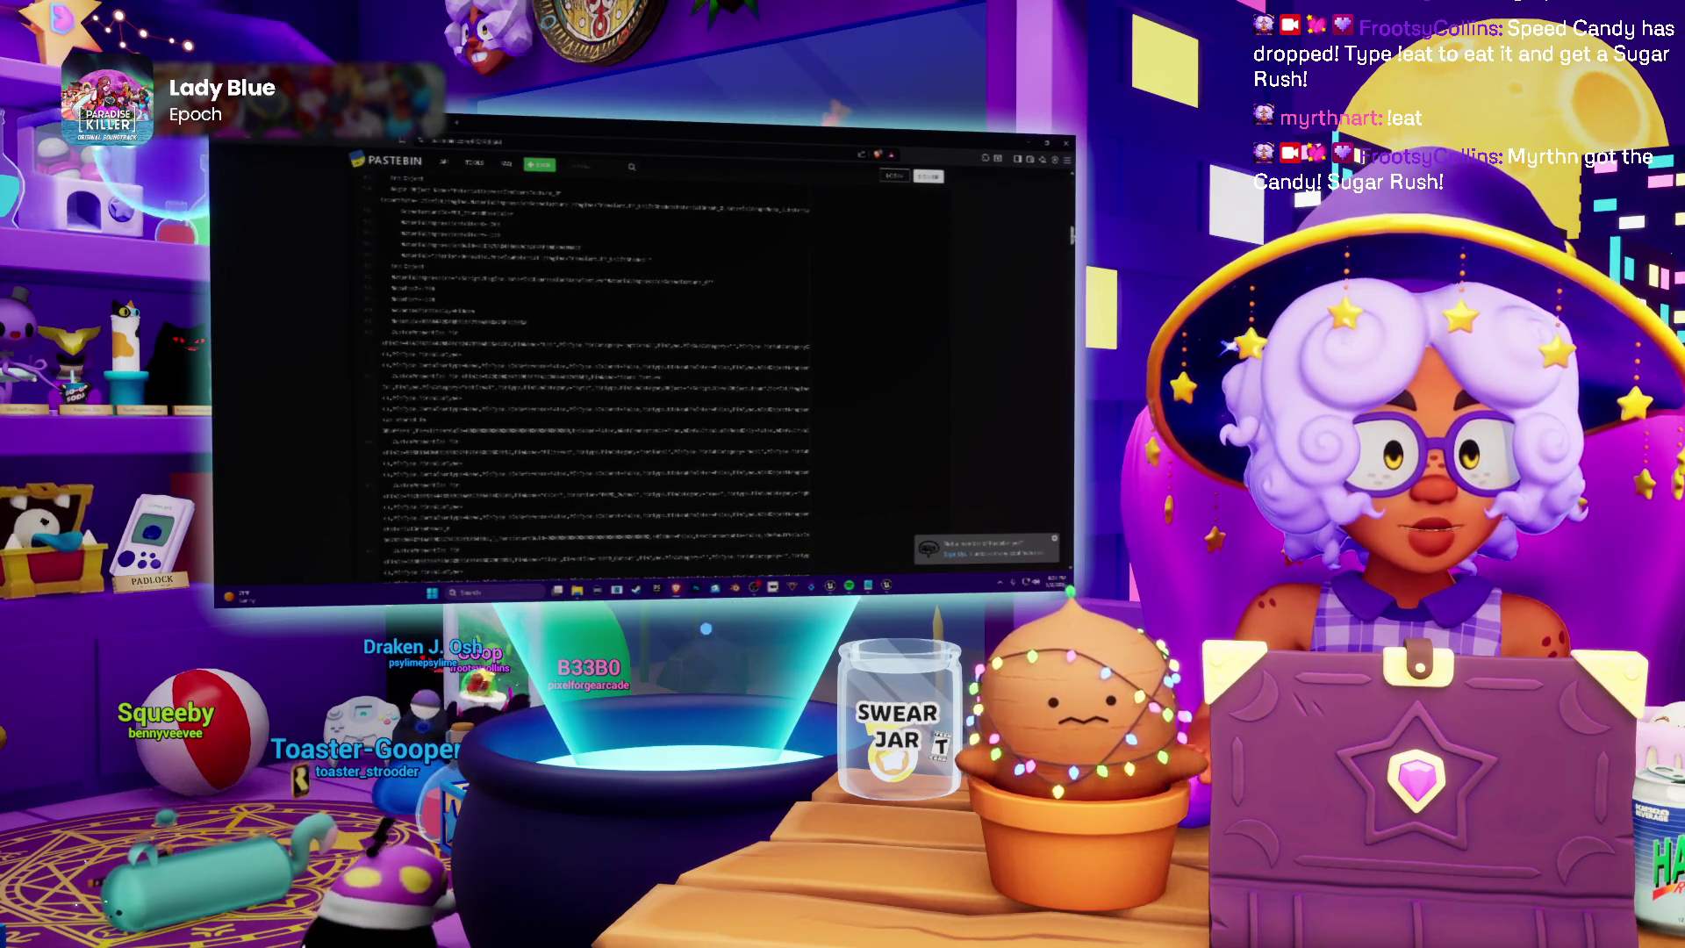
scroll(537, 369, down, 10)
scroll(597, 369, up, 15)
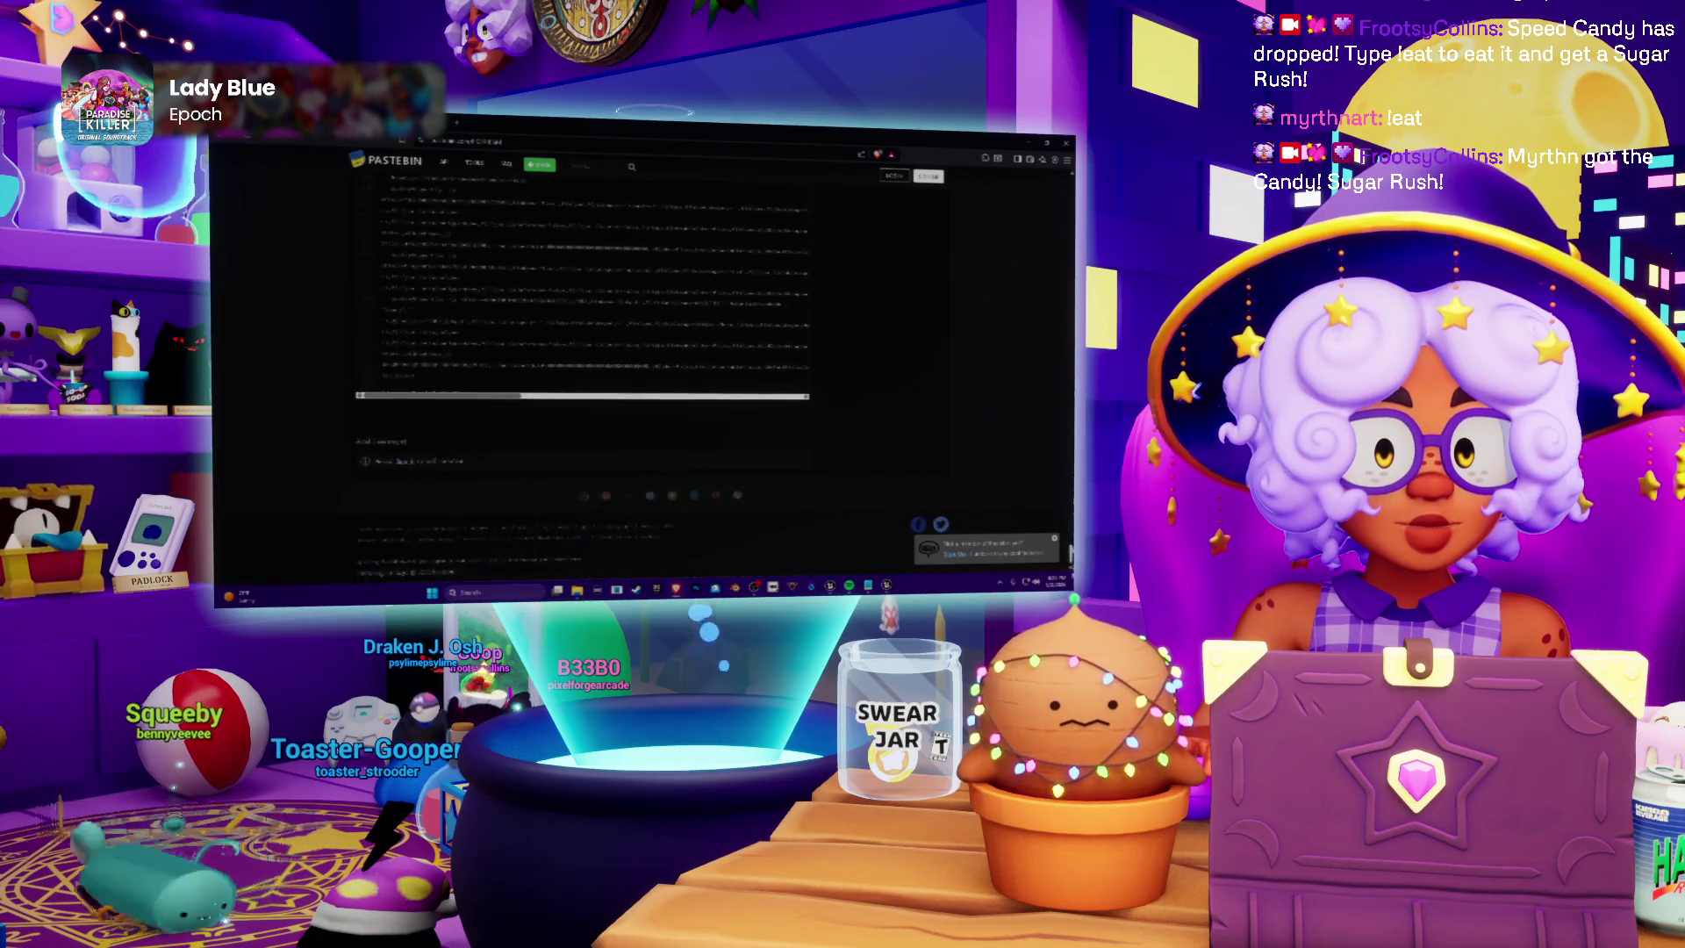
scroll(597, 369, up, 5)
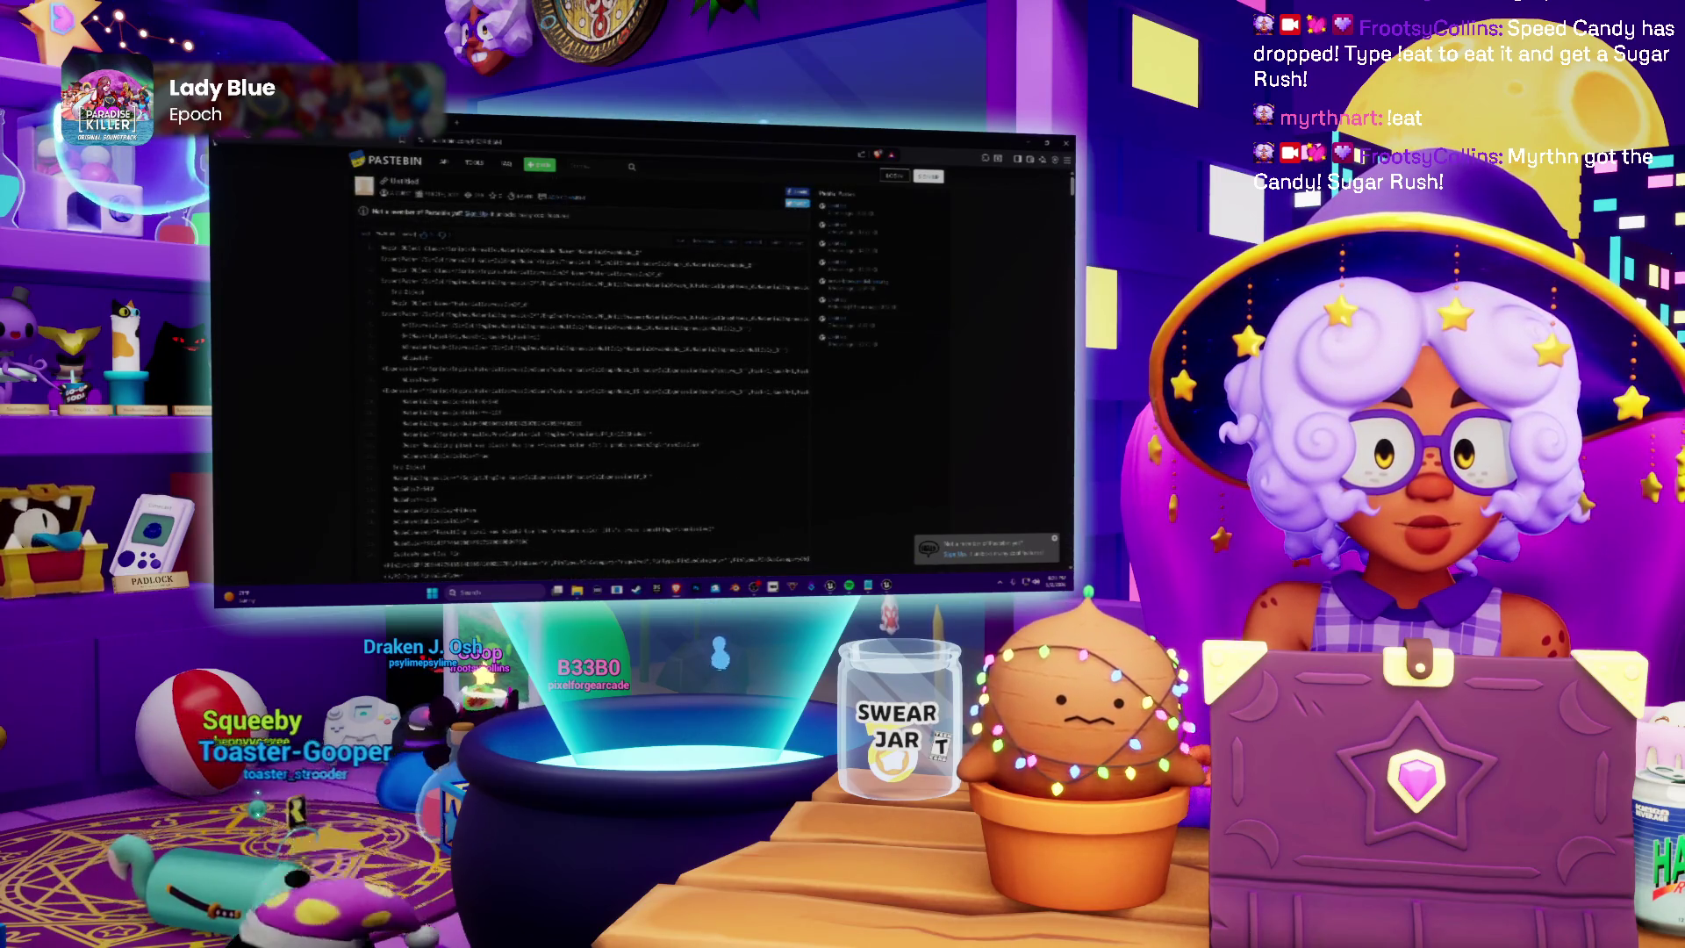
key(ctrl+w)
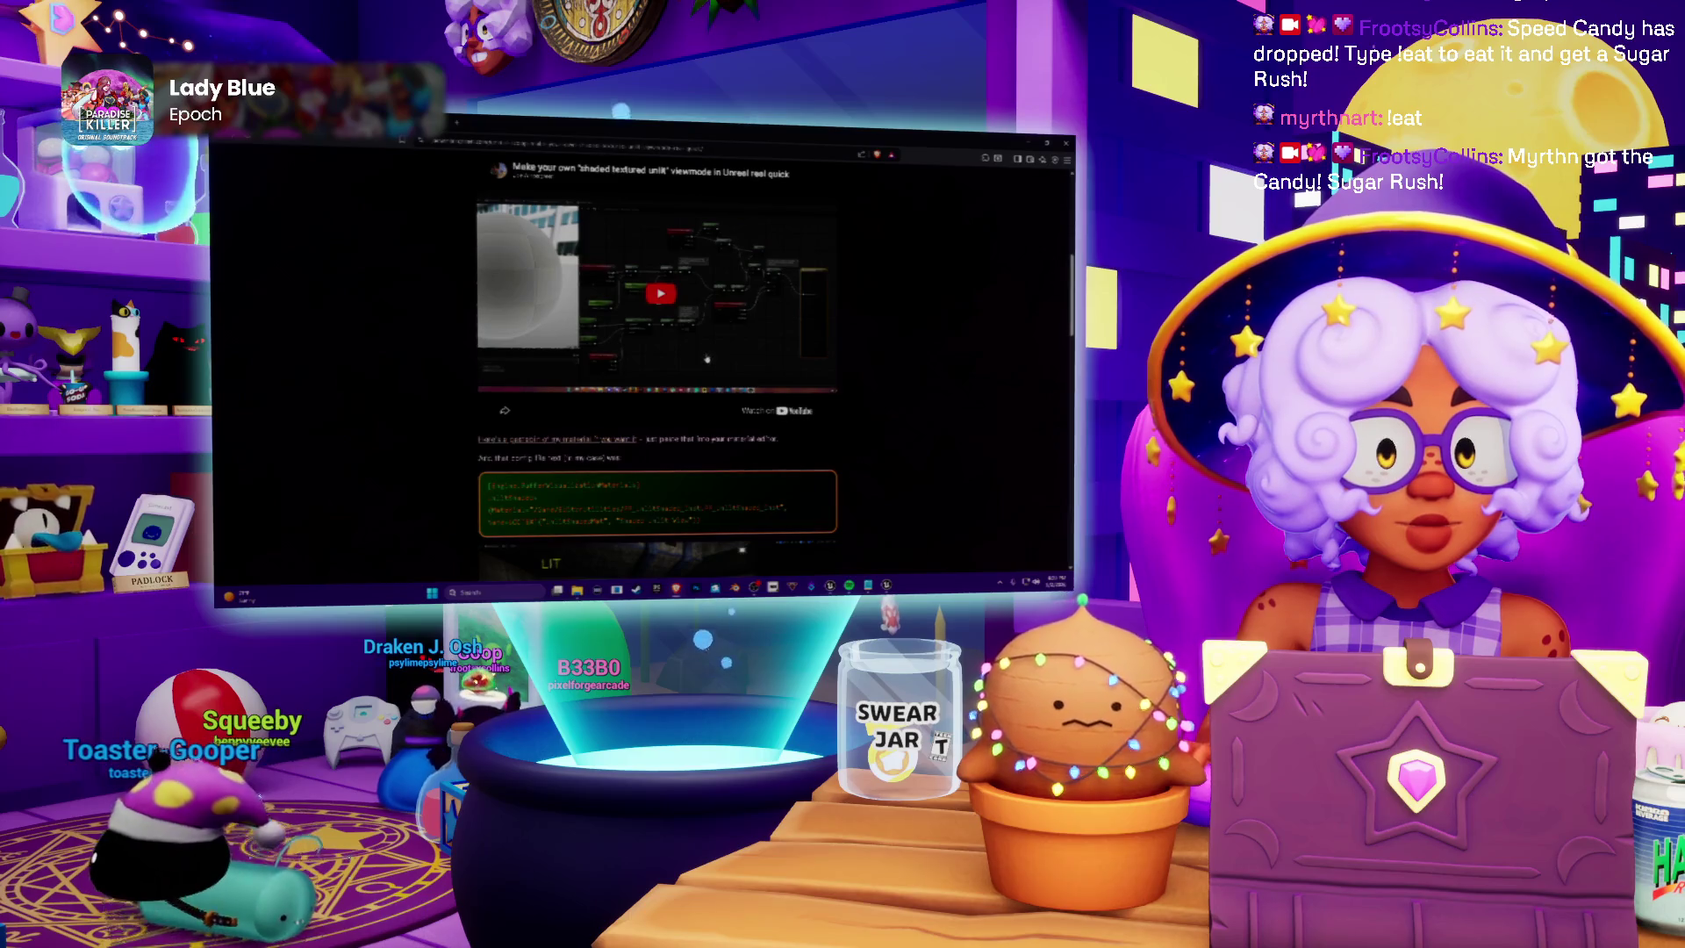
click(526, 439)
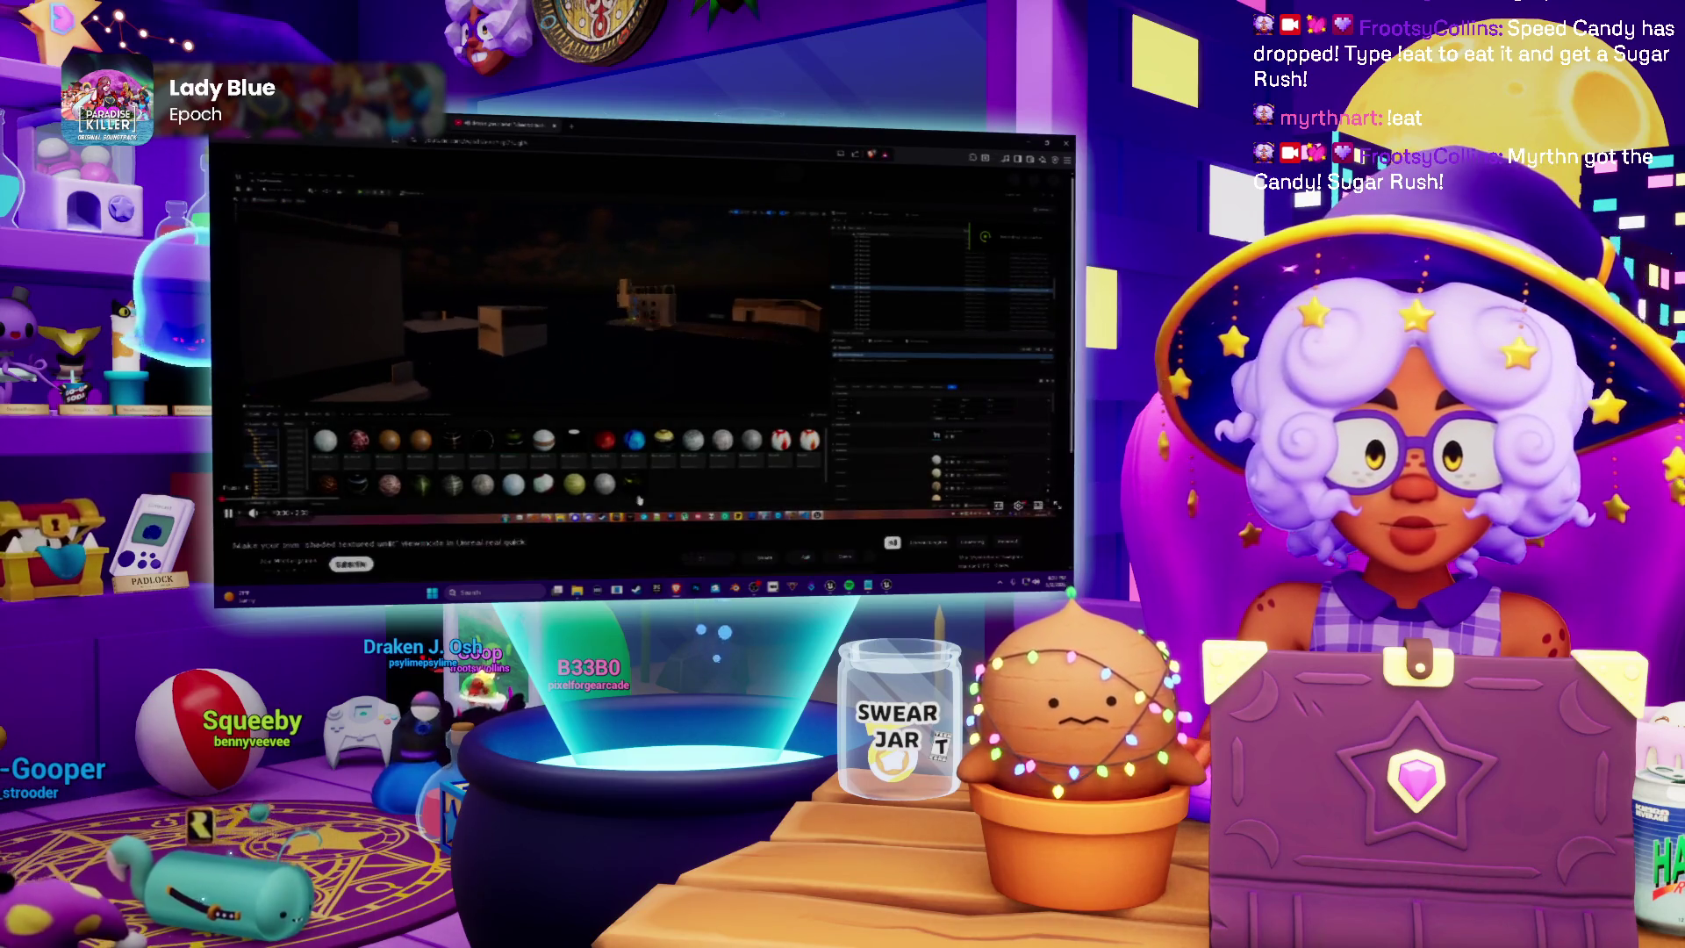
Pause the unlit viewmode tutorial, seek to its material setup, and watch it fullscreen
click(228, 520)
click(641, 505)
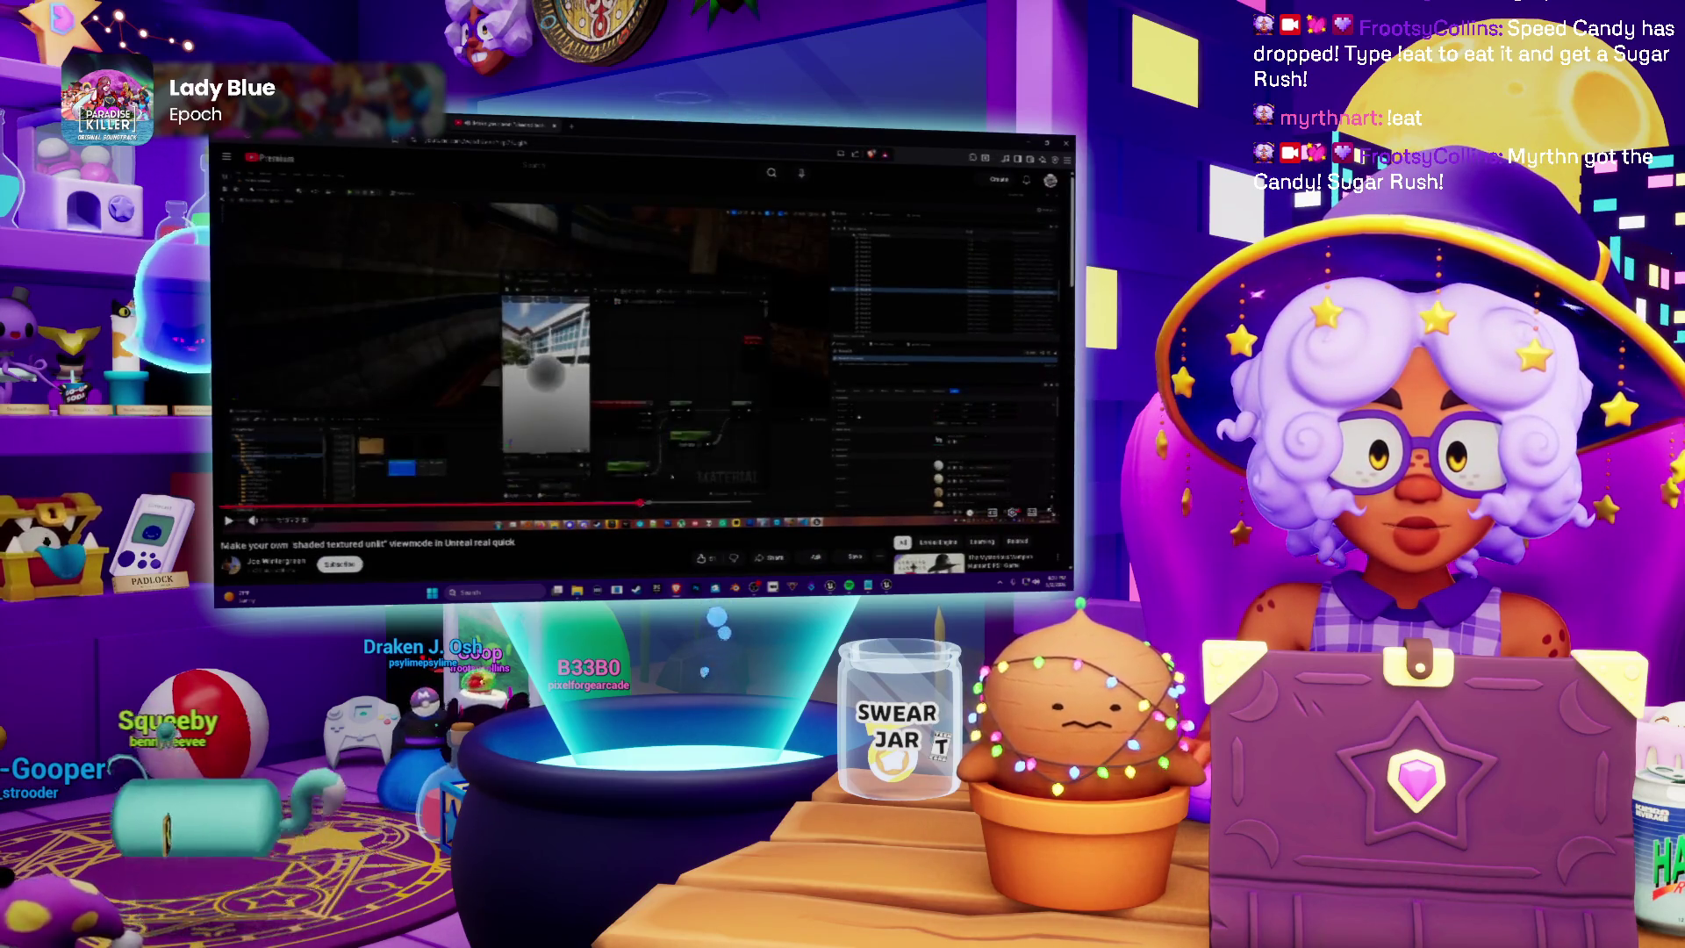
drag(667, 505, 725, 505)
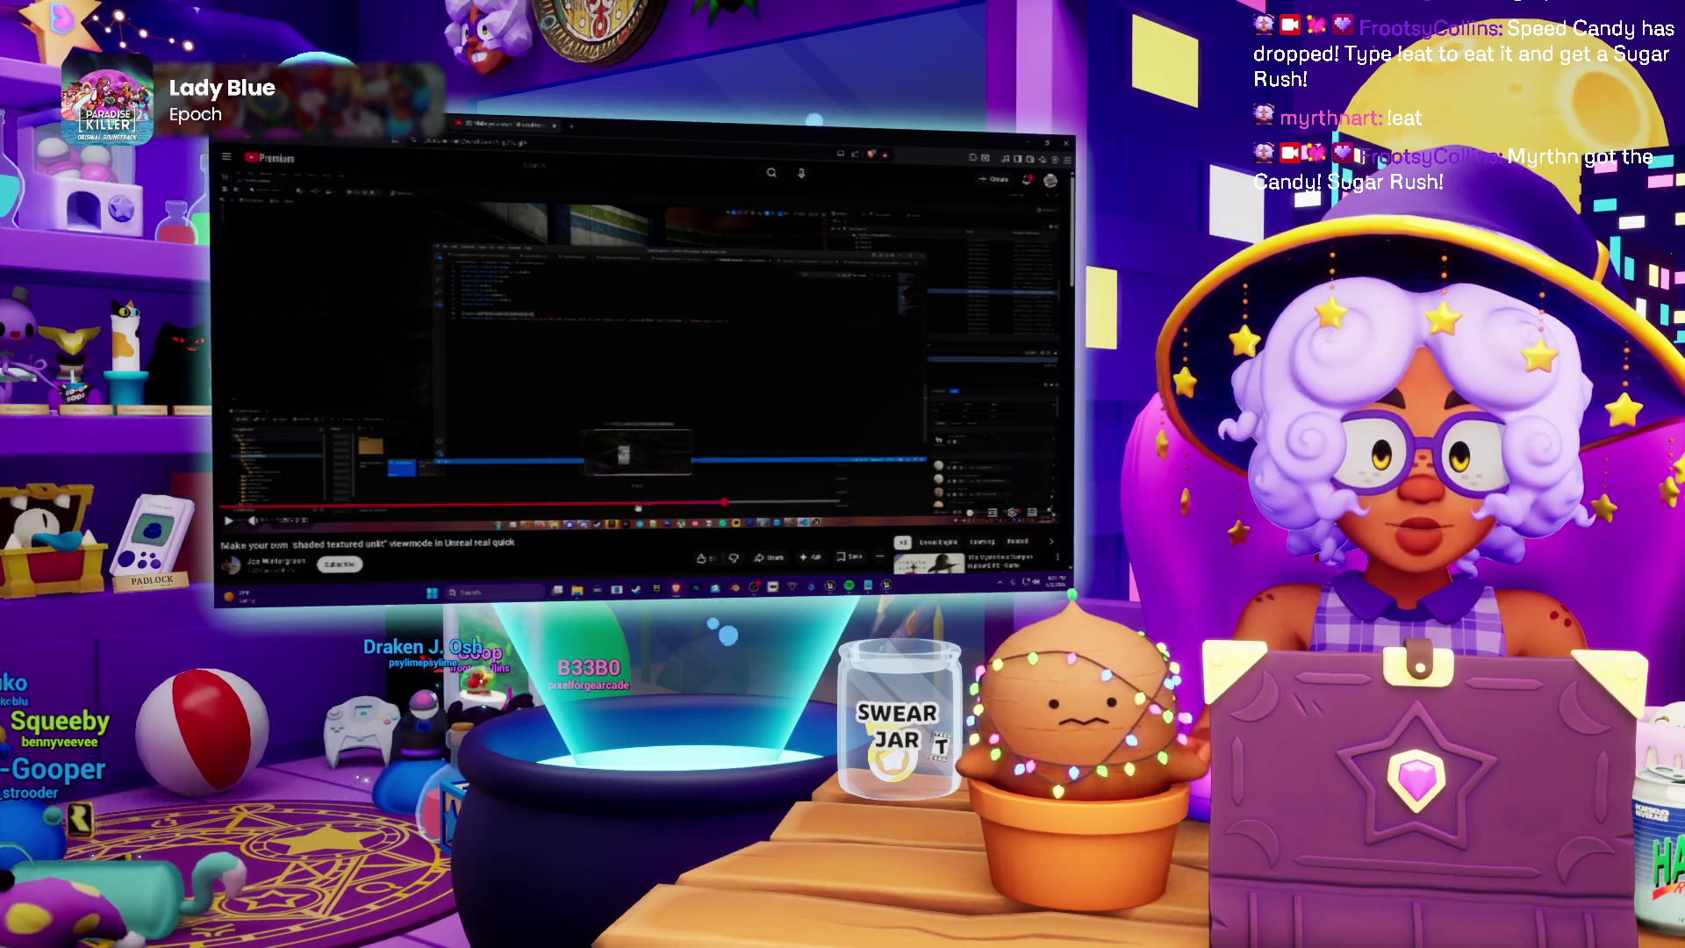
click(619, 507)
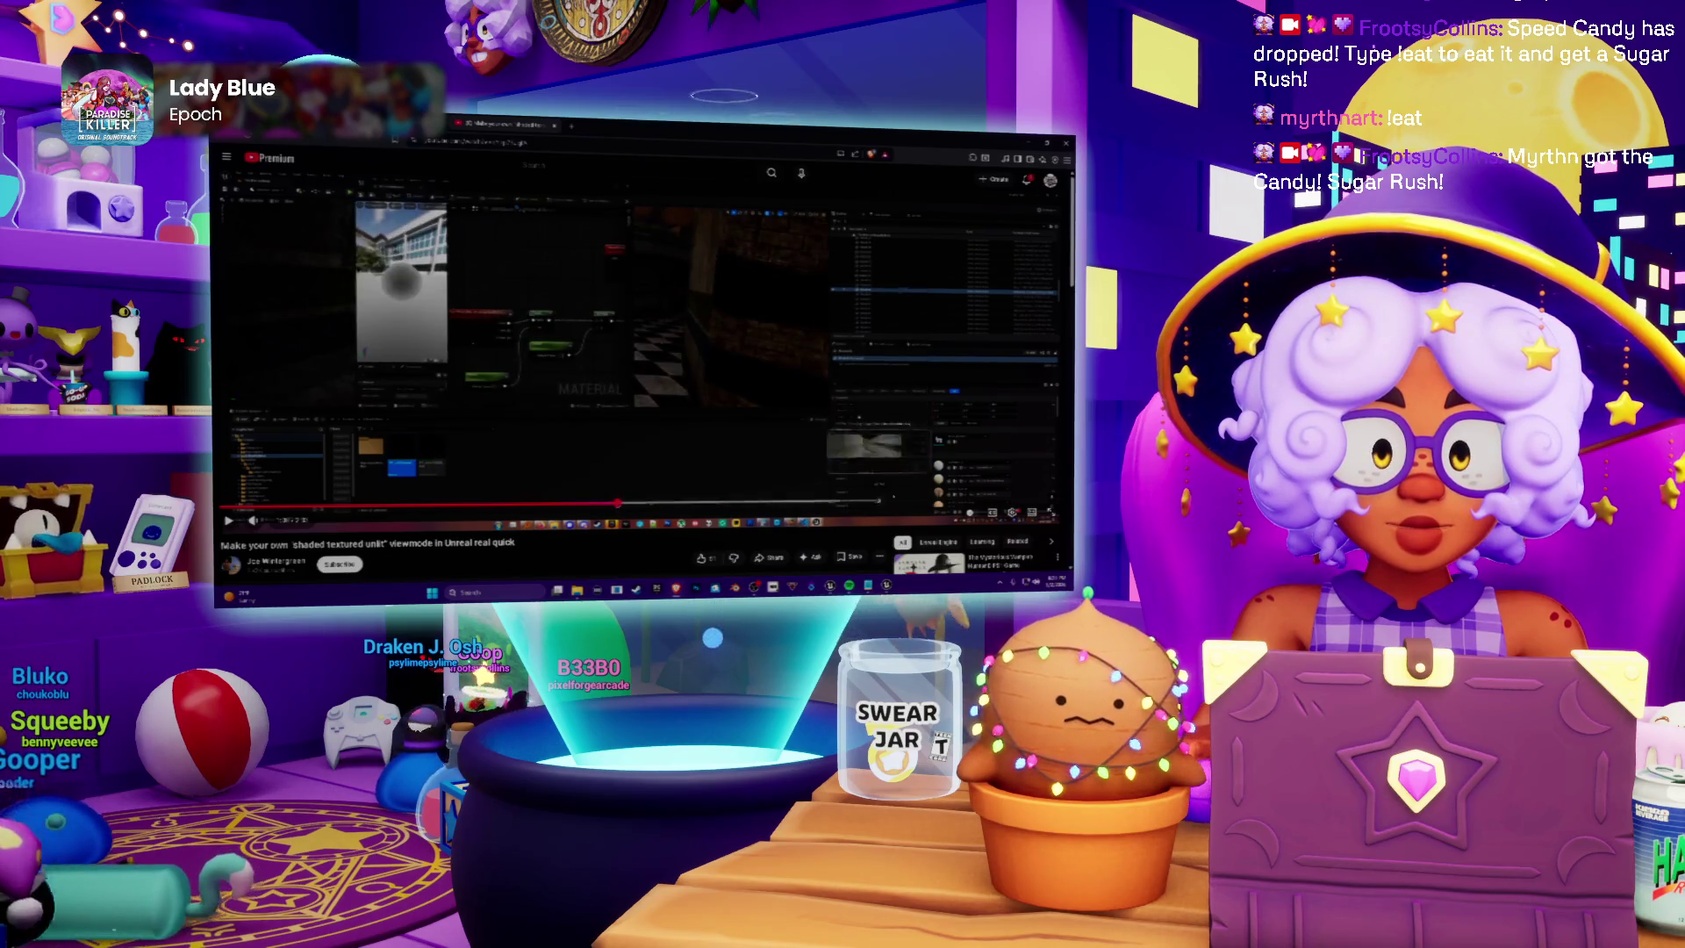
key(f)
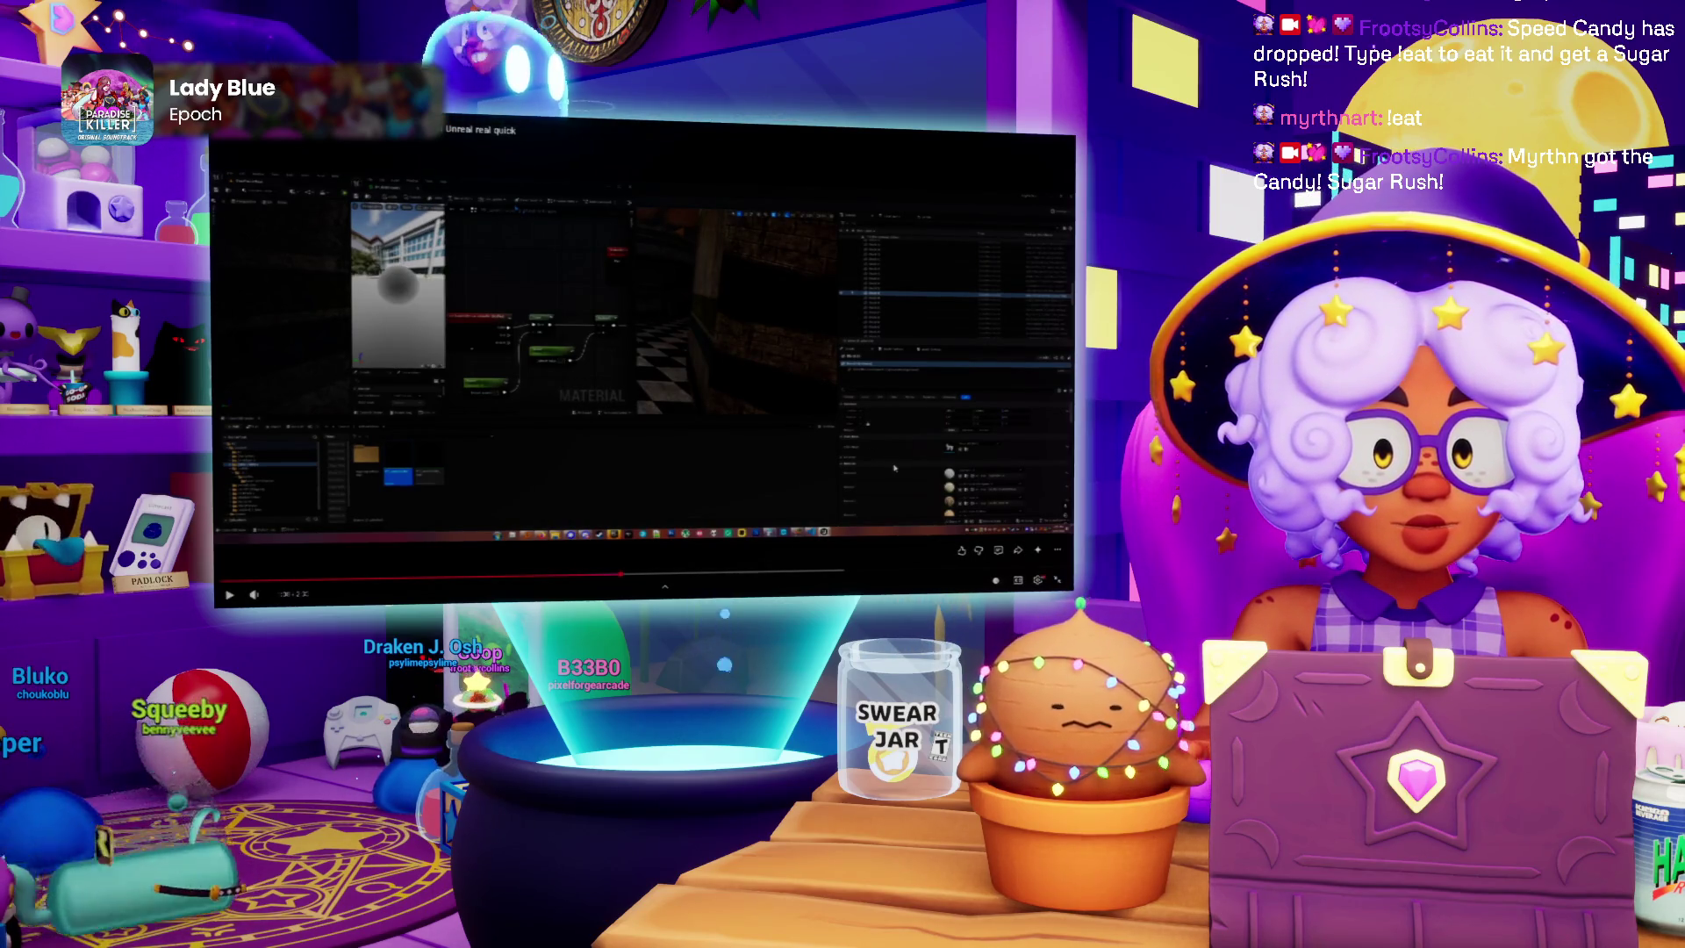
key(super)
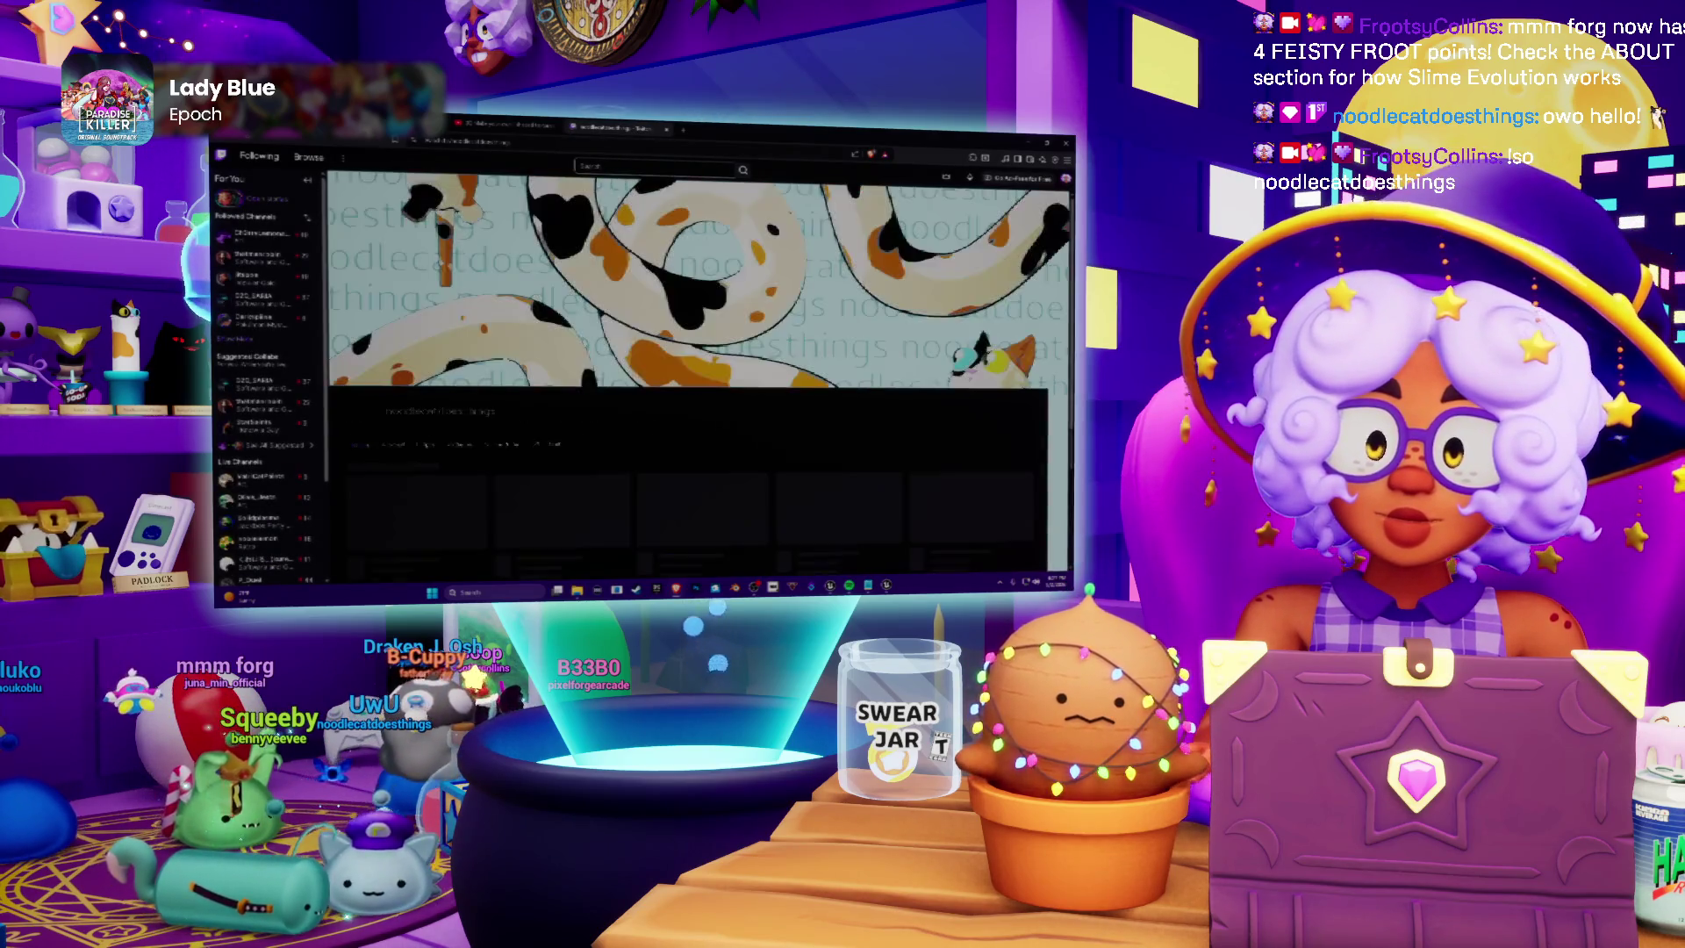
Open the first video under Recent broadcasts on the viewer's Twitch channel
scroll(420, 379, down, 3)
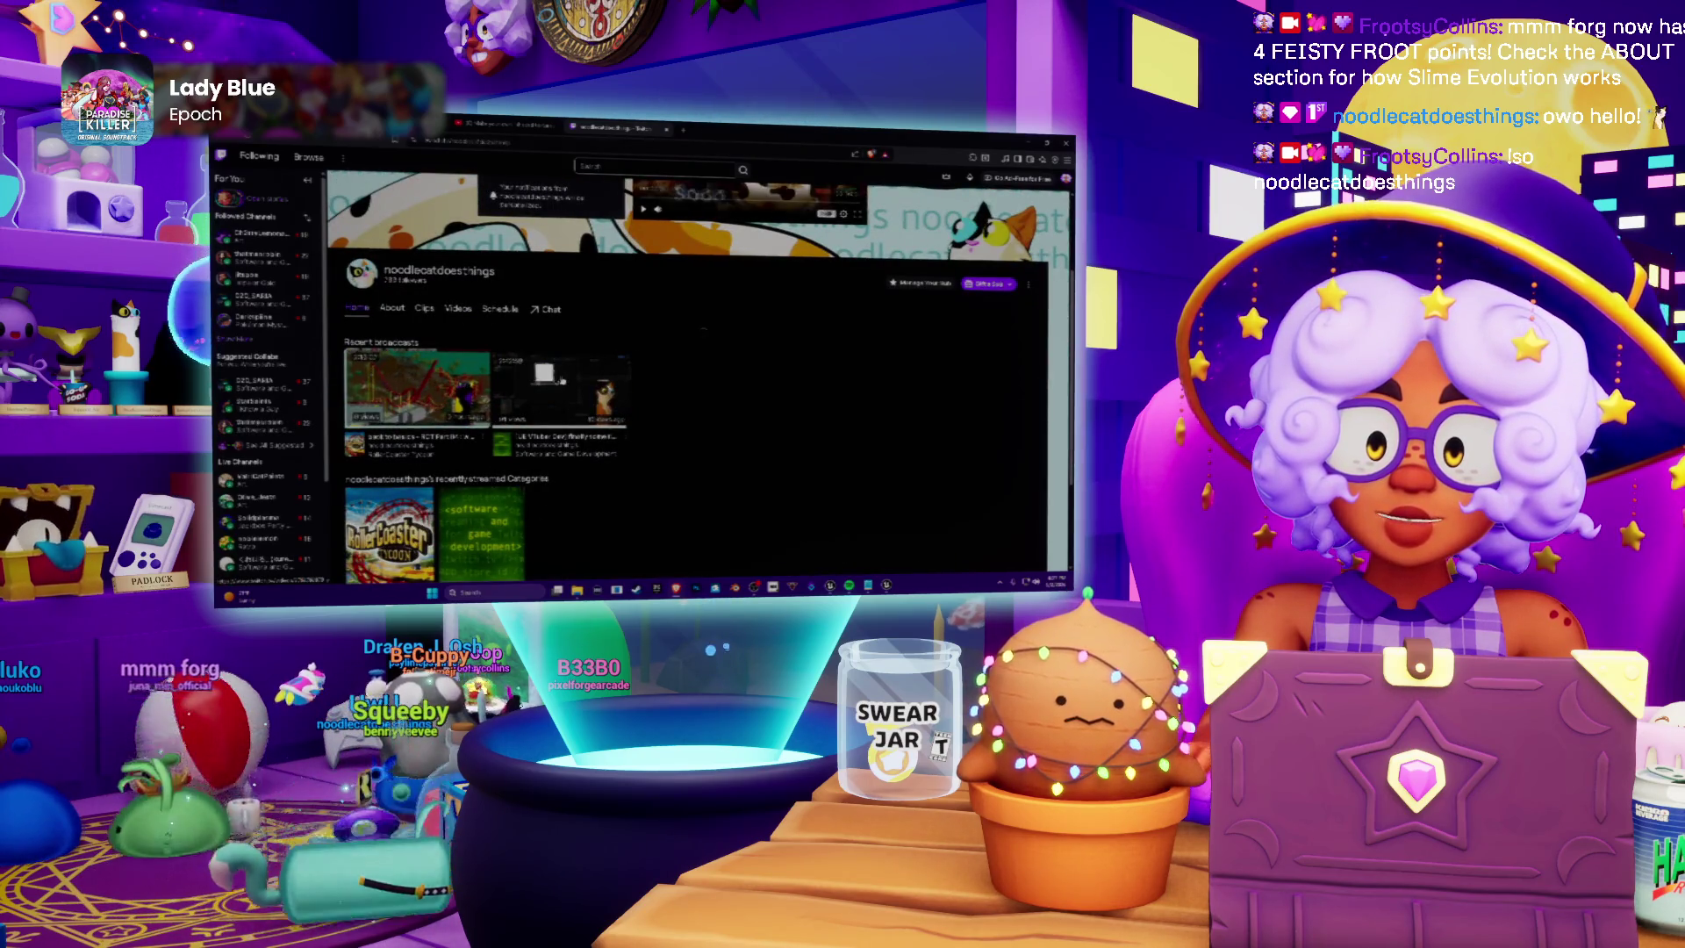
click(420, 380)
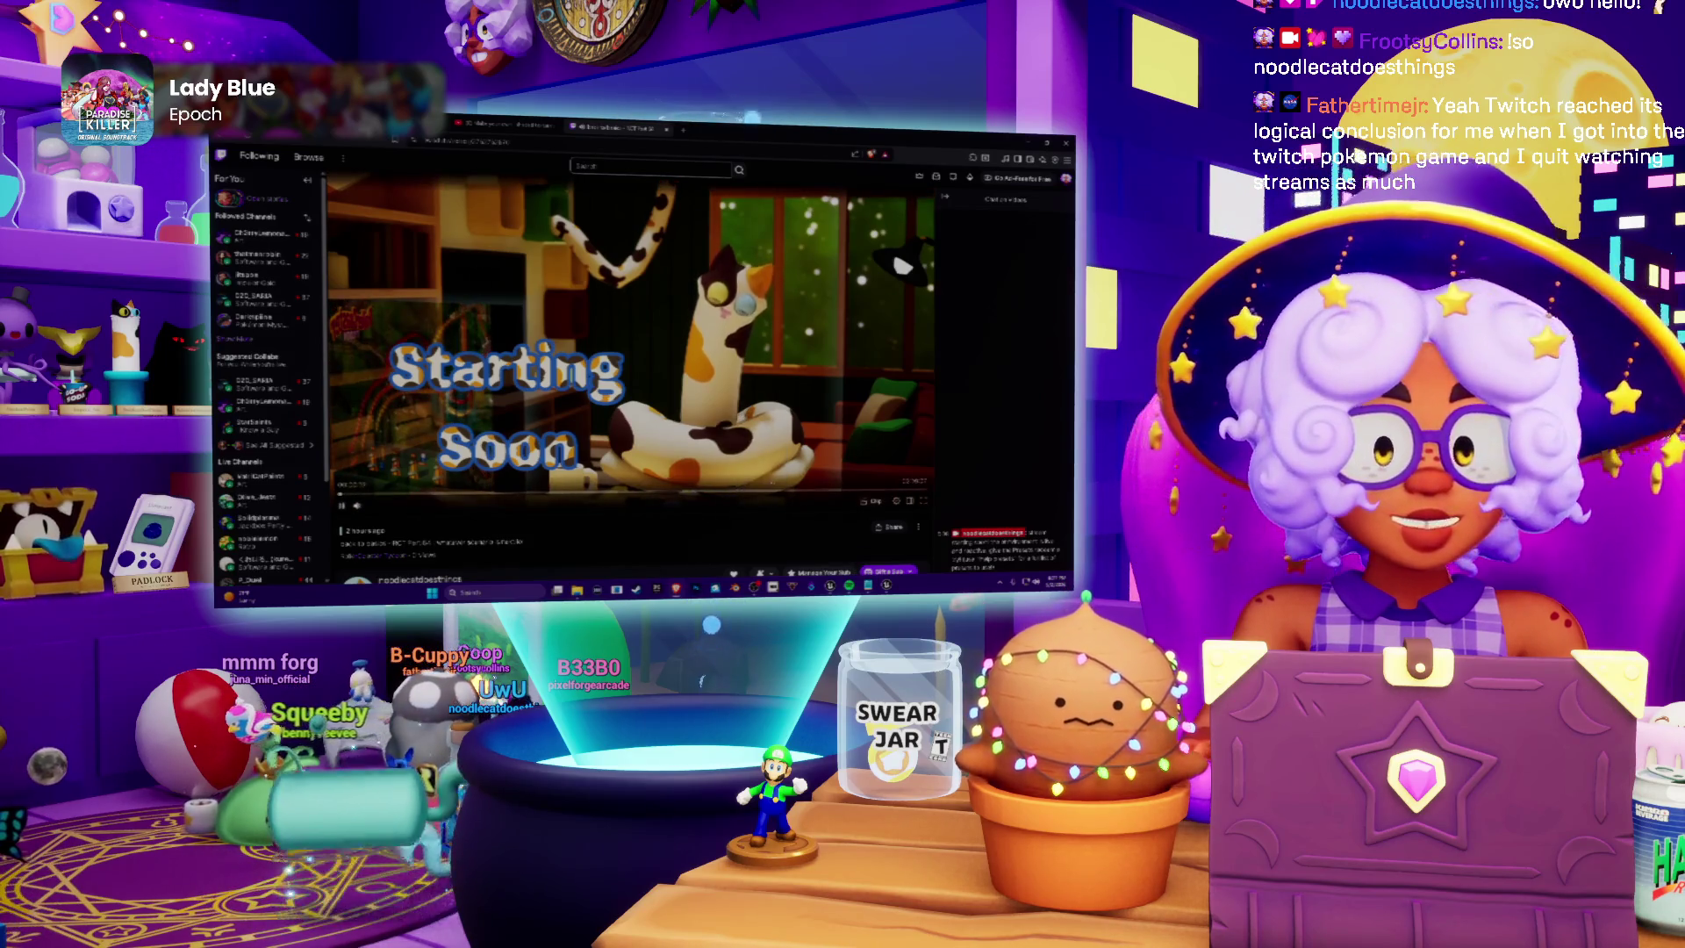
Skip the Twitch broadcast ahead to the park-building gameplay, then close the Twitch tab
click(405, 499)
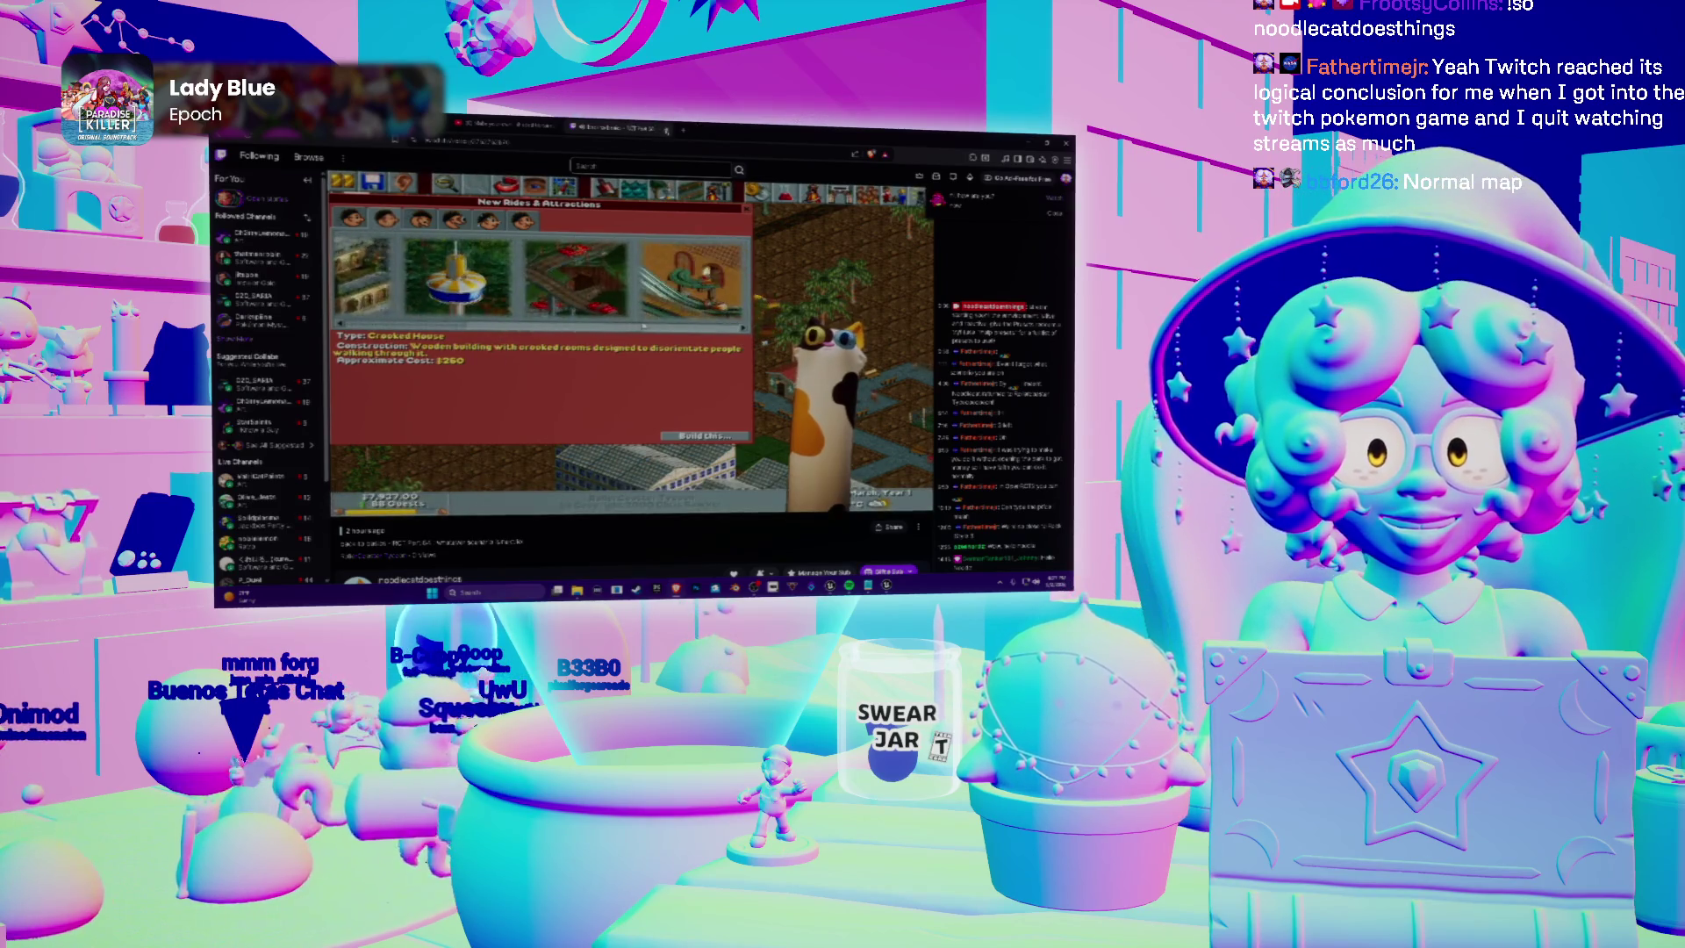
click(668, 131)
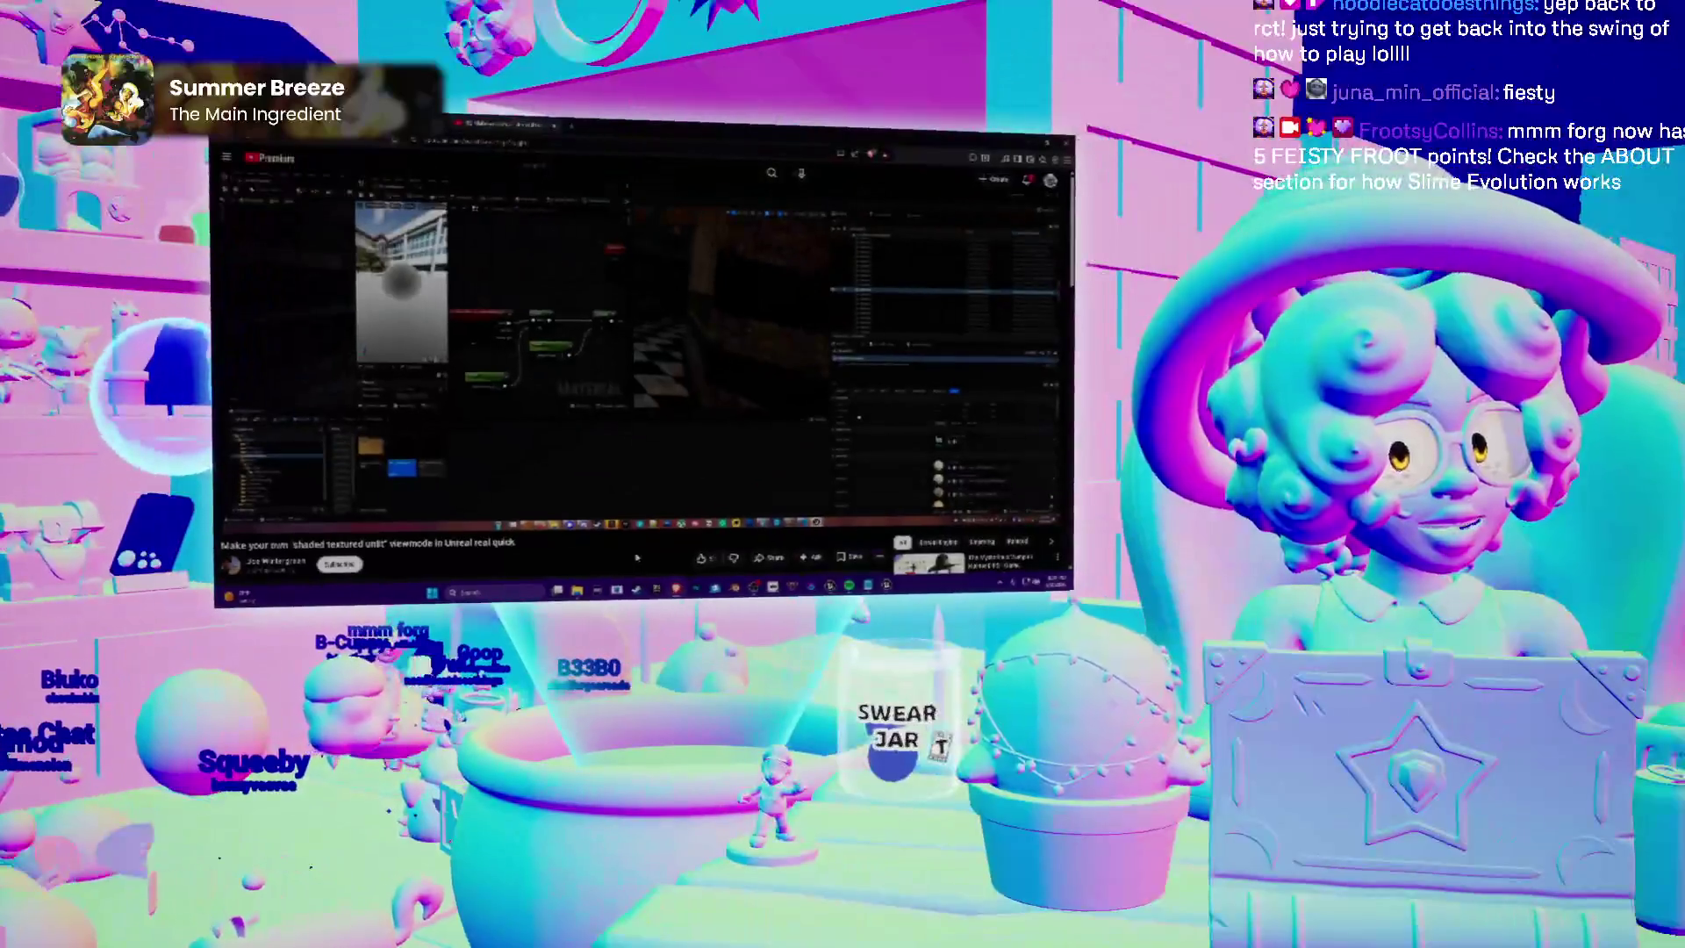
Search Windows for 'discord', then dismiss the search panel
key(super)
text(discord)
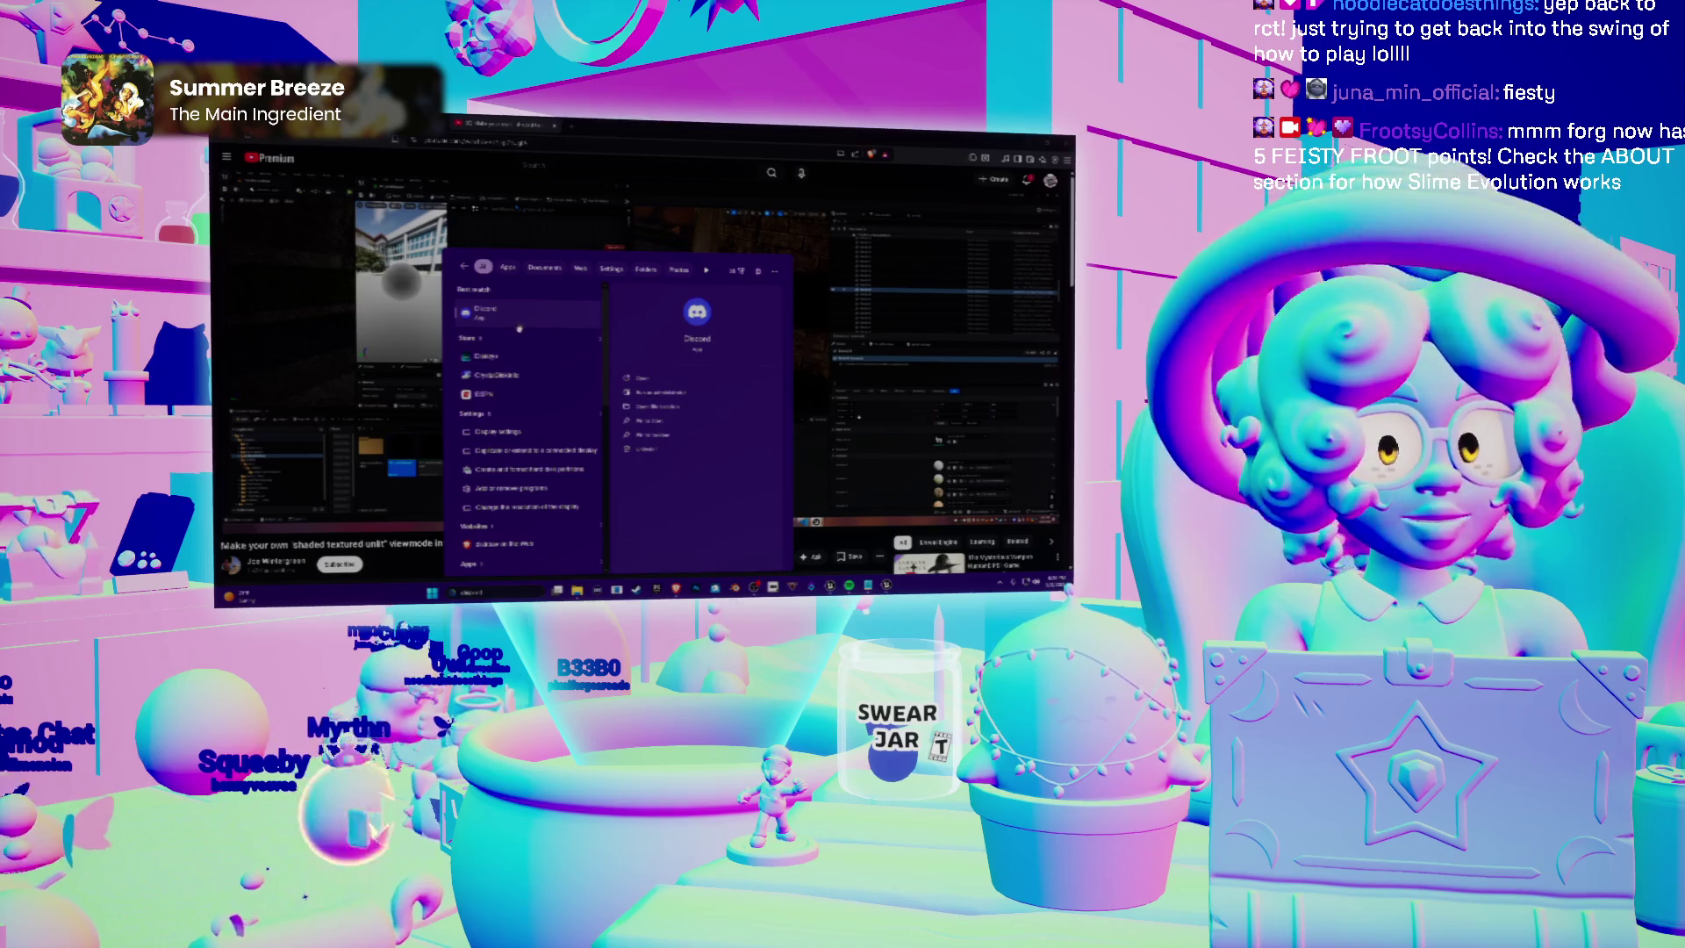
click(519, 326)
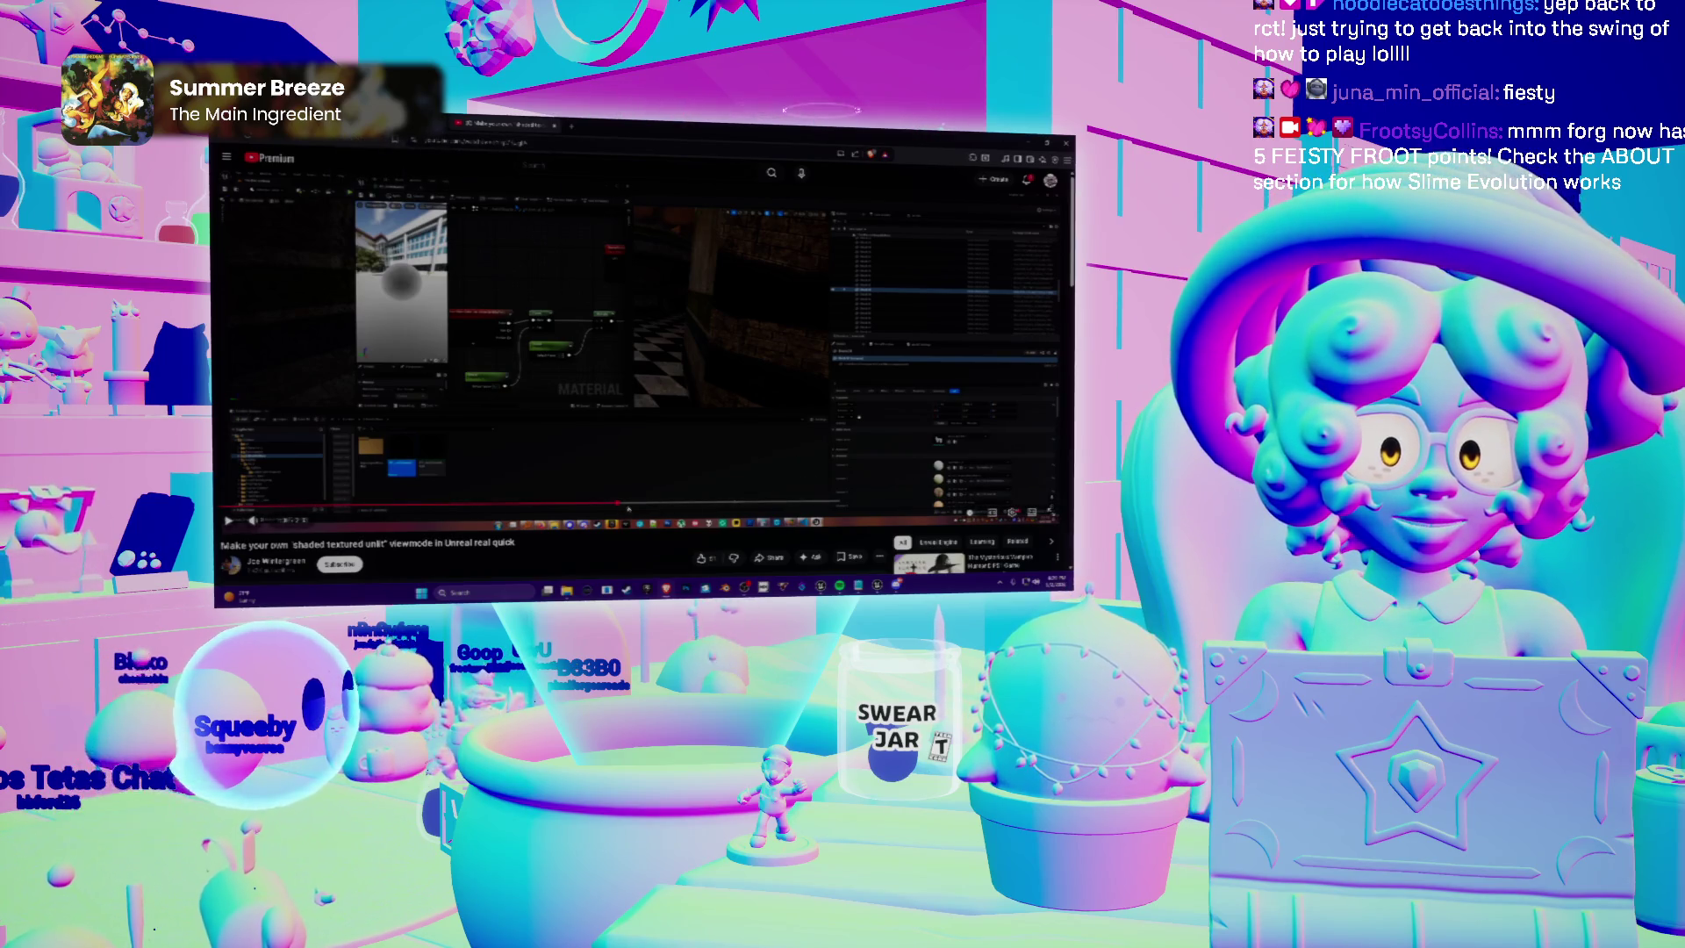
Skip further into the tutorial video, then close it to return to the Unreal Scoop post
click(637, 508)
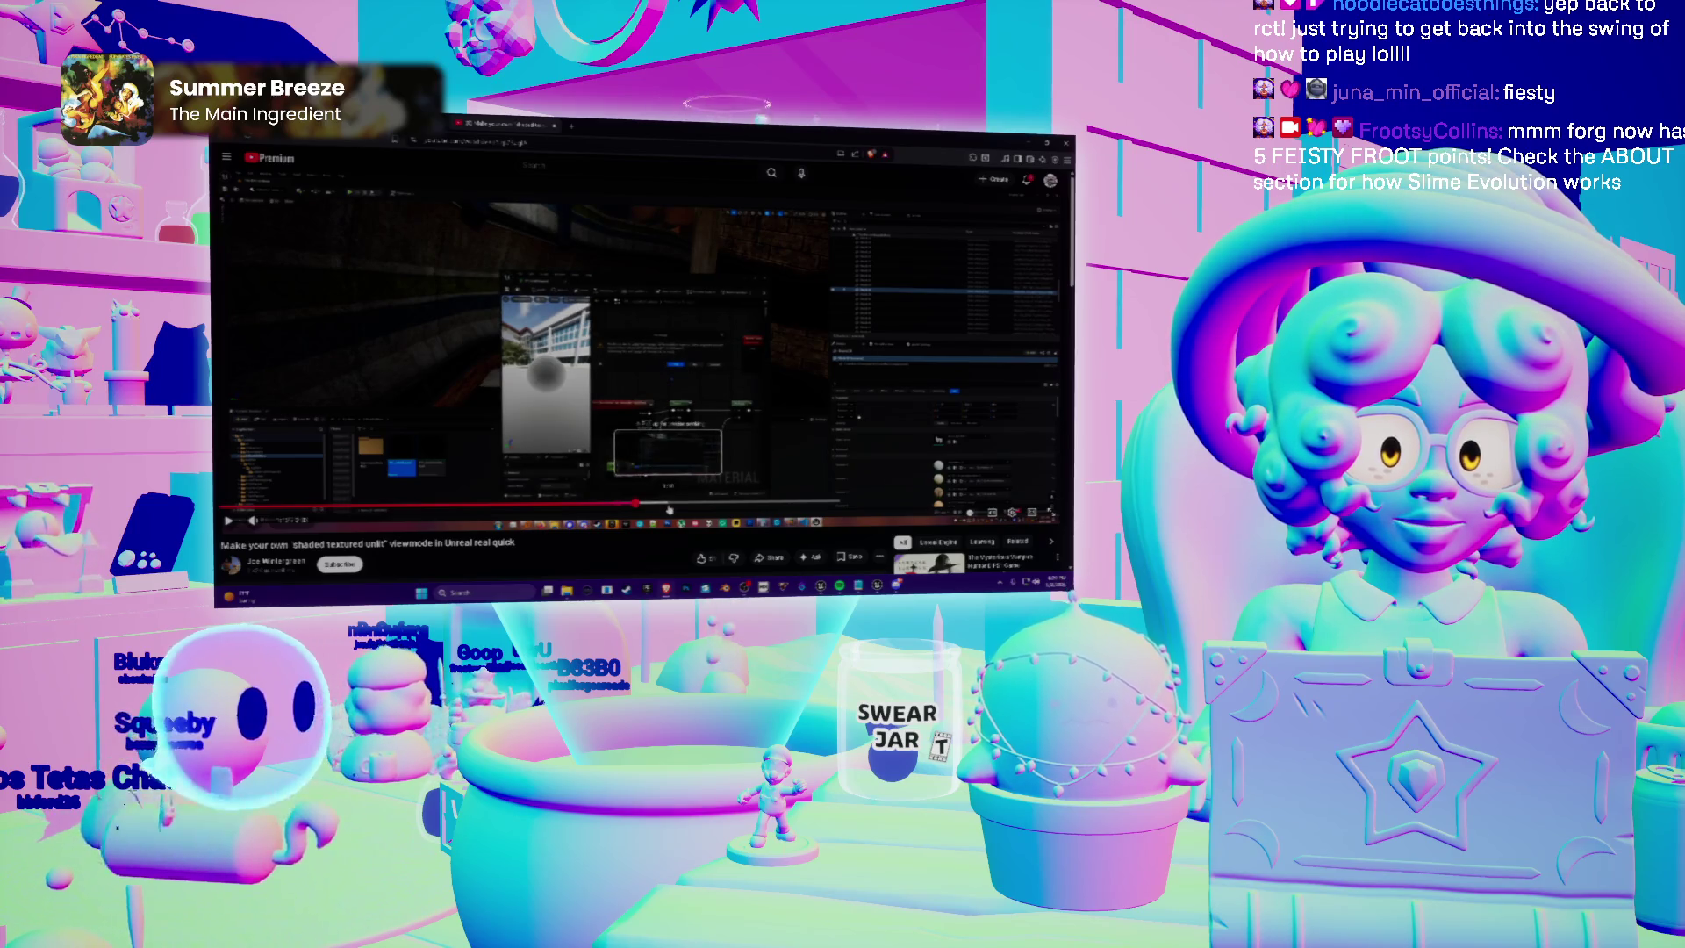
click(669, 508)
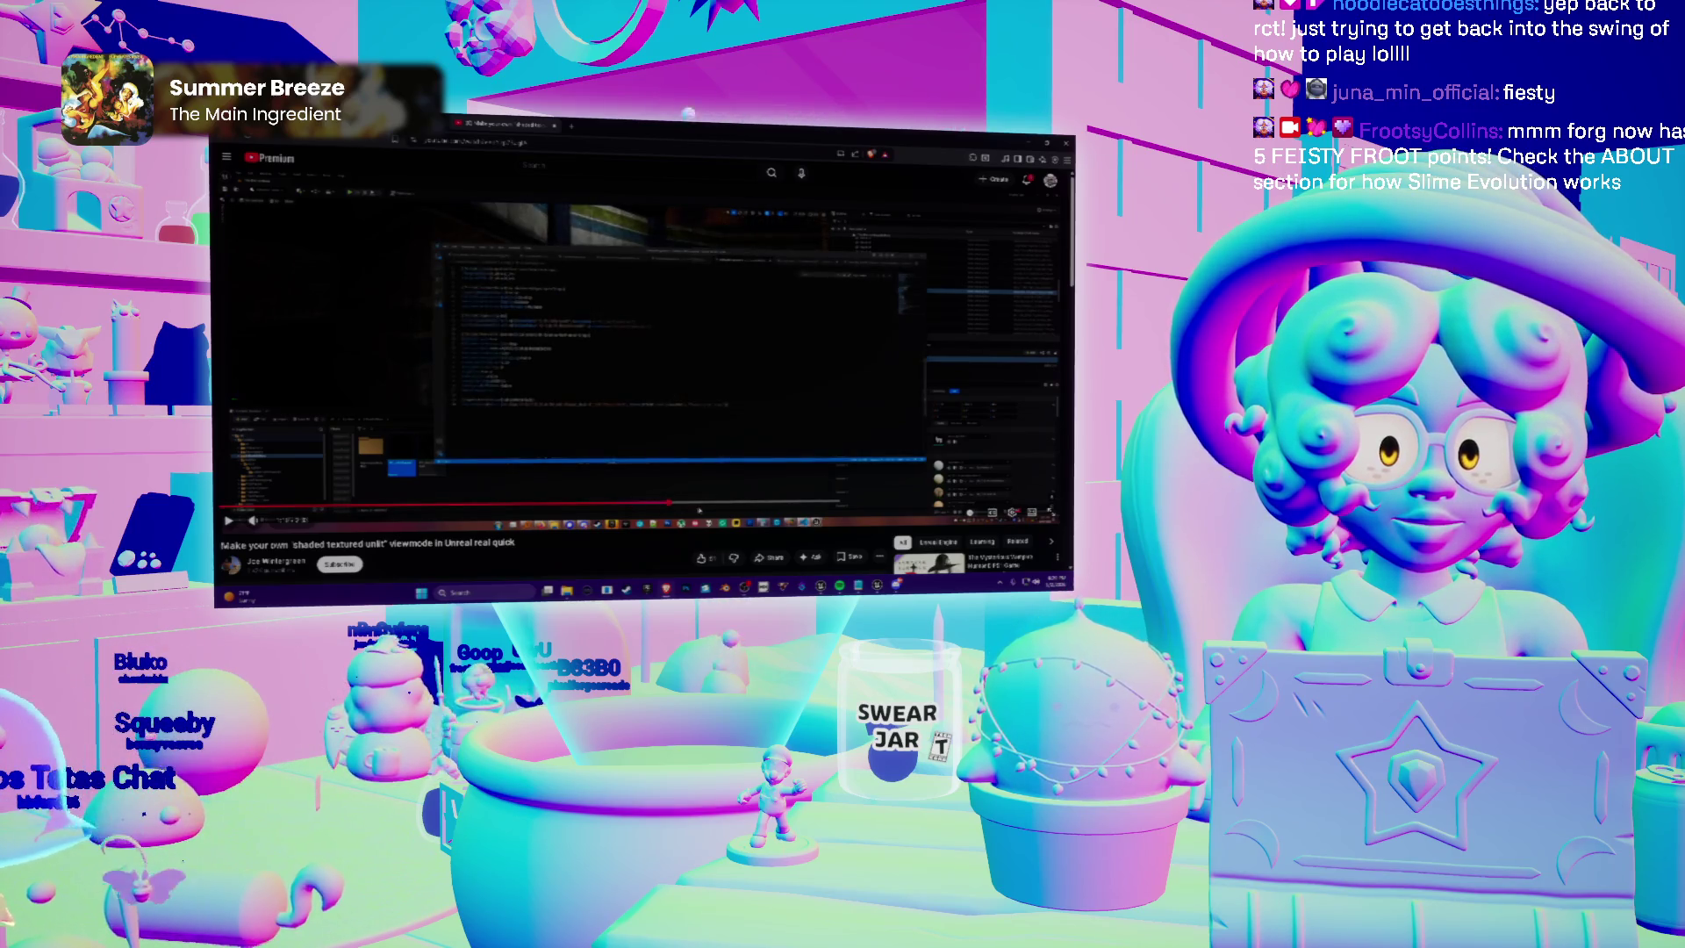
click(555, 127)
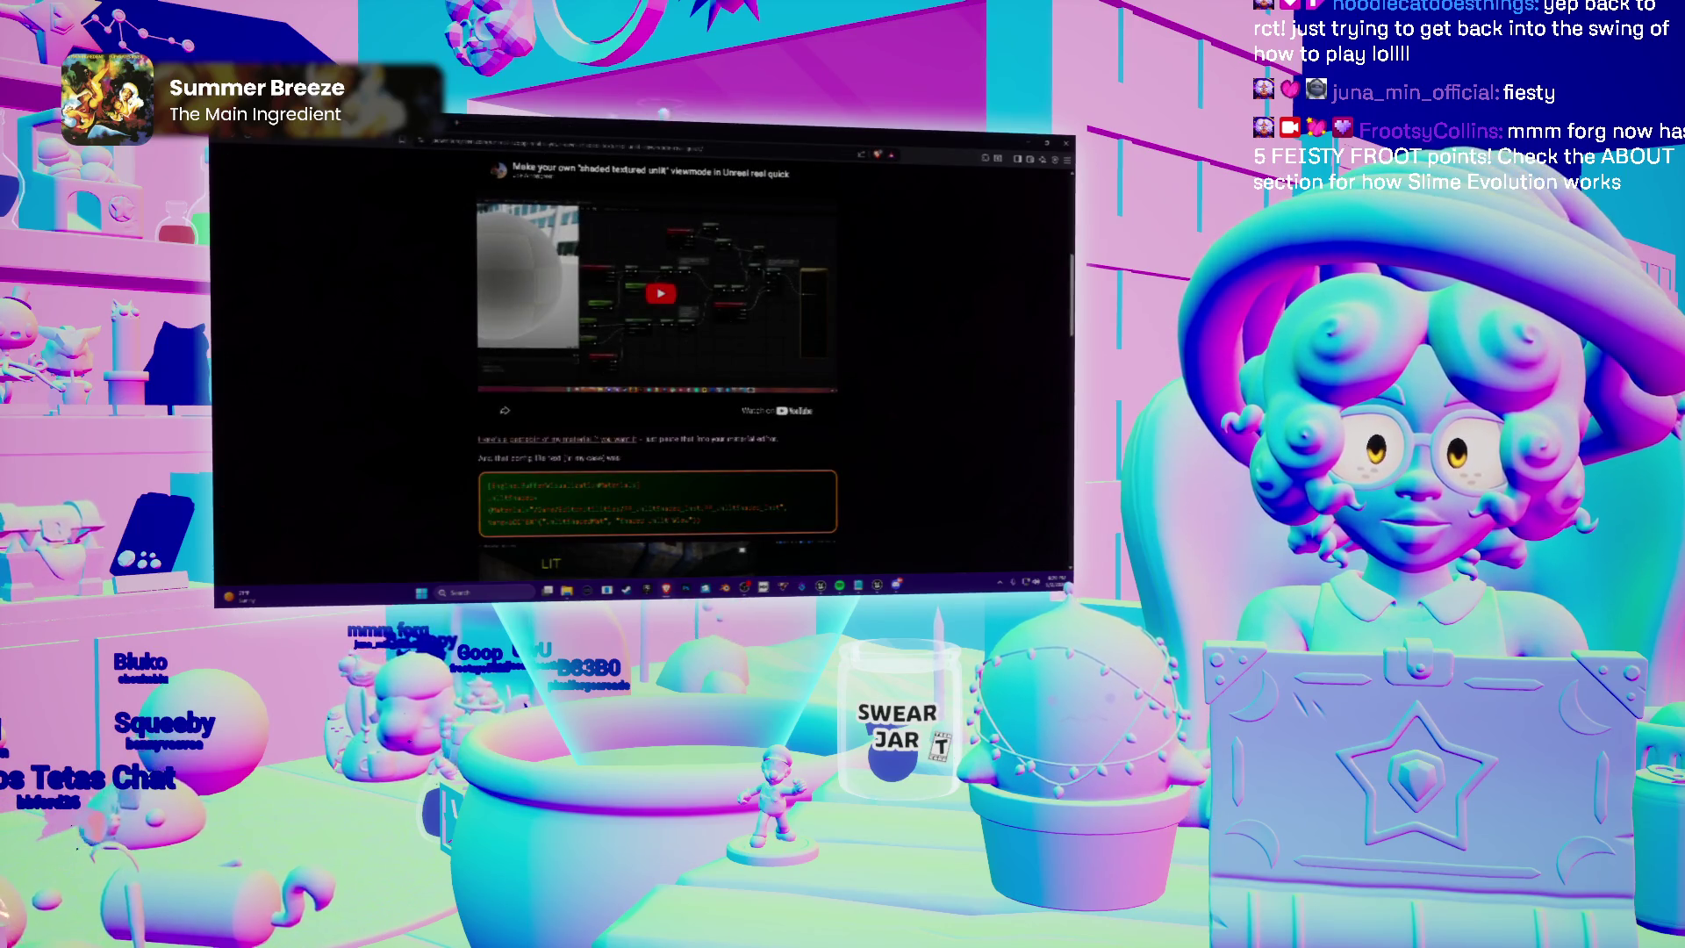
Back on the results, open the Reddit thread 'Unlit Material with no emission or Lit material with no self-shading?'
key(alt+Left)
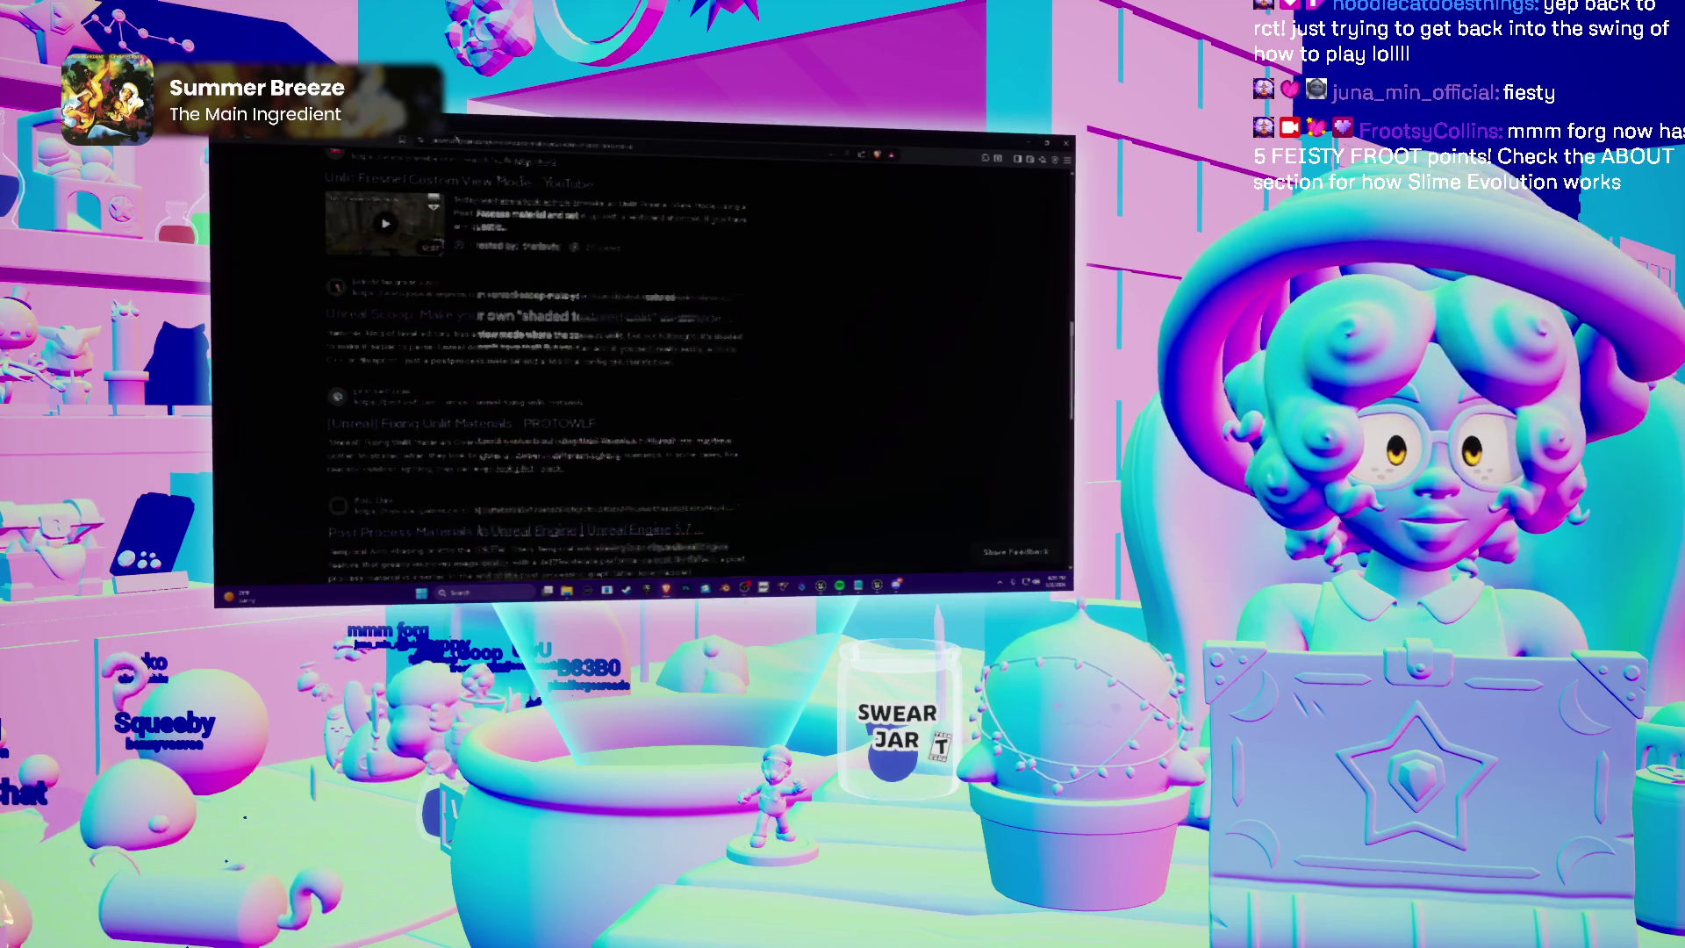
scroll(645, 327, up, 2)
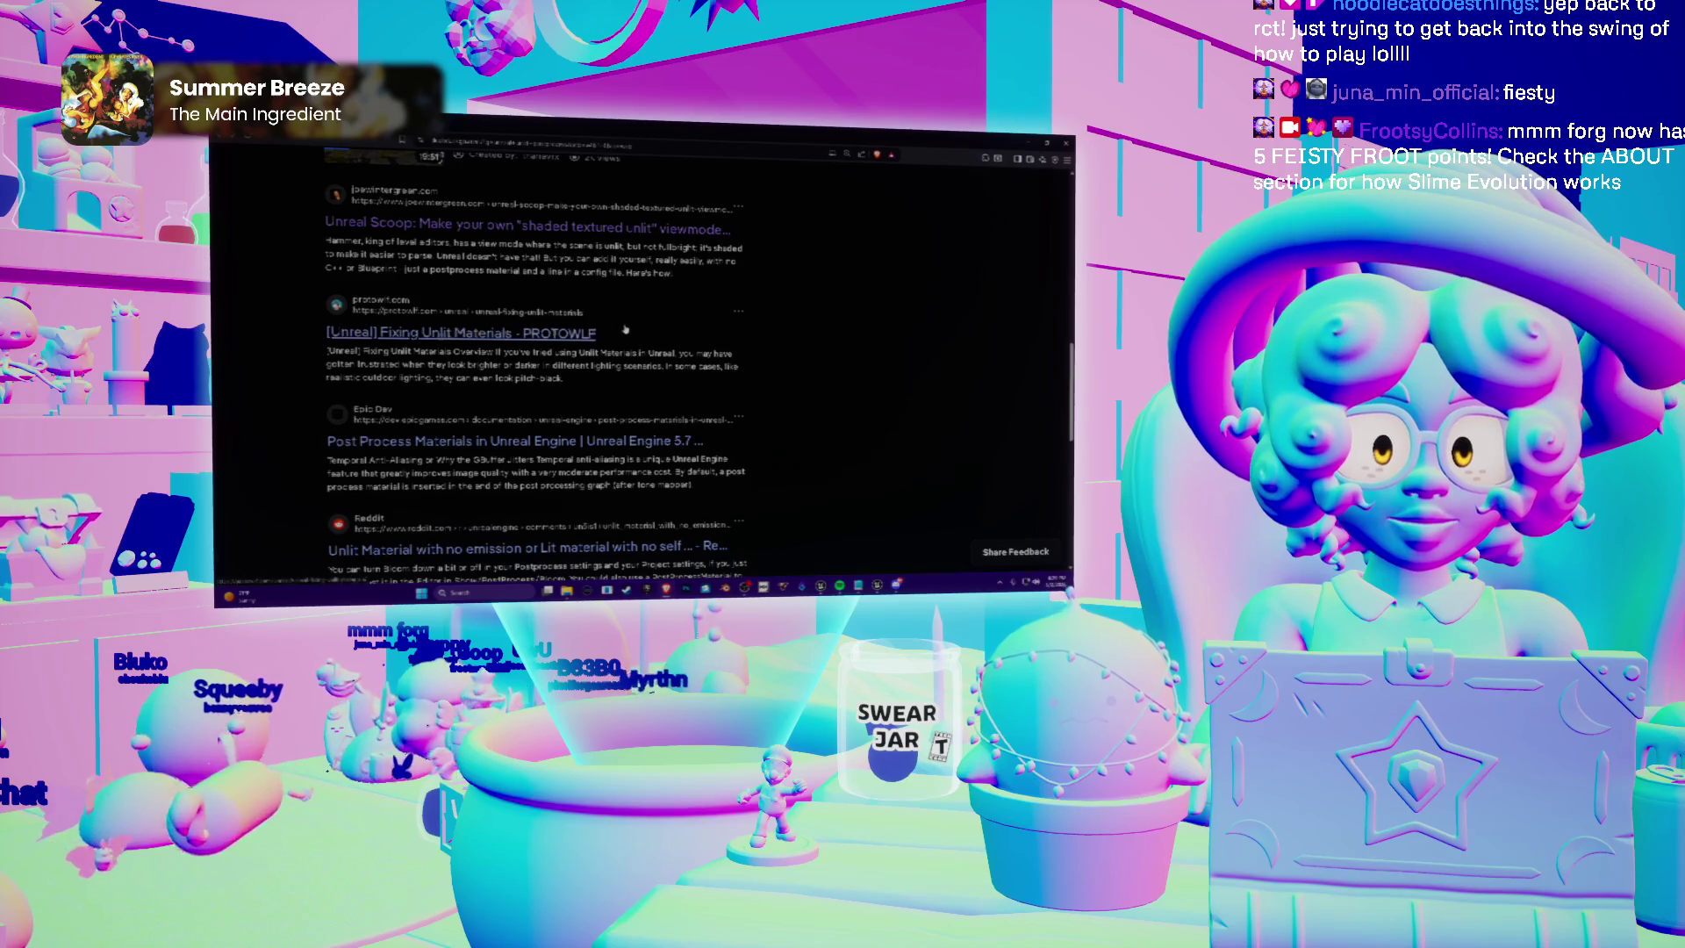
scroll(562, 360, down, 2)
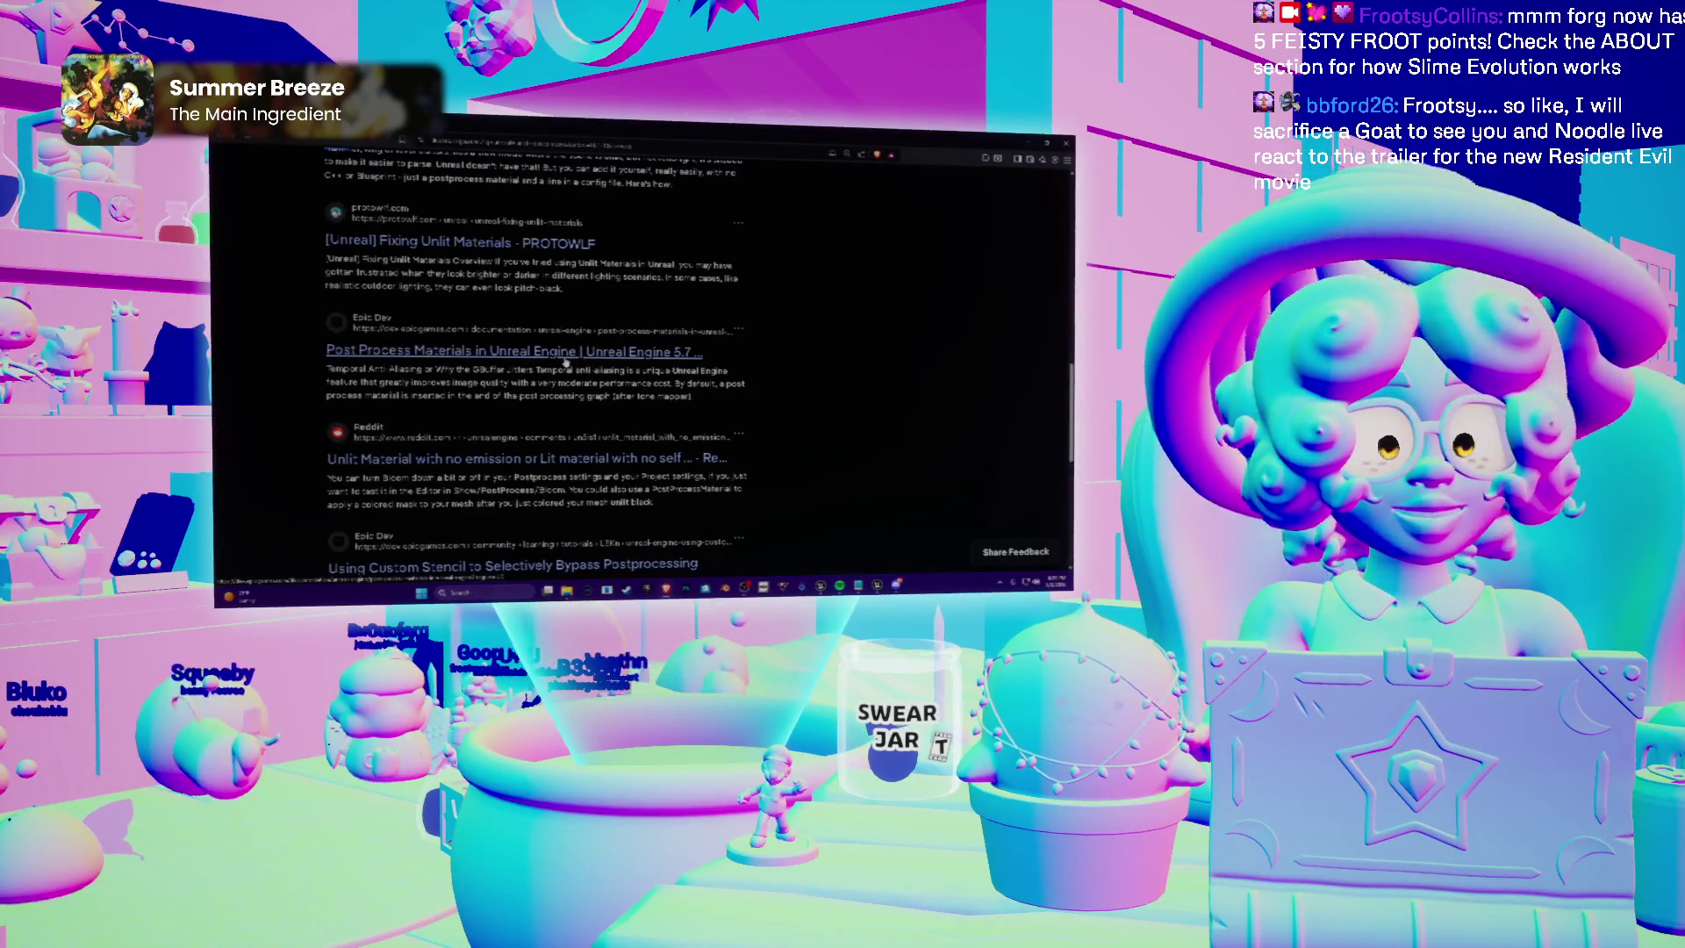
scroll(672, 318, down, 2)
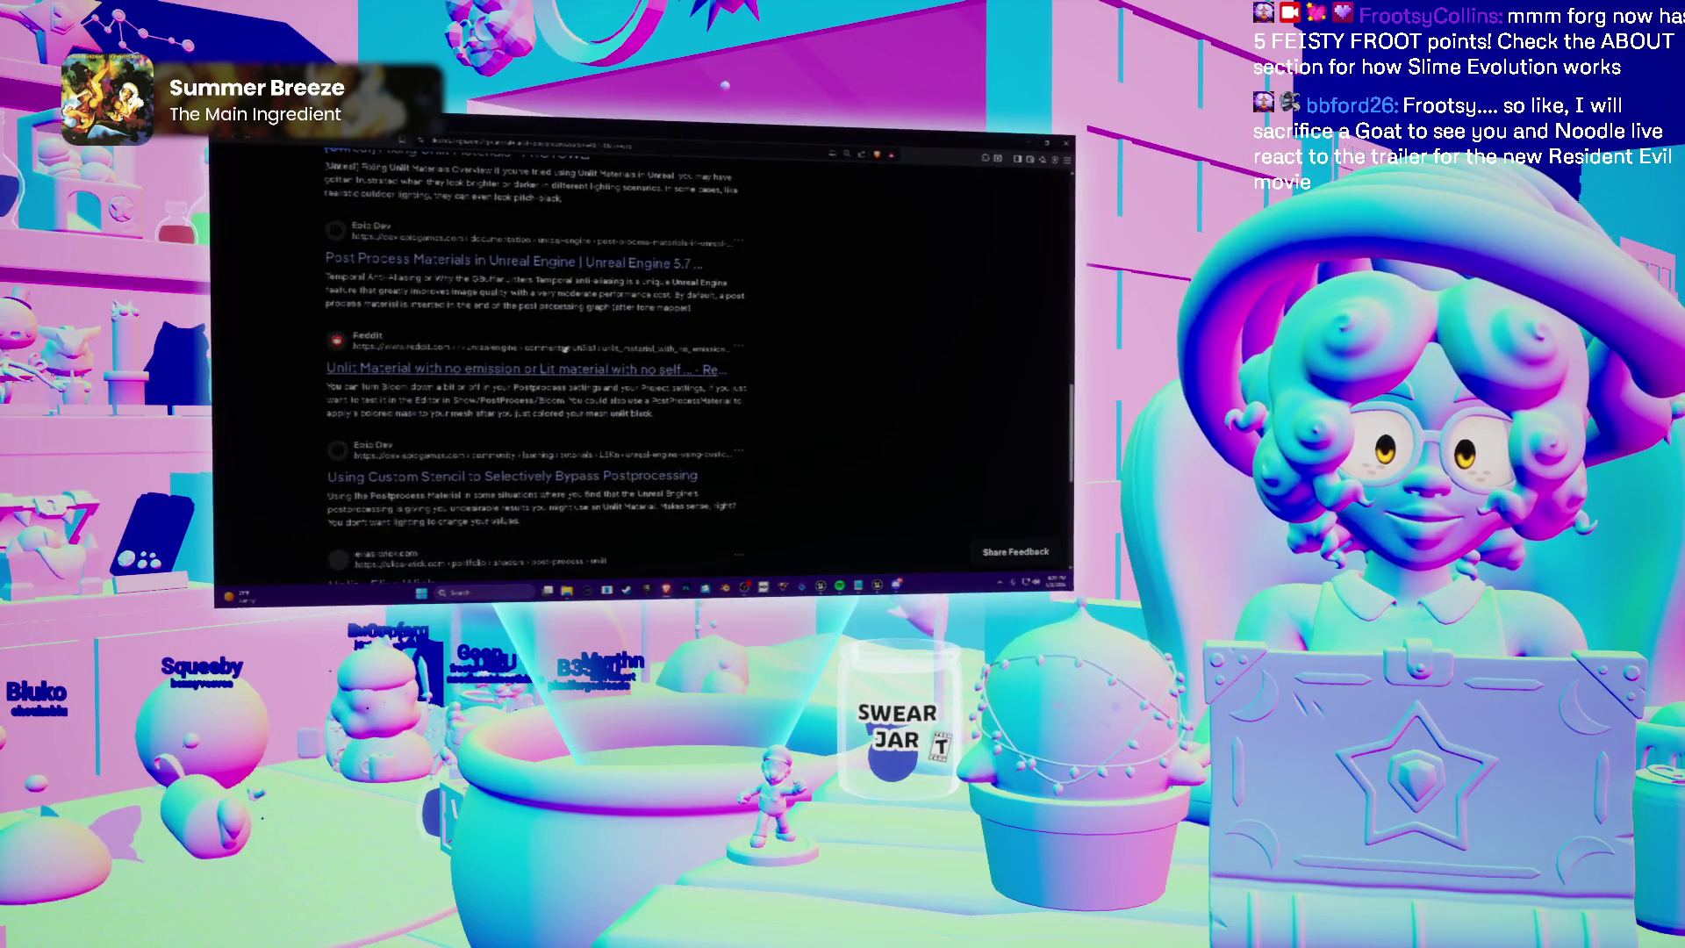
click(637, 384)
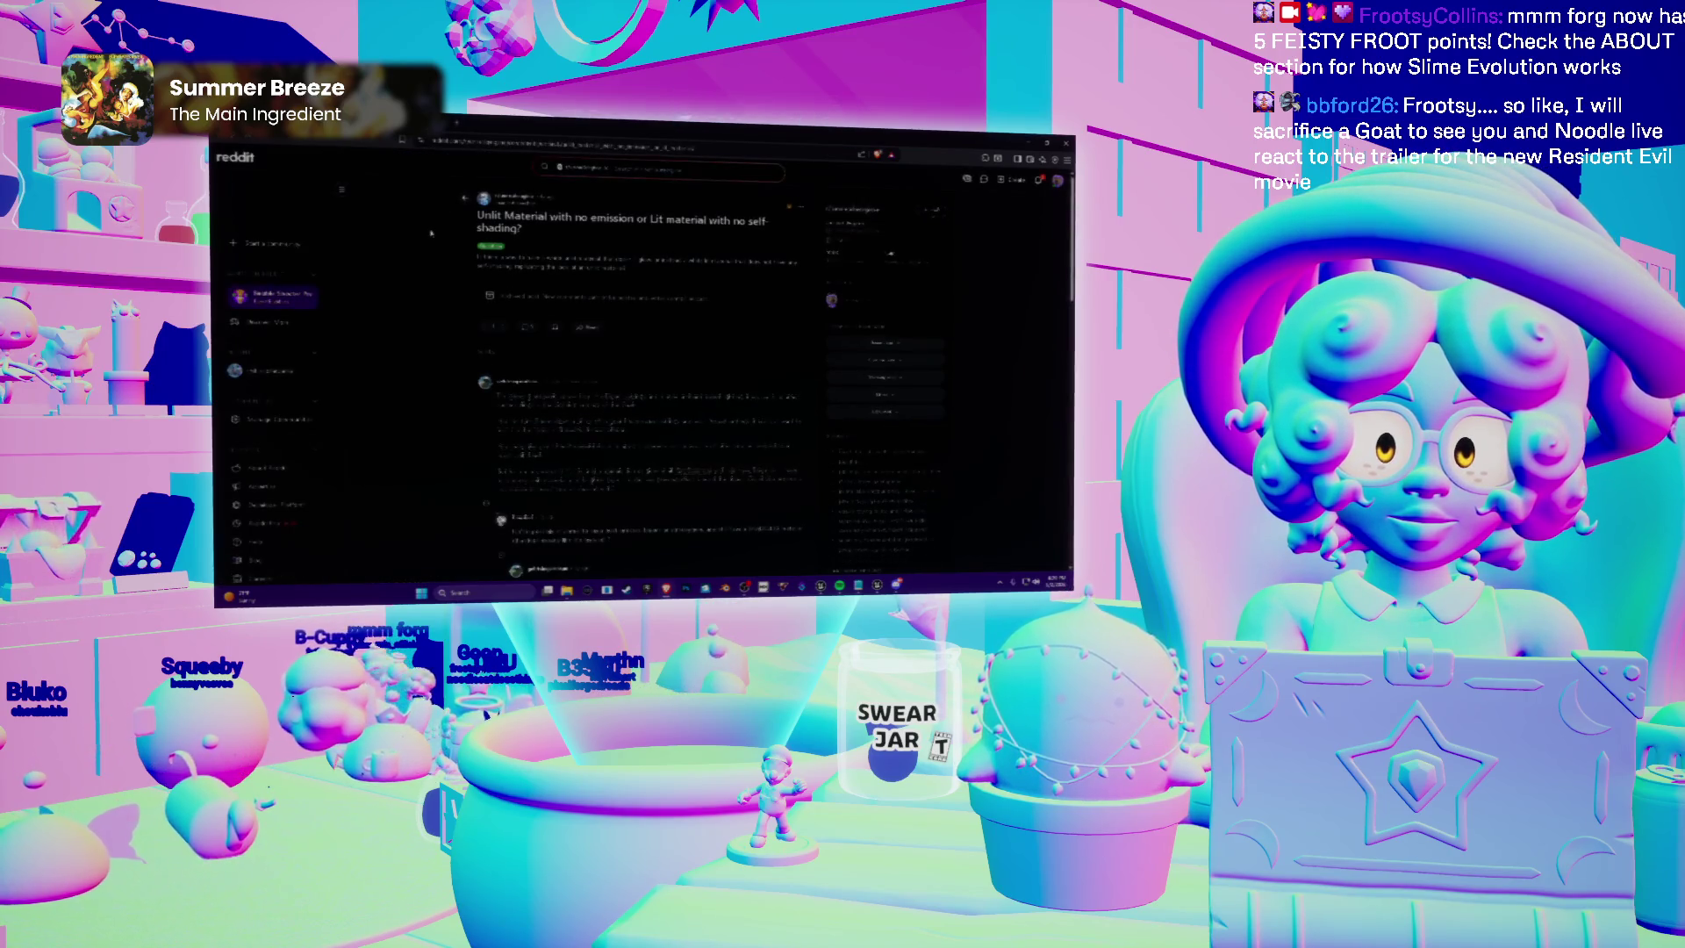
scroll(430, 232, down, 3)
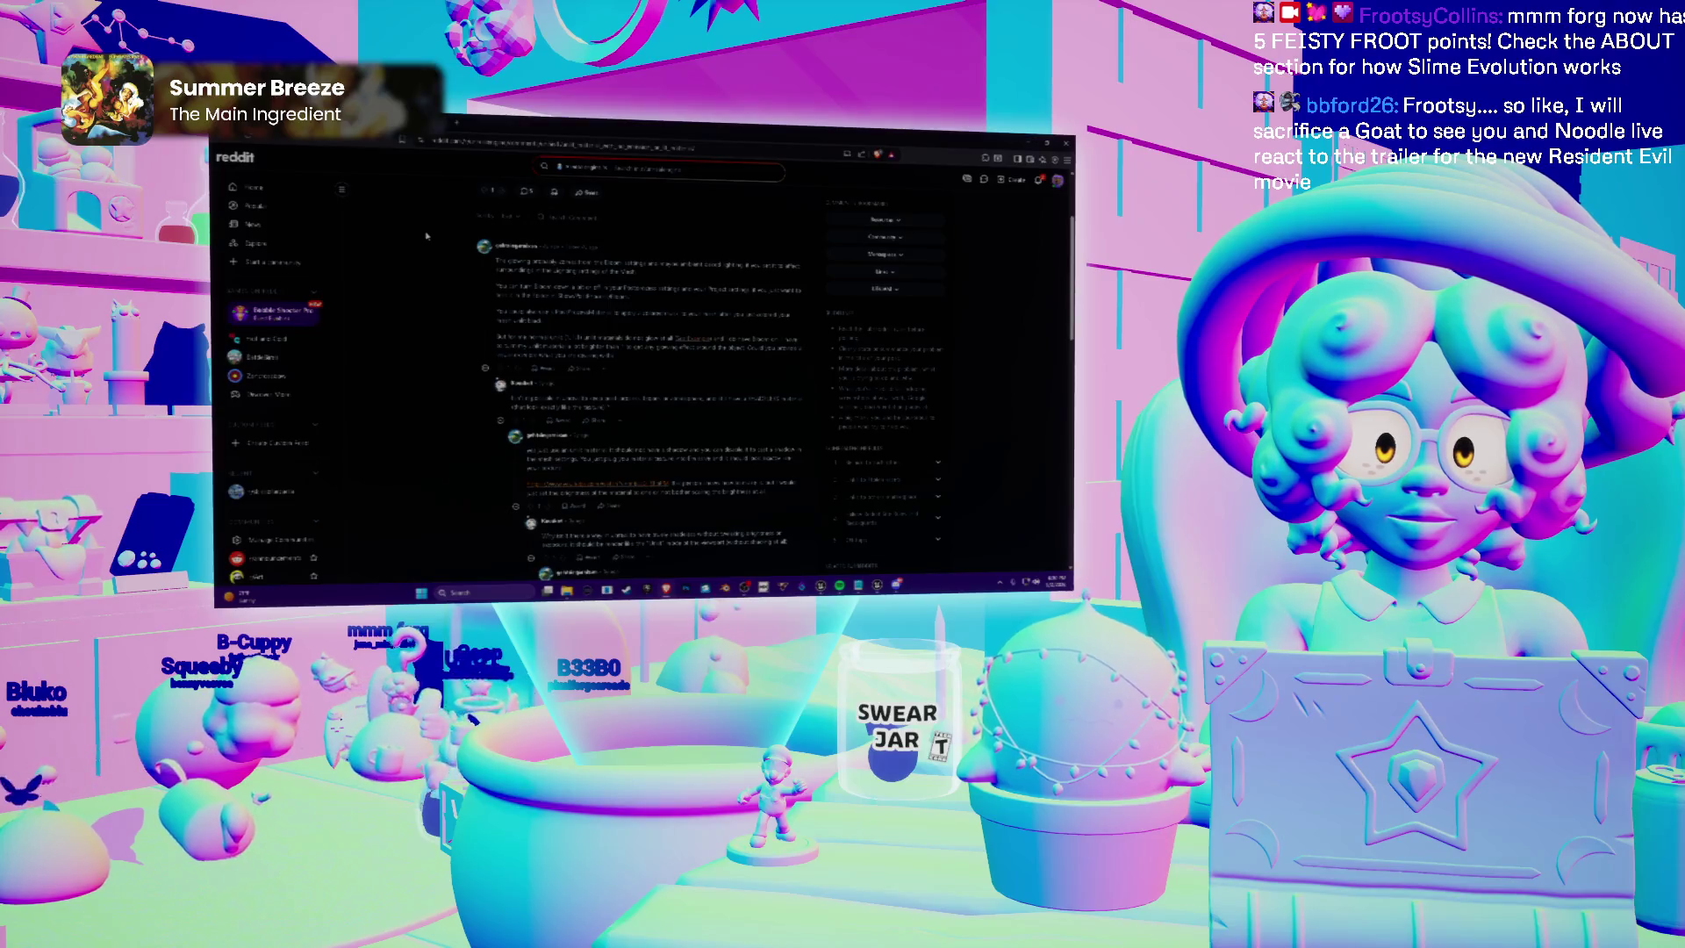
scroll(426, 235, down, 3)
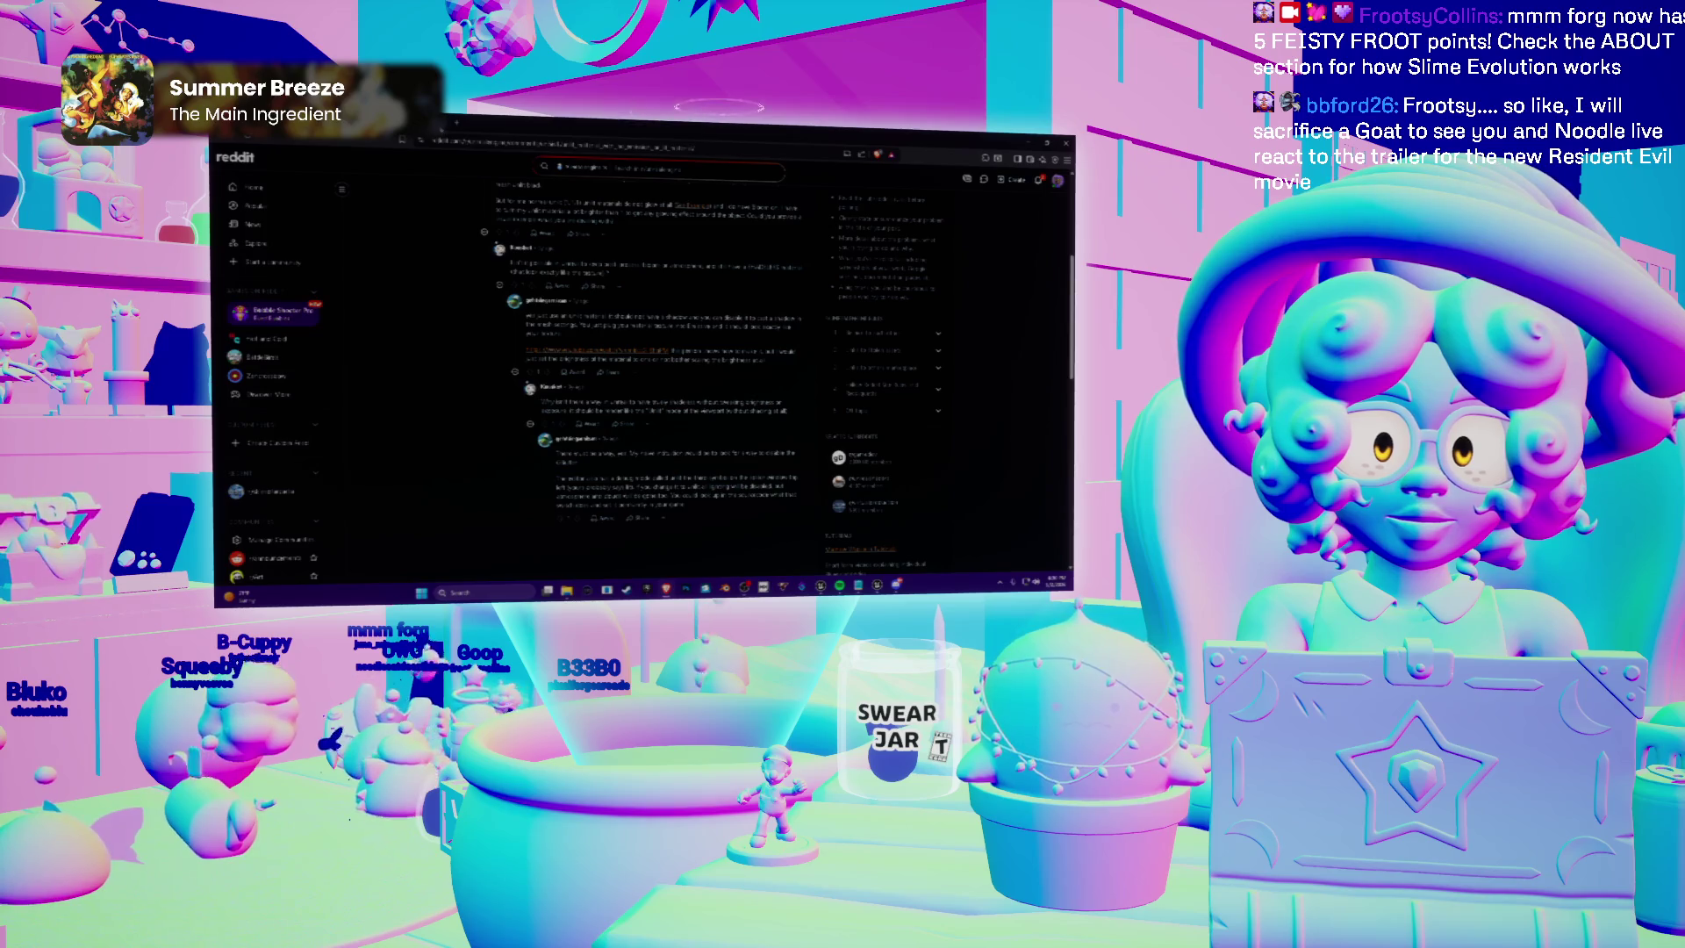
key(alt+Left)
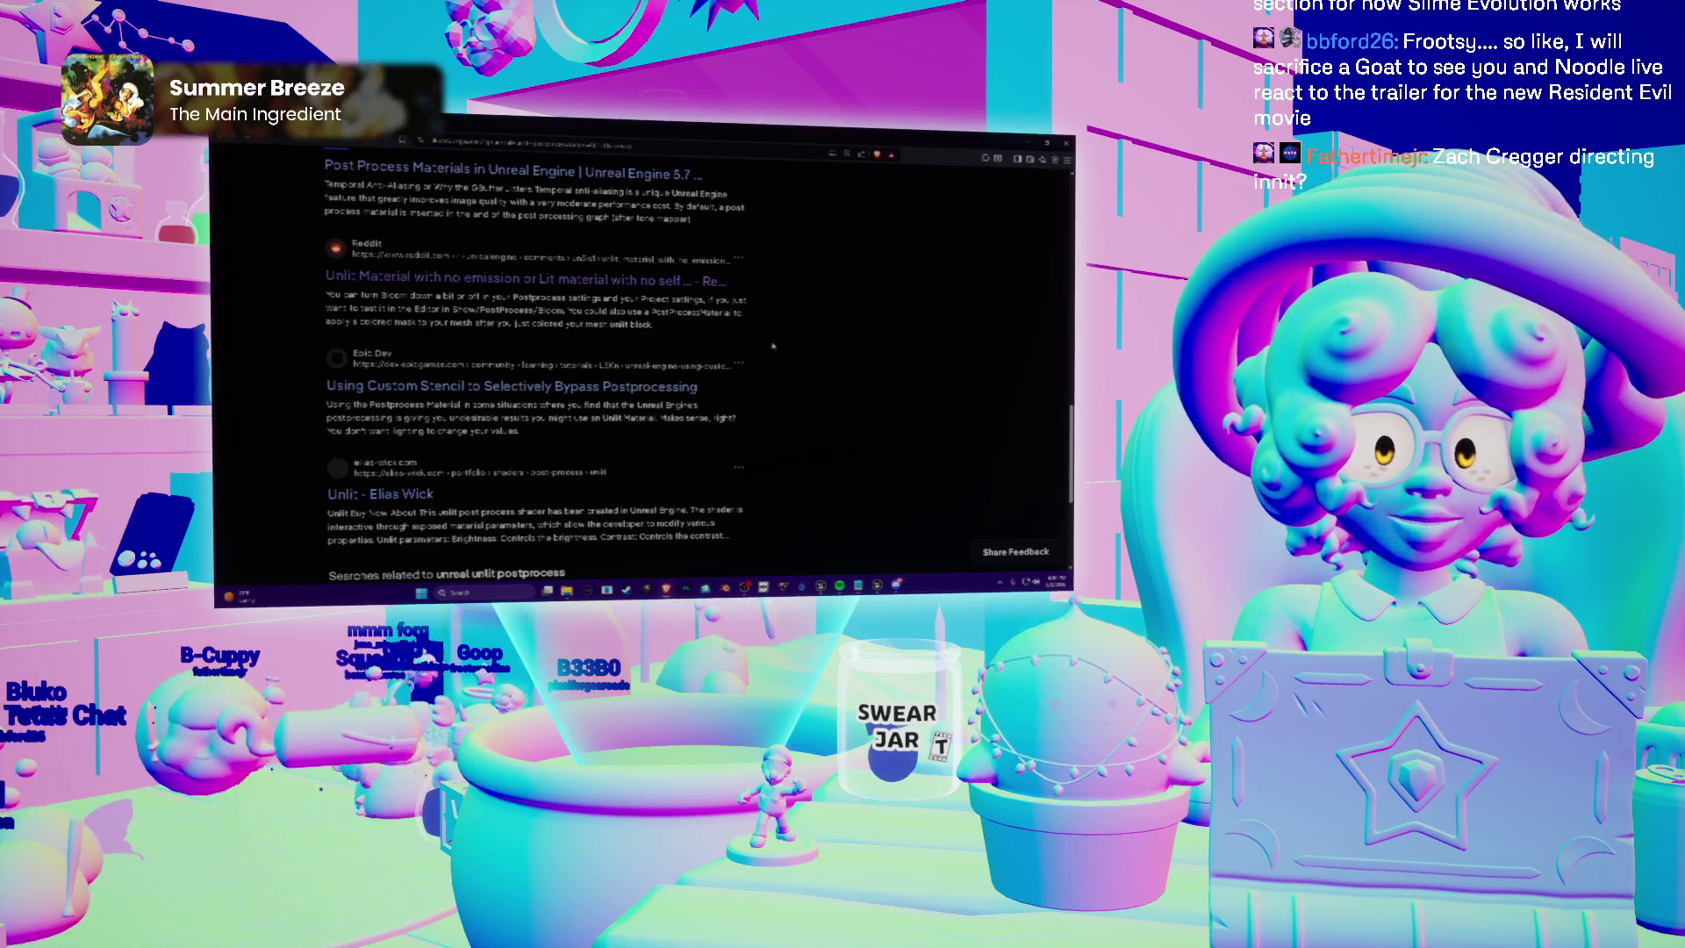
Open the Elias Wick result on unlit post-process materials
scroll(773, 346, down, 2)
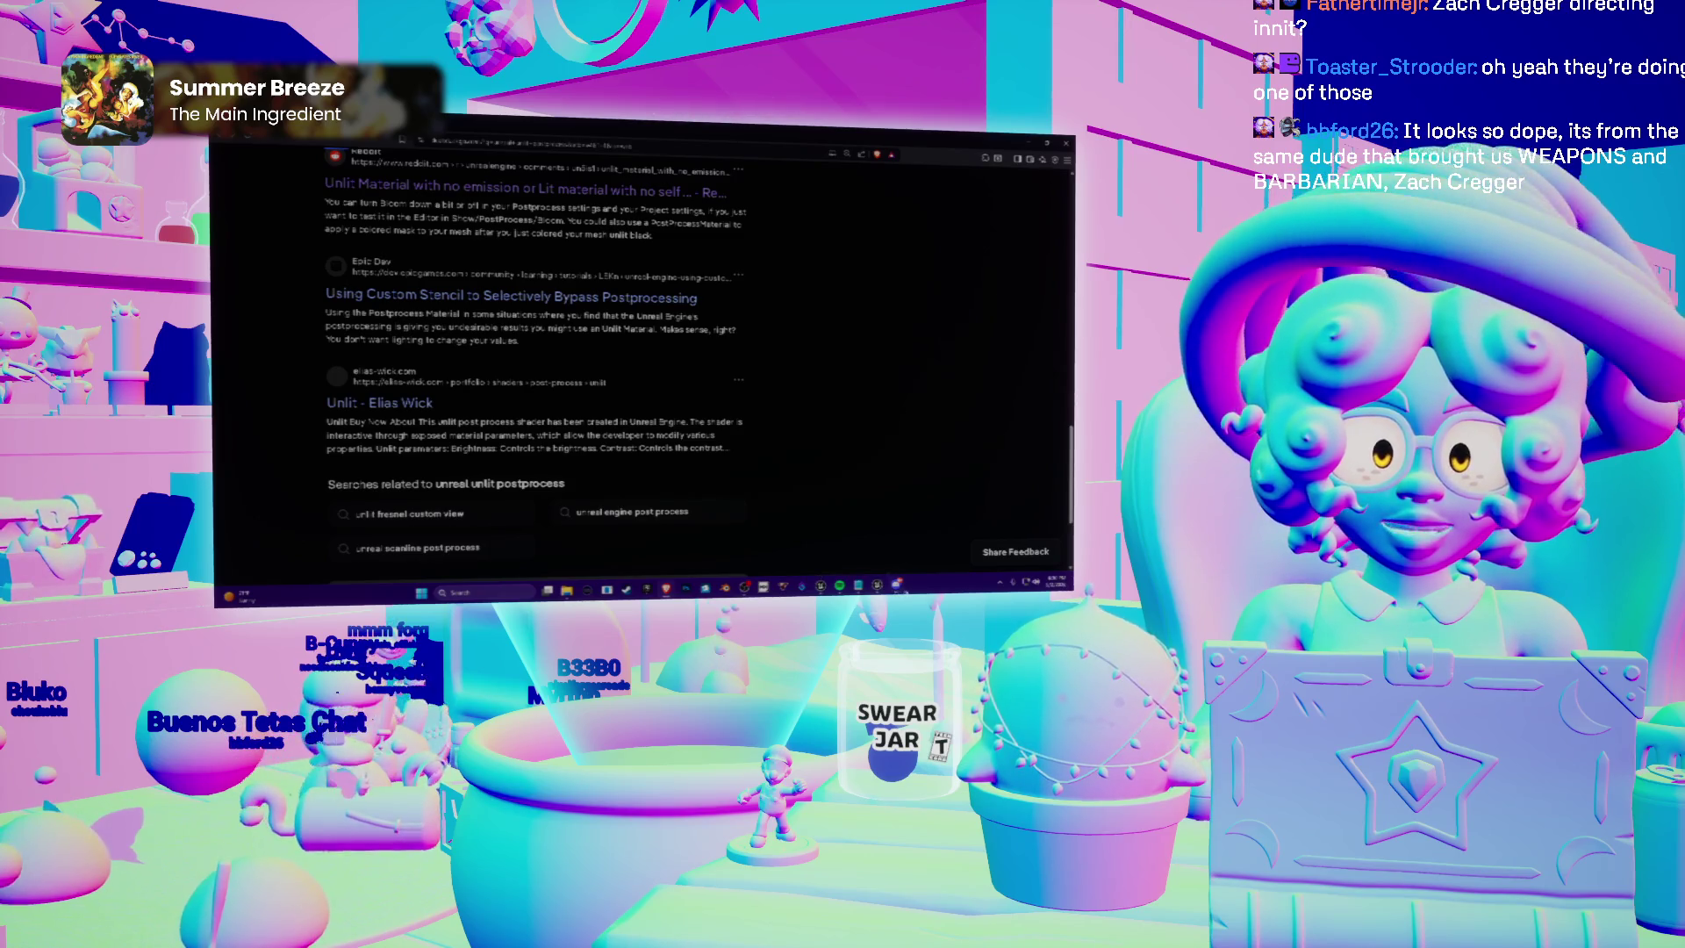
mouse_move(877, 586)
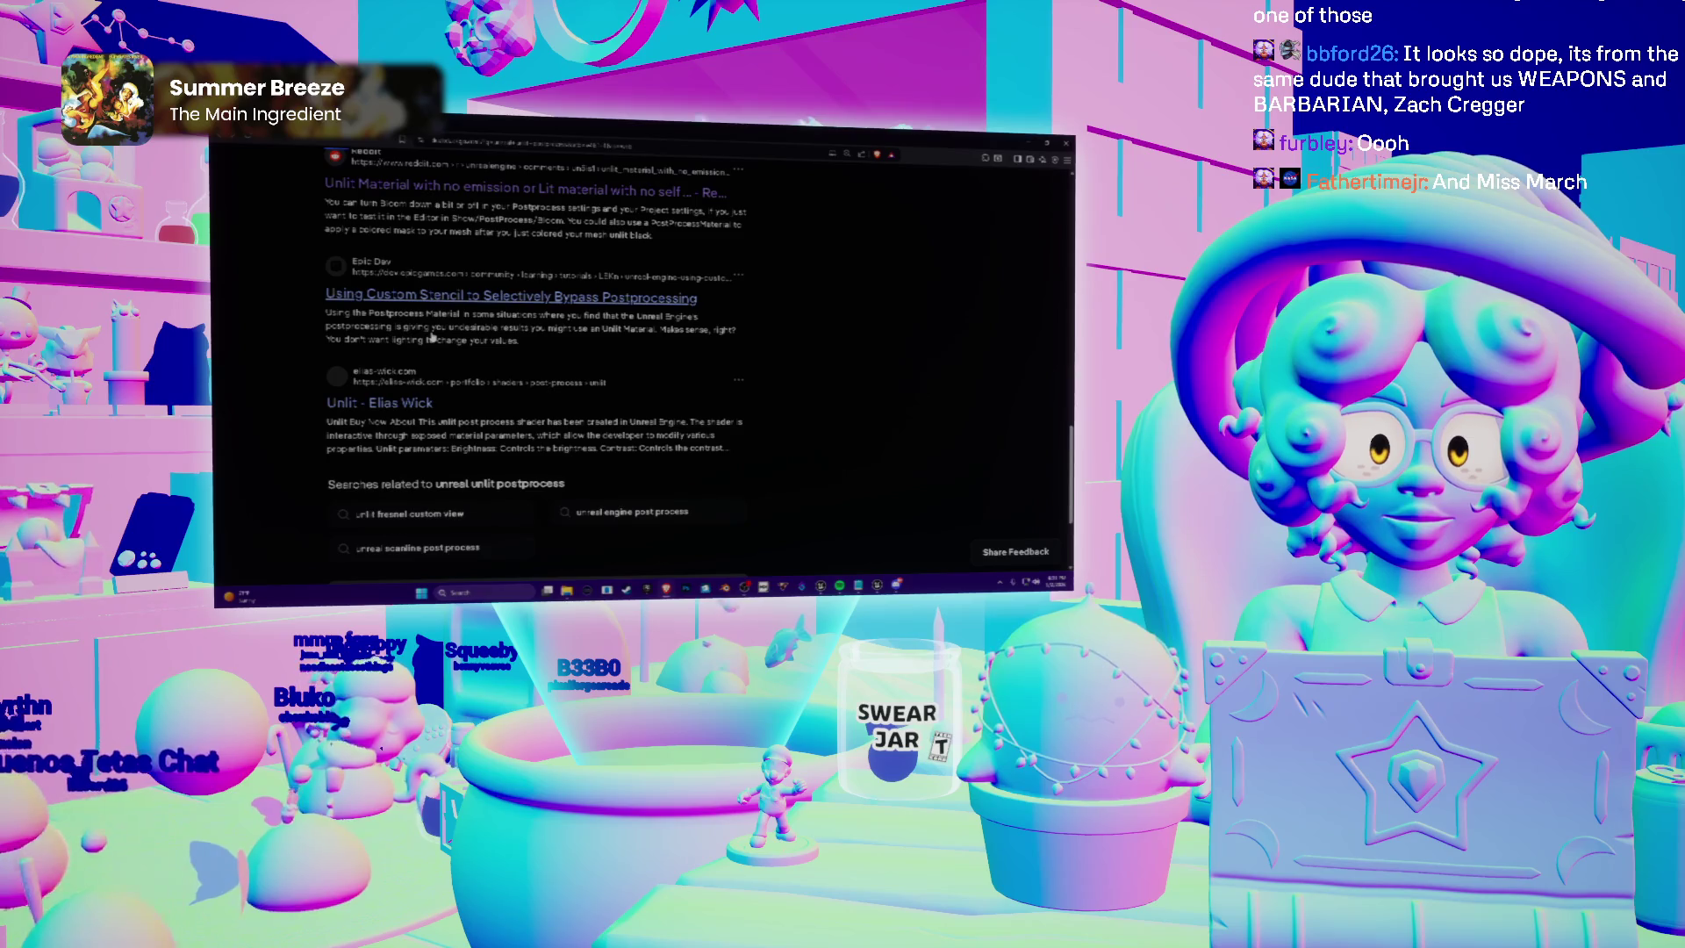
scroll(431, 336, down, 2)
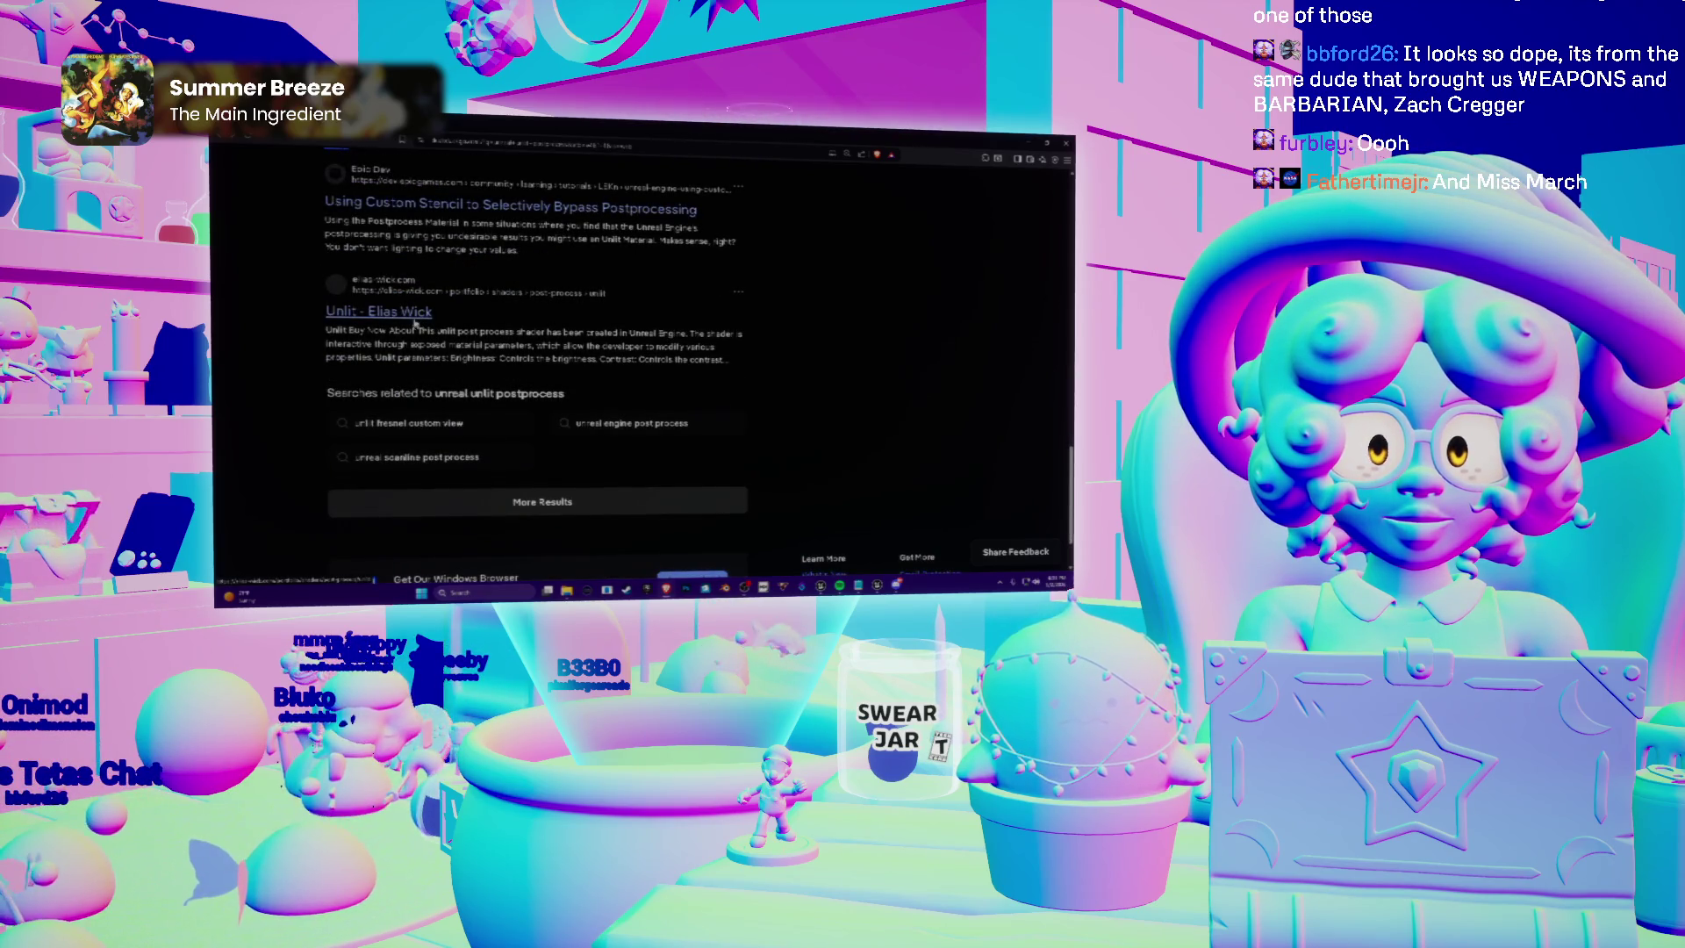
click(415, 322)
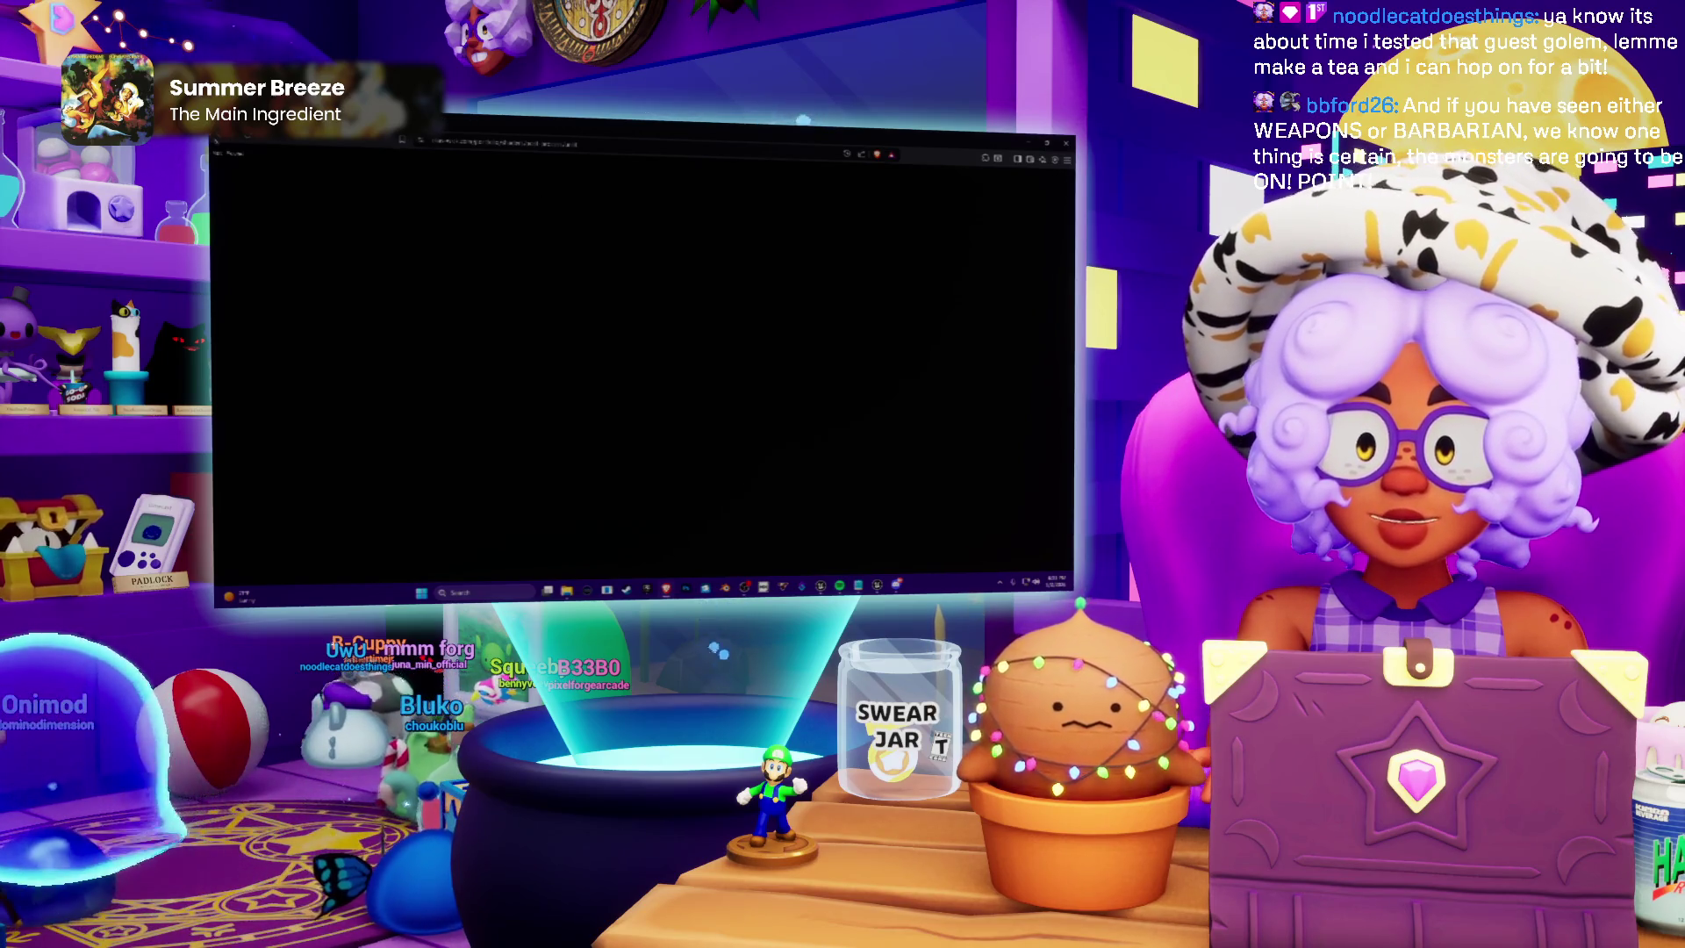
Load more 'unreal unlit postprocess' results and open the forum thread on unlit render passes
scroll(615, 369, down, 5)
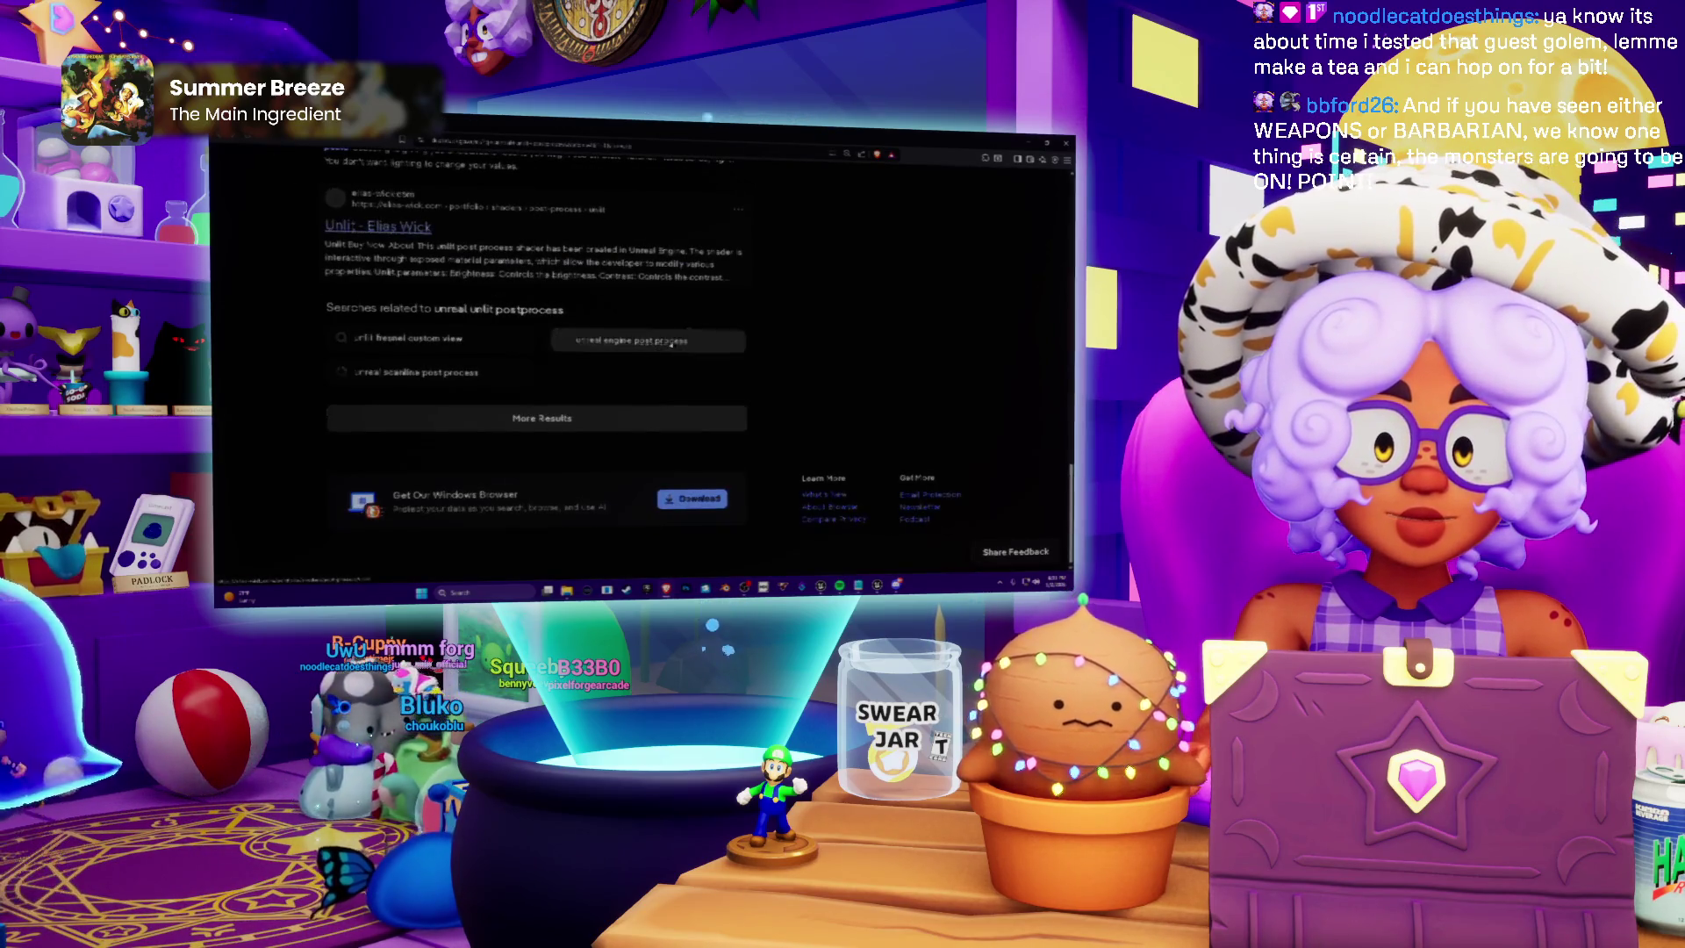
click(531, 415)
scroll(878, 351, down, 2)
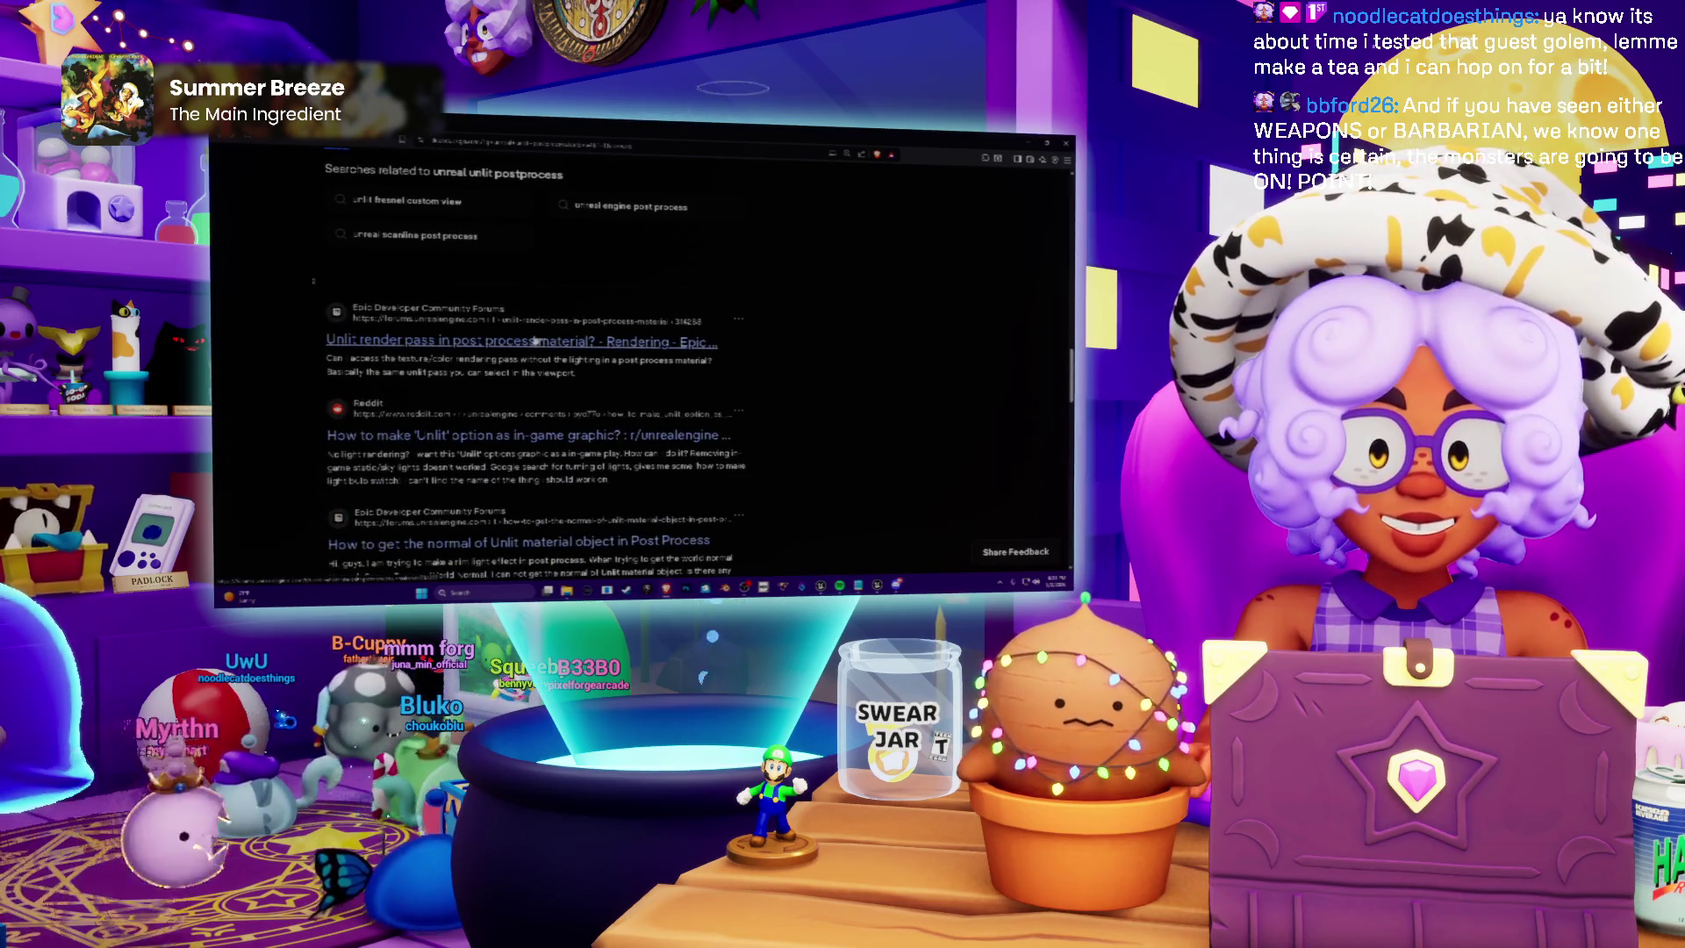
click(334, 341)
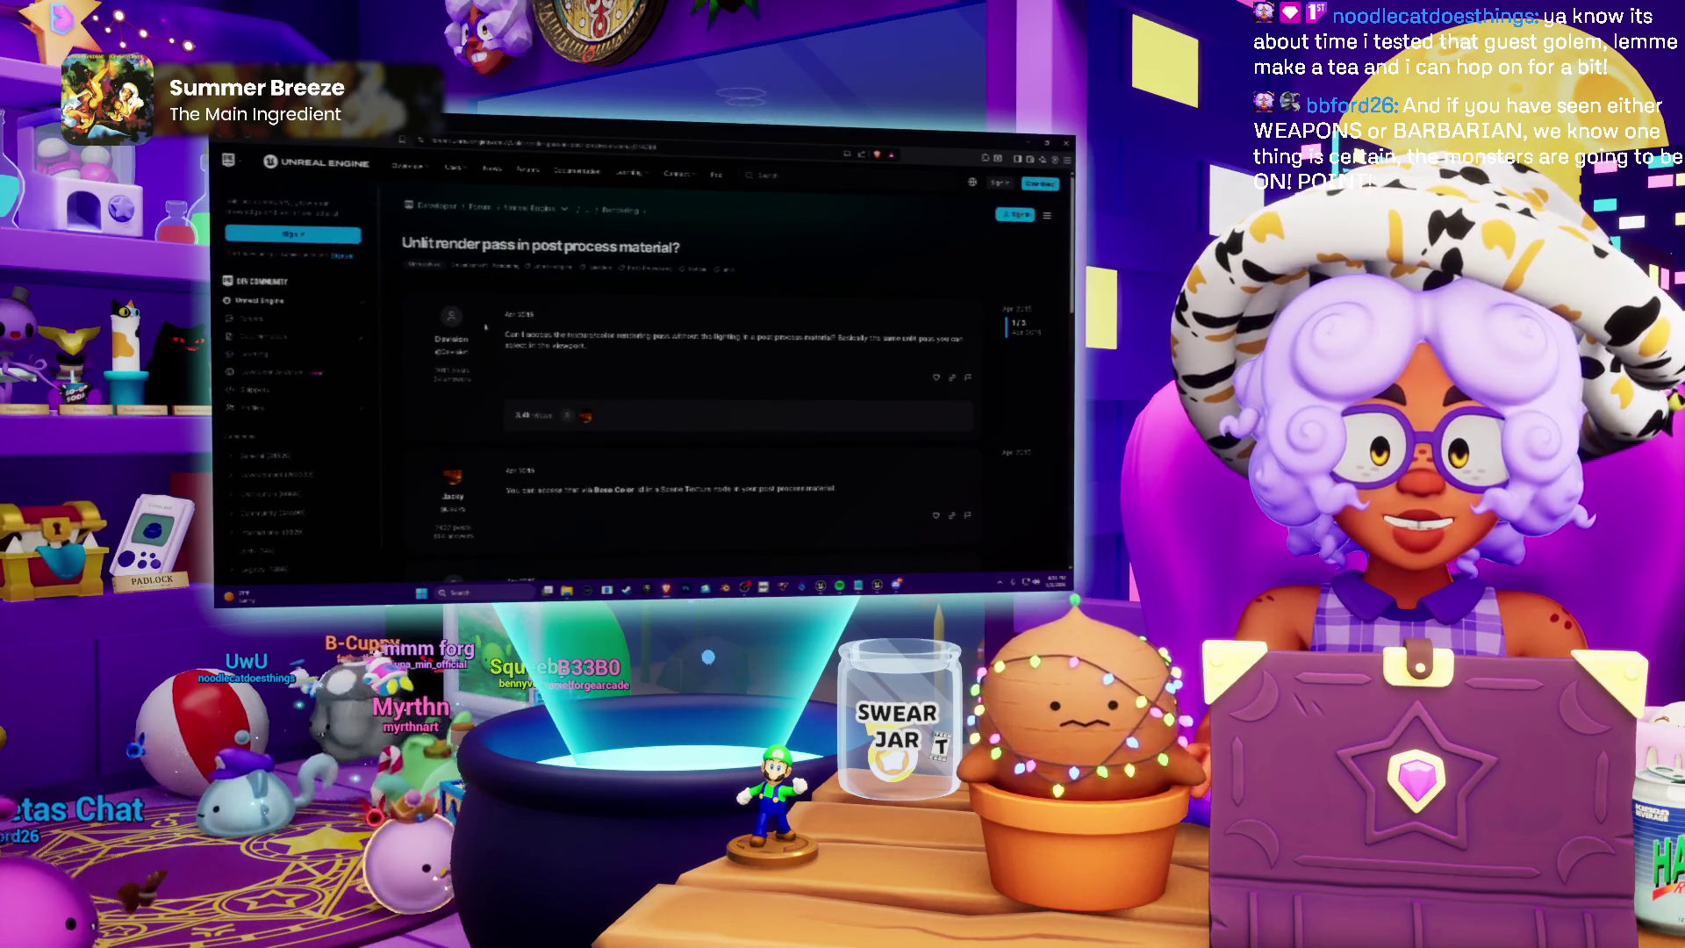
Read the replies on getting an unlit render pass in a post process material, then return to Unreal's Blueprint graph
scroll(484, 327, down, 3)
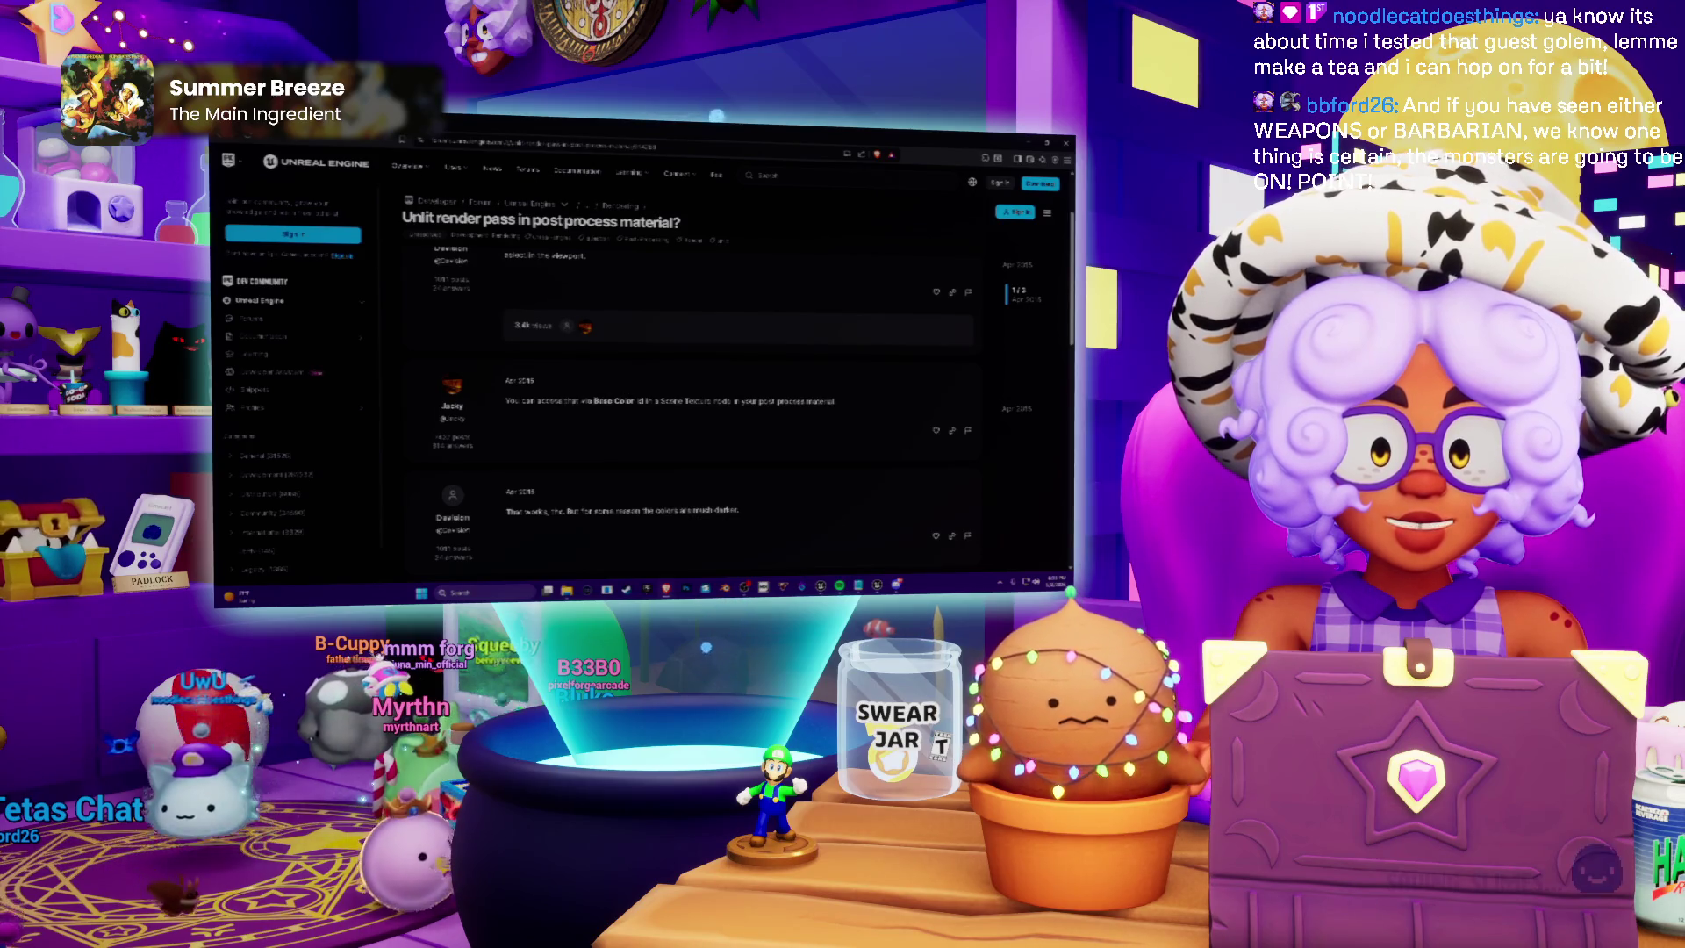
scroll(650, 403, down, 2)
scroll(650, 403, down, 2)
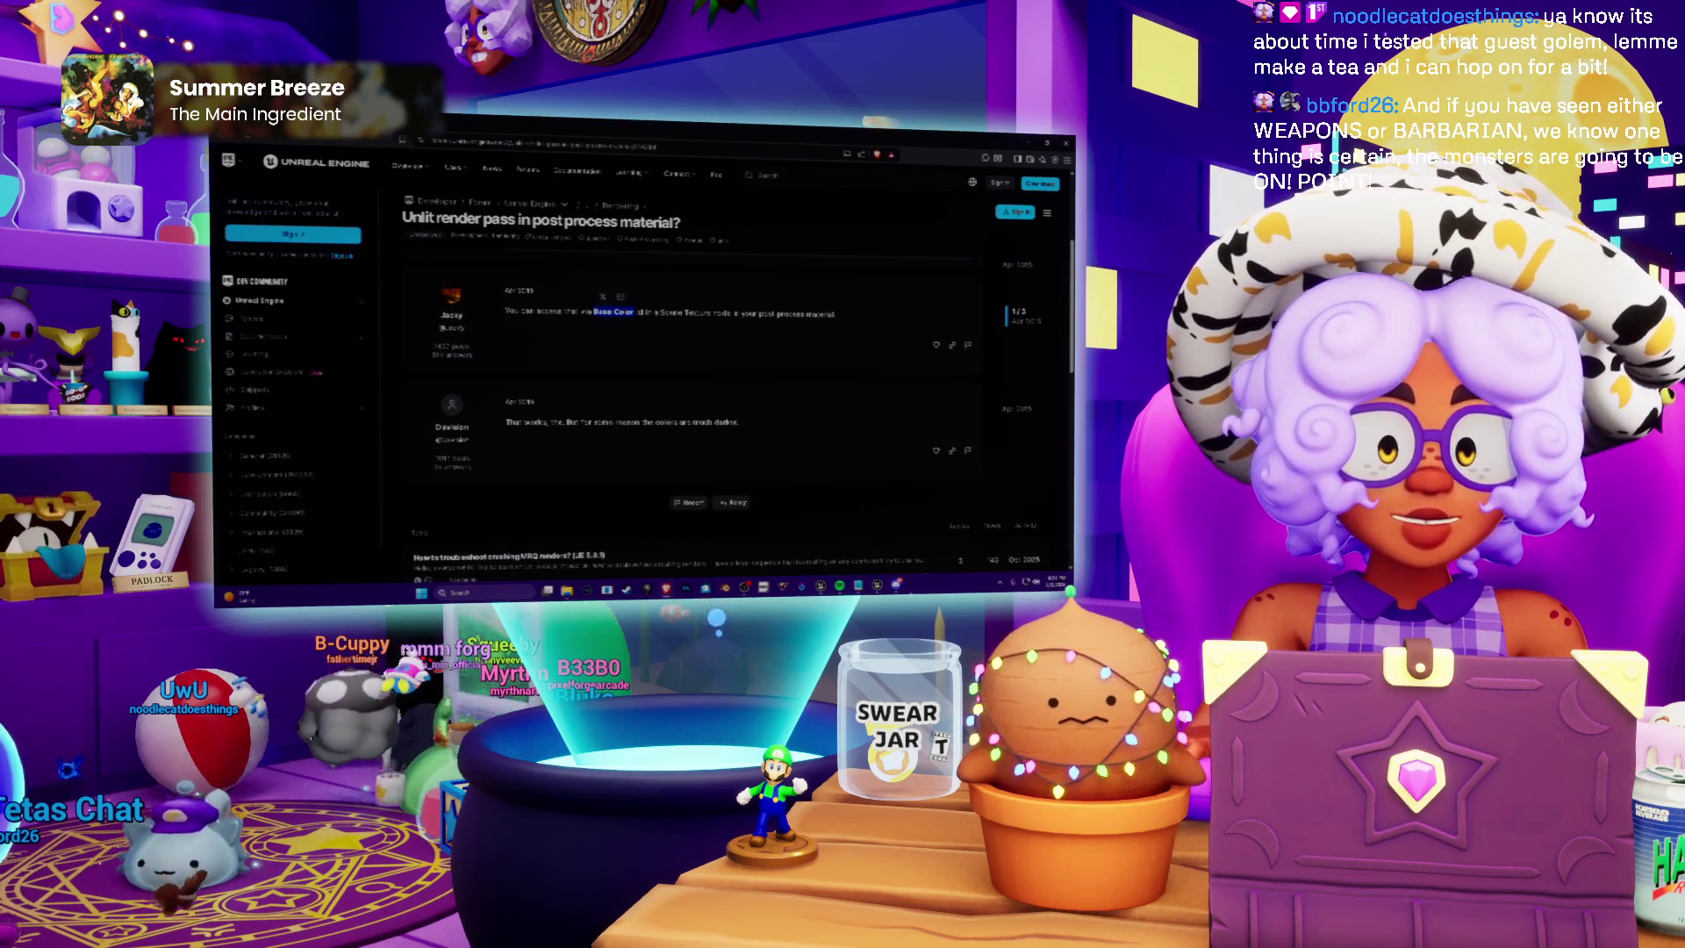
key(alt+Tab)
click(492, 134)
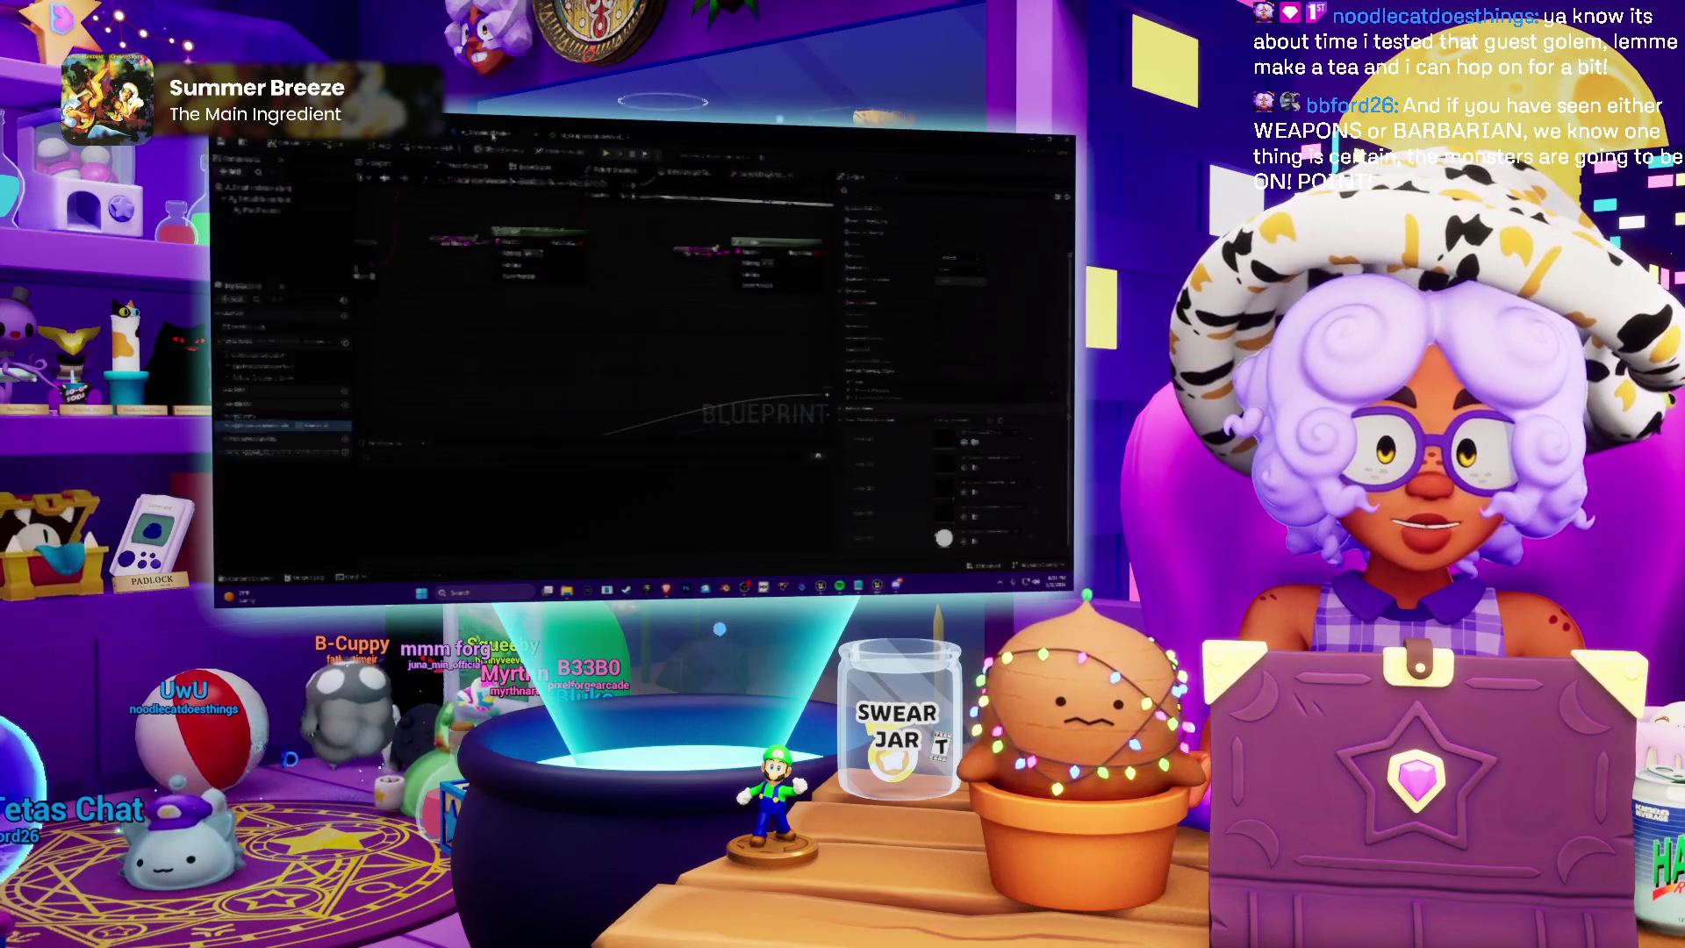
In M_GraphicsModel, move the node feeding Emissive Color lower, then return to the level editor
click(584, 136)
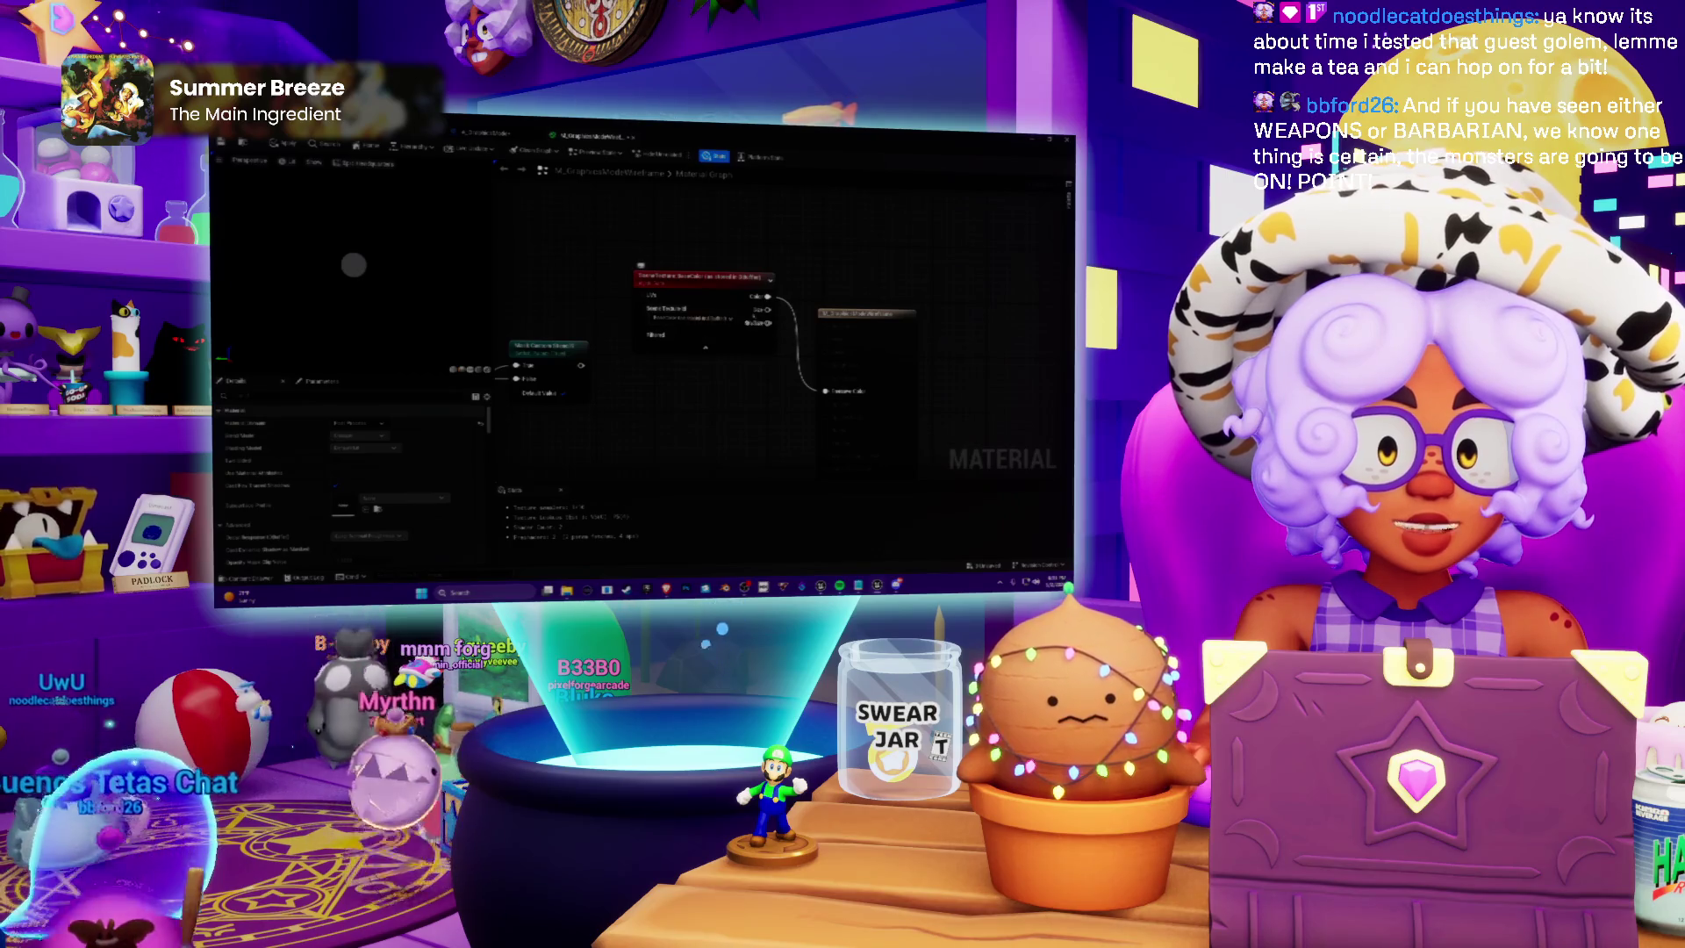
drag(735, 332, 686, 303)
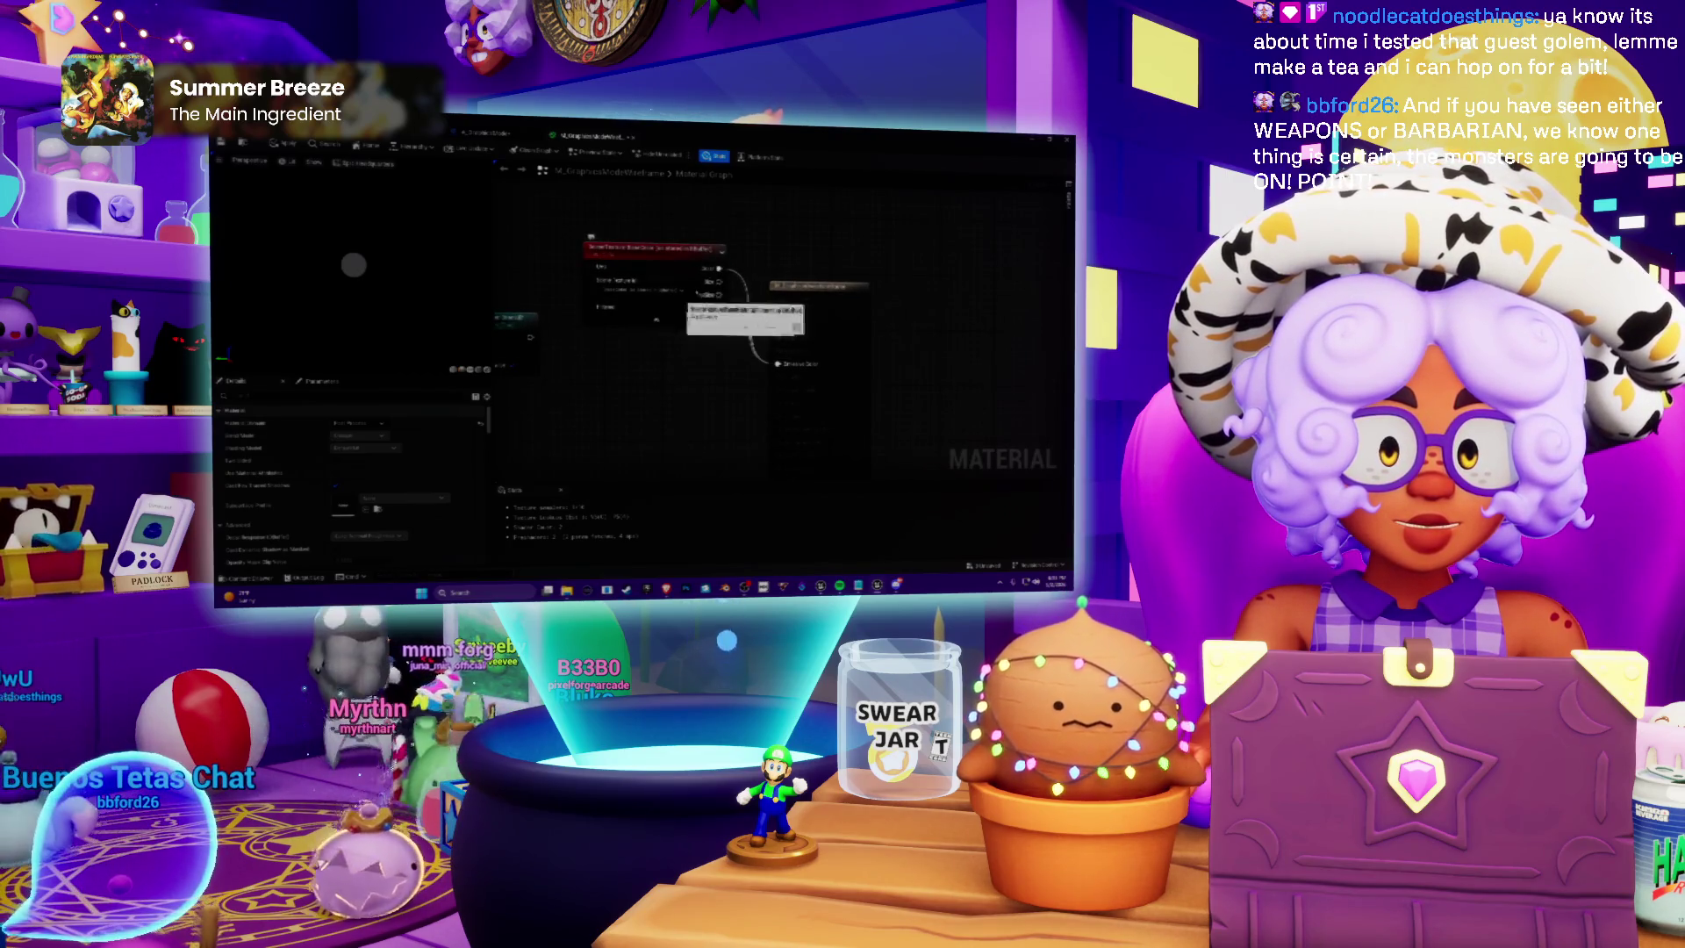
drag(777, 363, 774, 340)
mouse_move(664, 261)
mouse_down()
mouse_move(650, 331)
mouse_move(659, 292)
mouse_move(727, 265)
mouse_up()
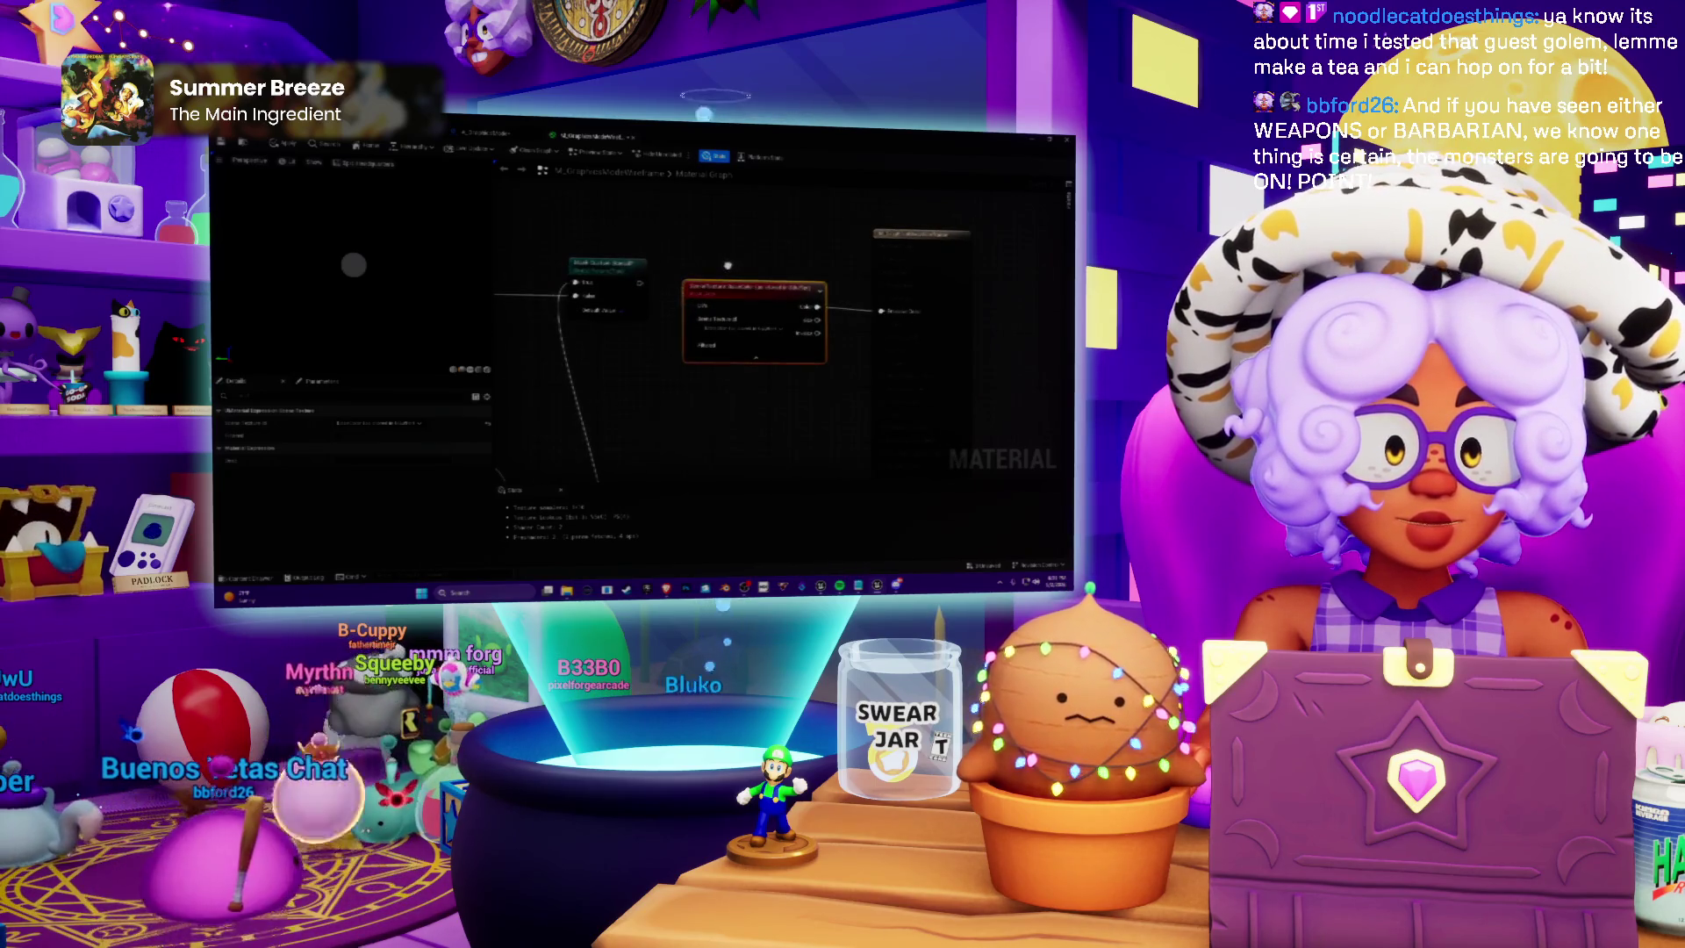
click(486, 132)
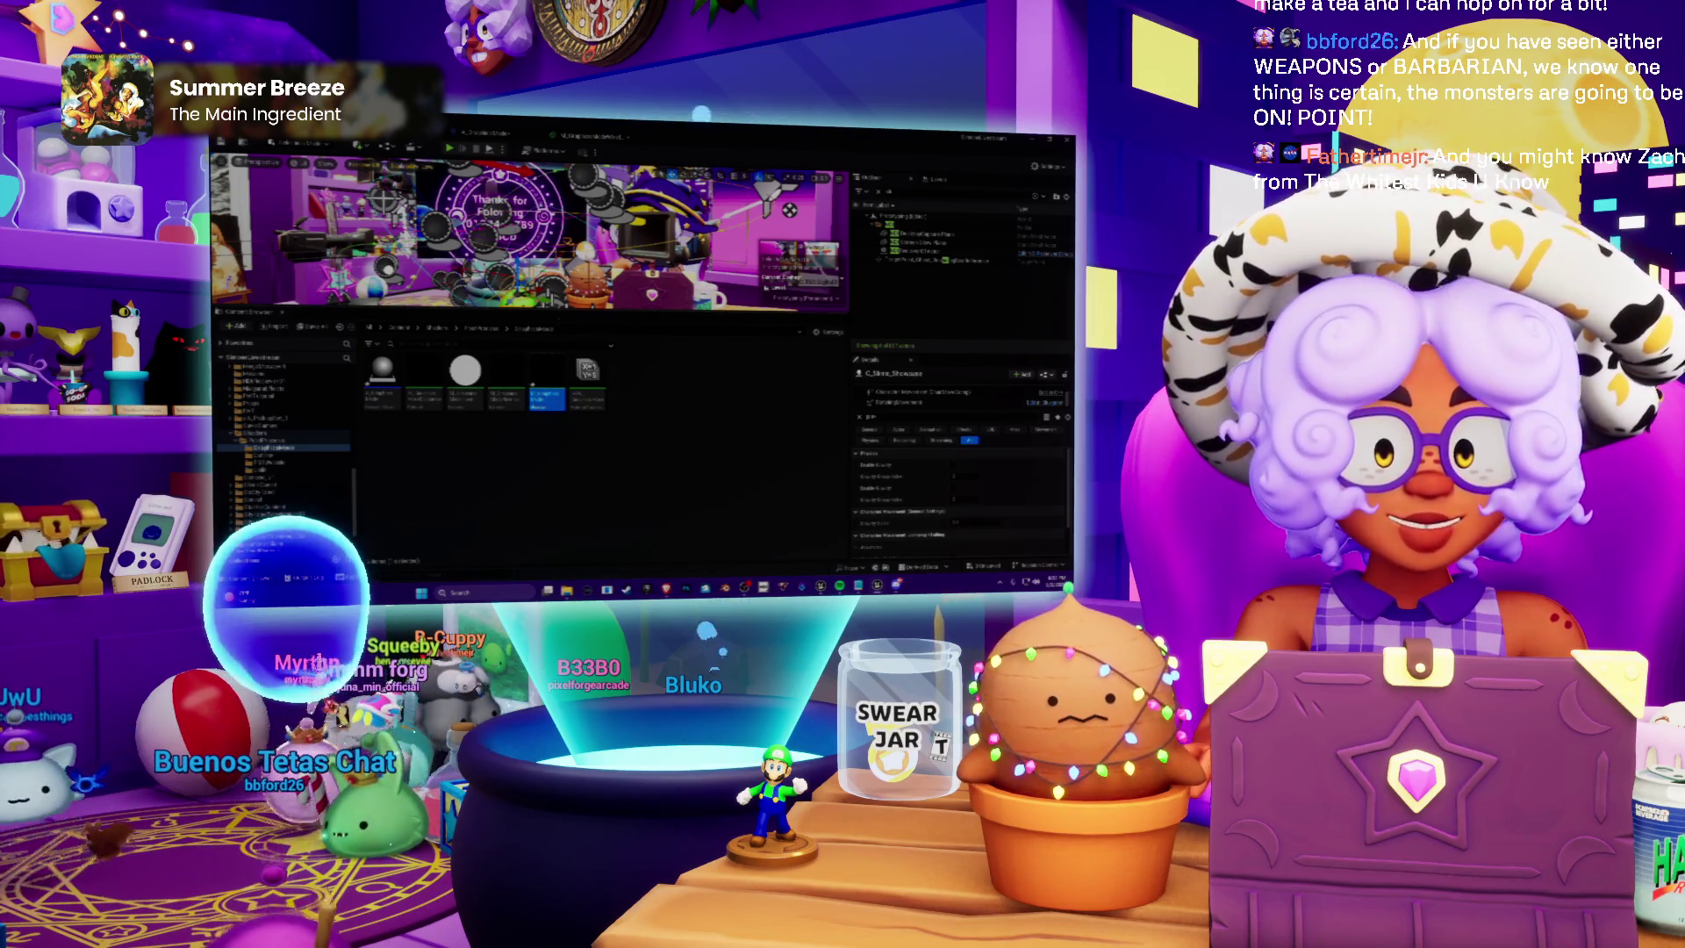
Open the Blueprint asset, then inspect the post-process material's output settings and clear the selection
double_click(546, 387)
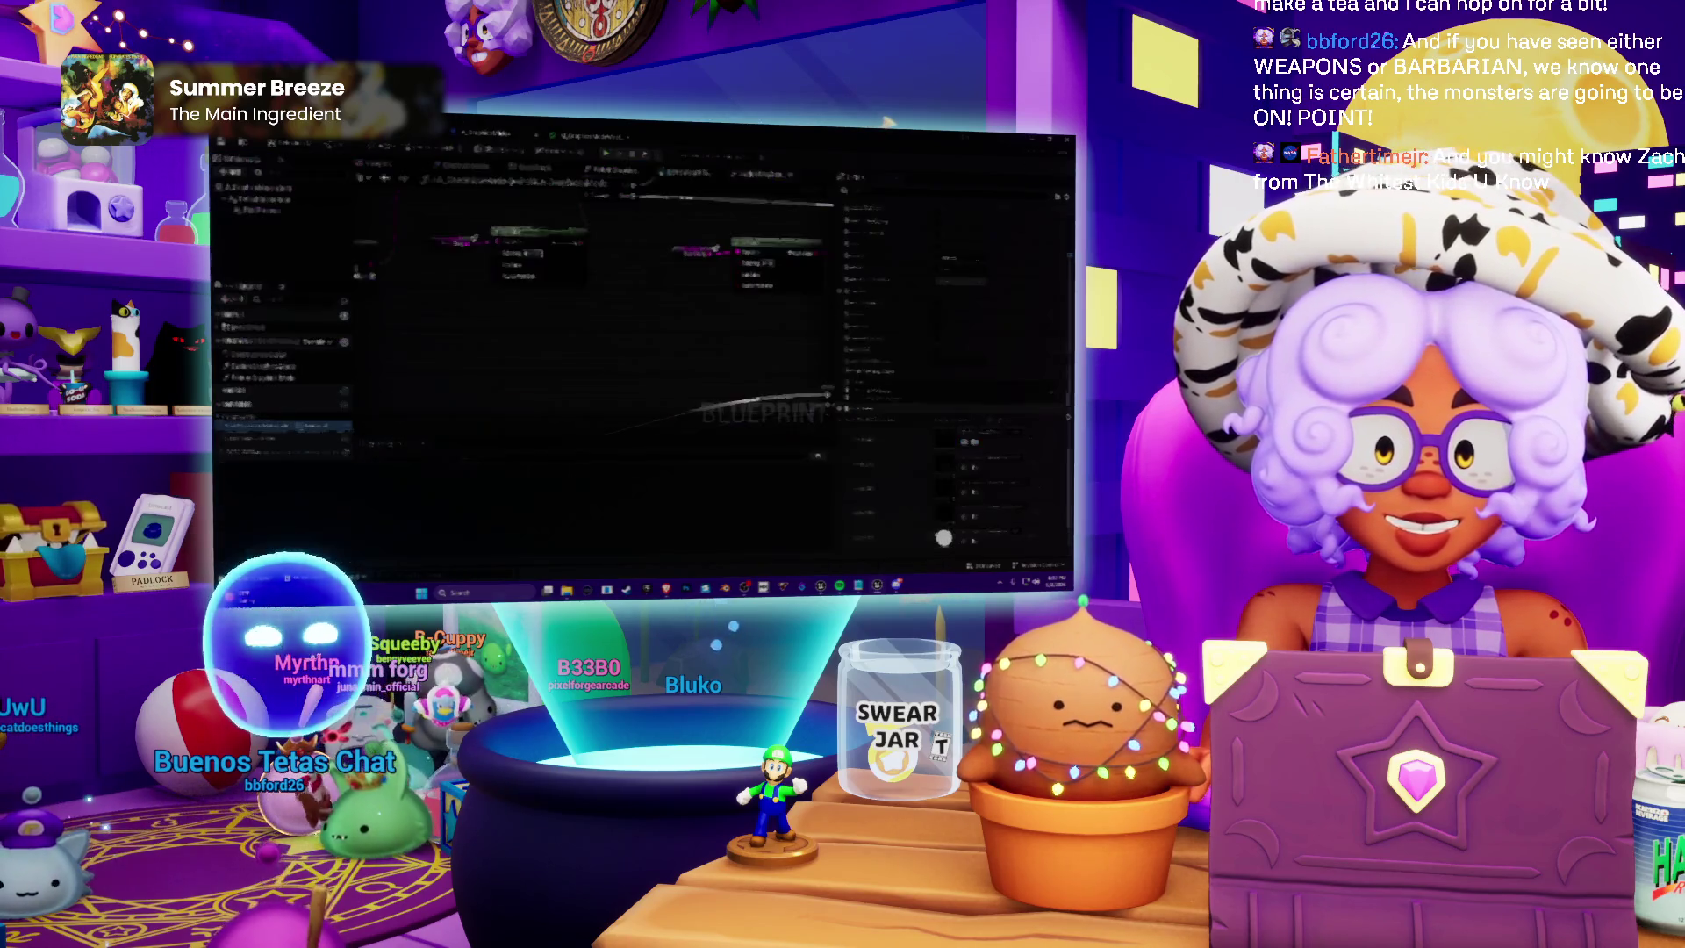
key(ctrl+Tab)
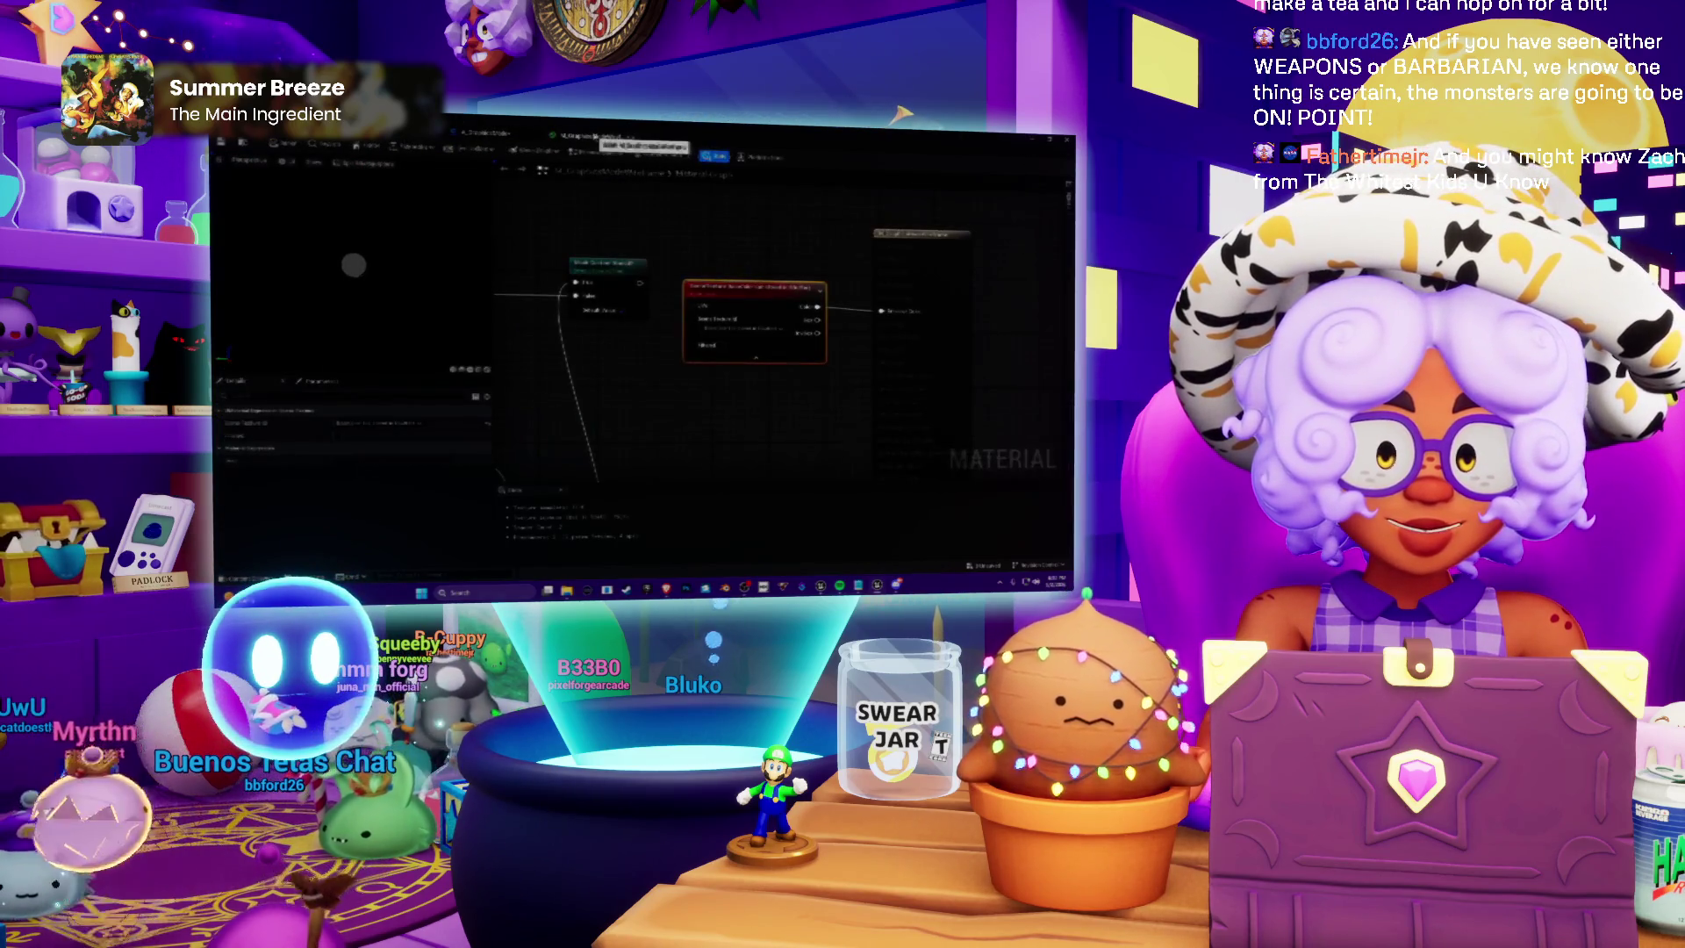
click(830, 239)
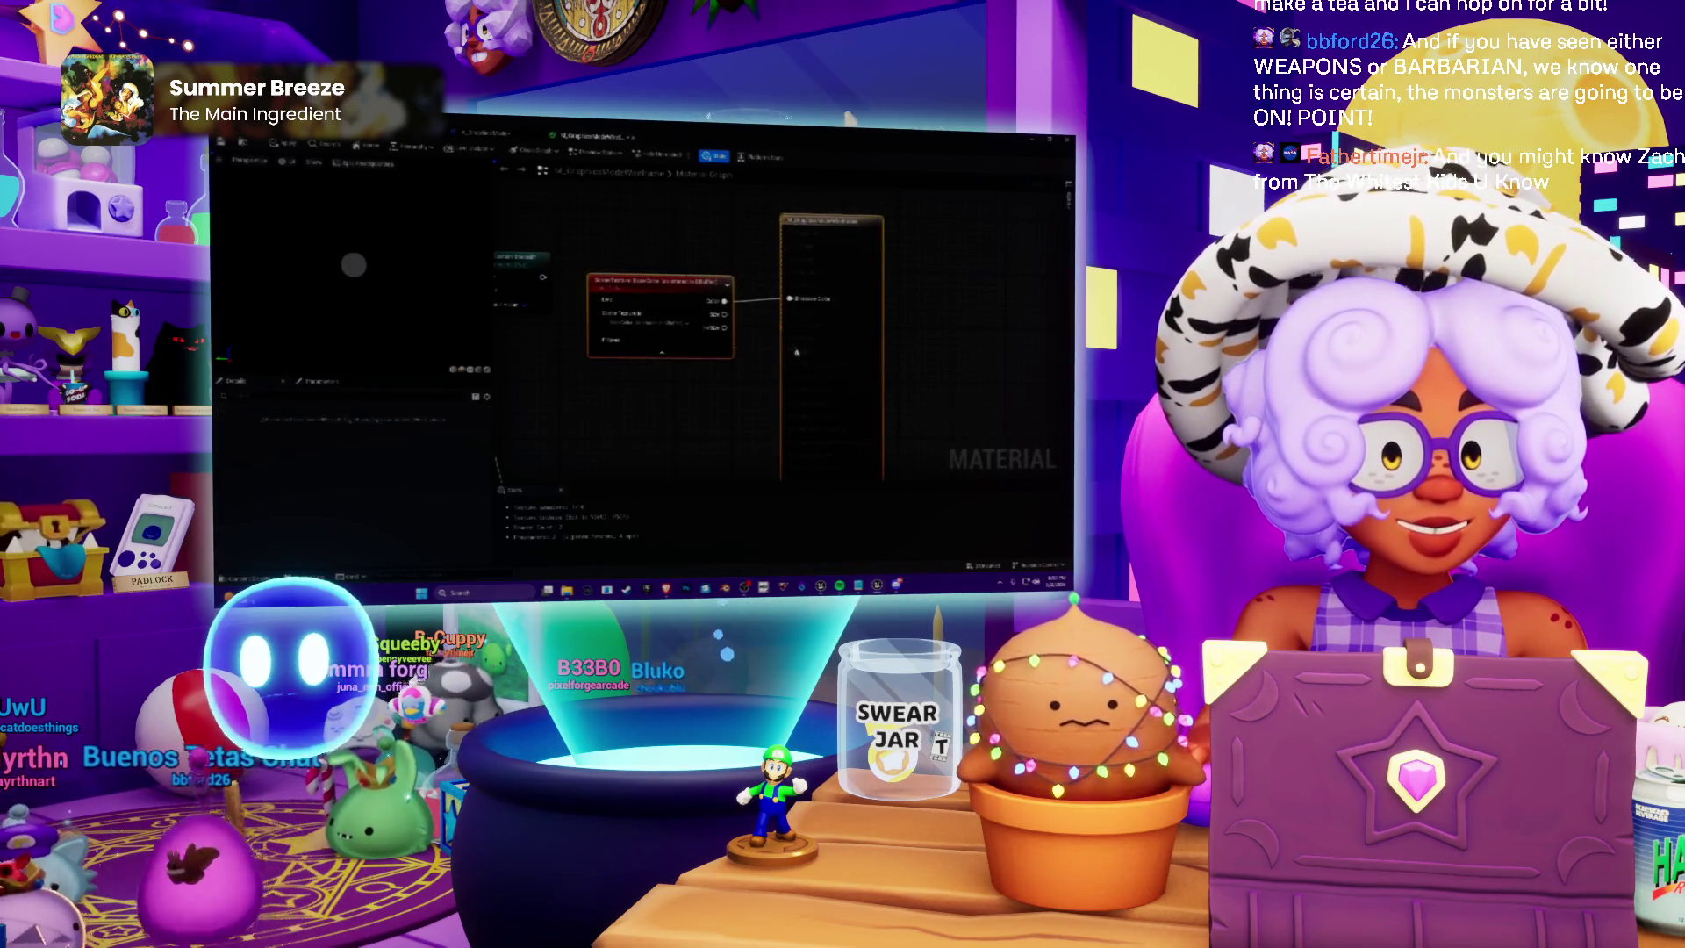
click(670, 257)
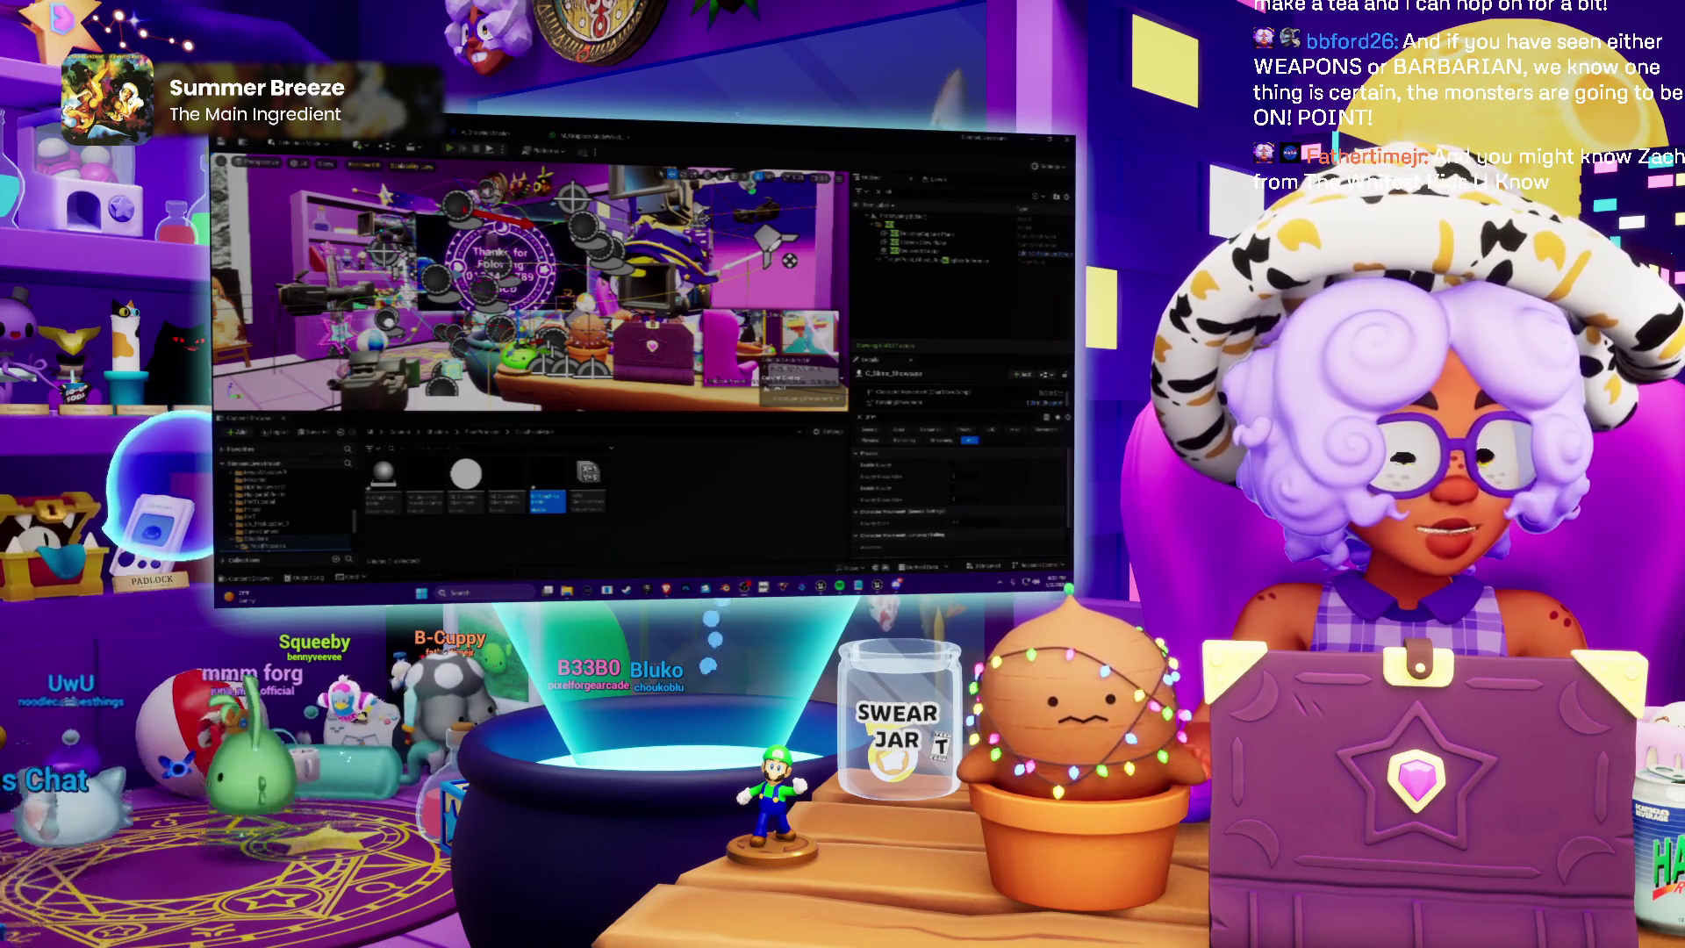
Play the level to test the material, then check the top node and return to the level view
key(alt+p)
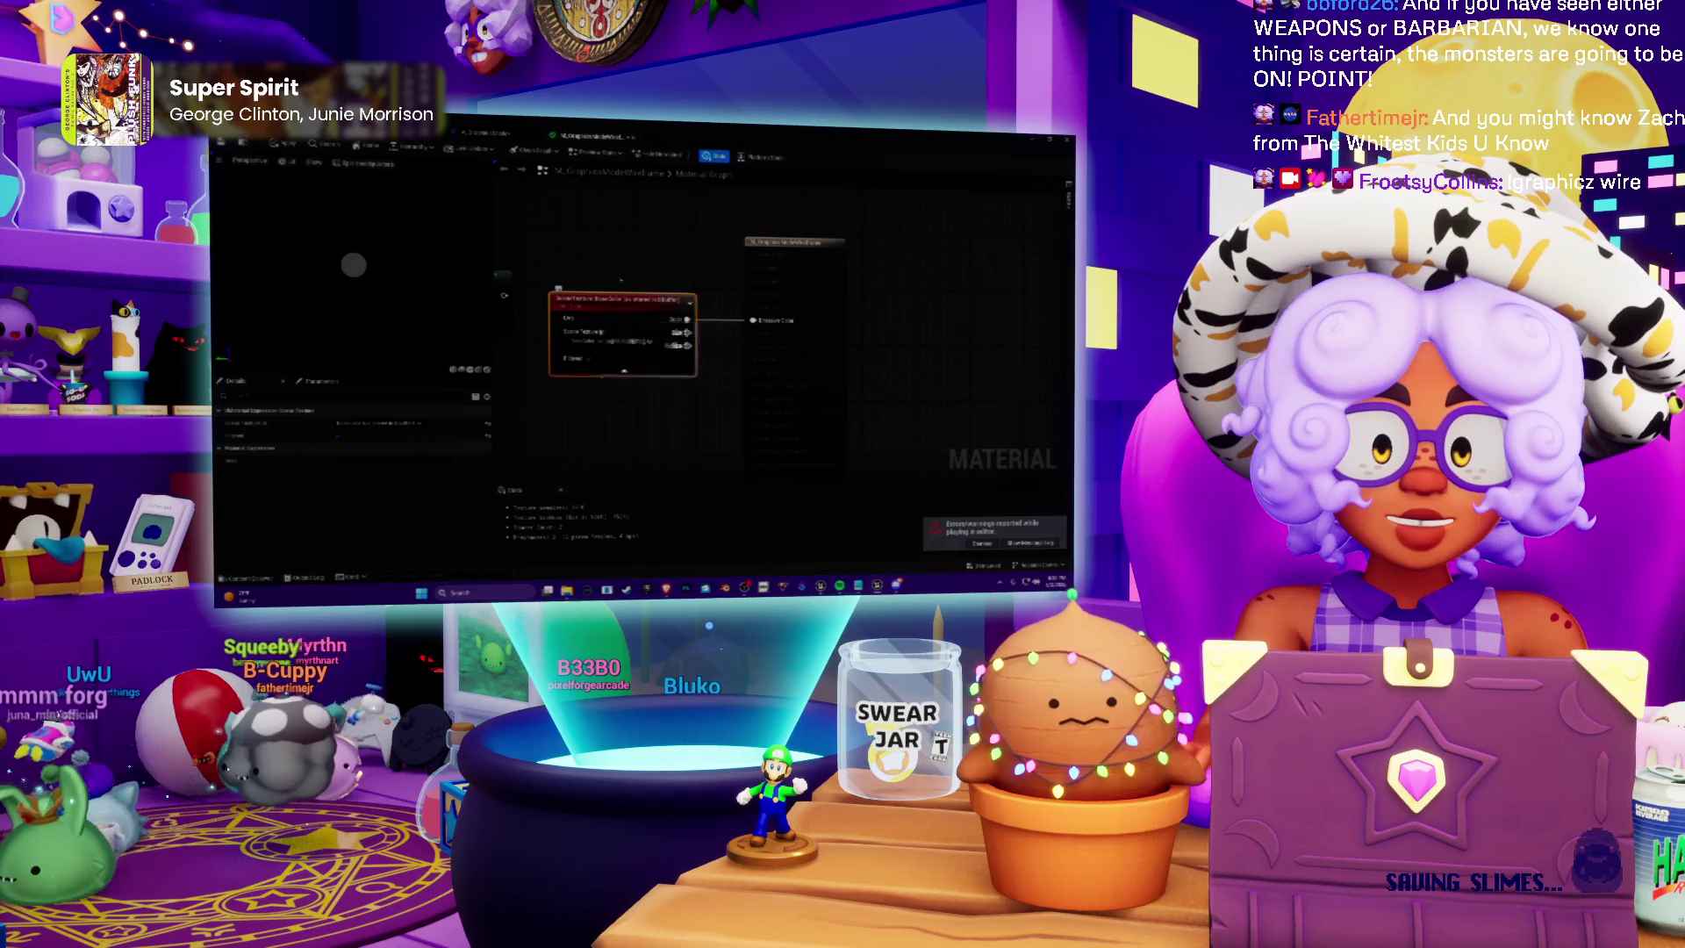
click(838, 244)
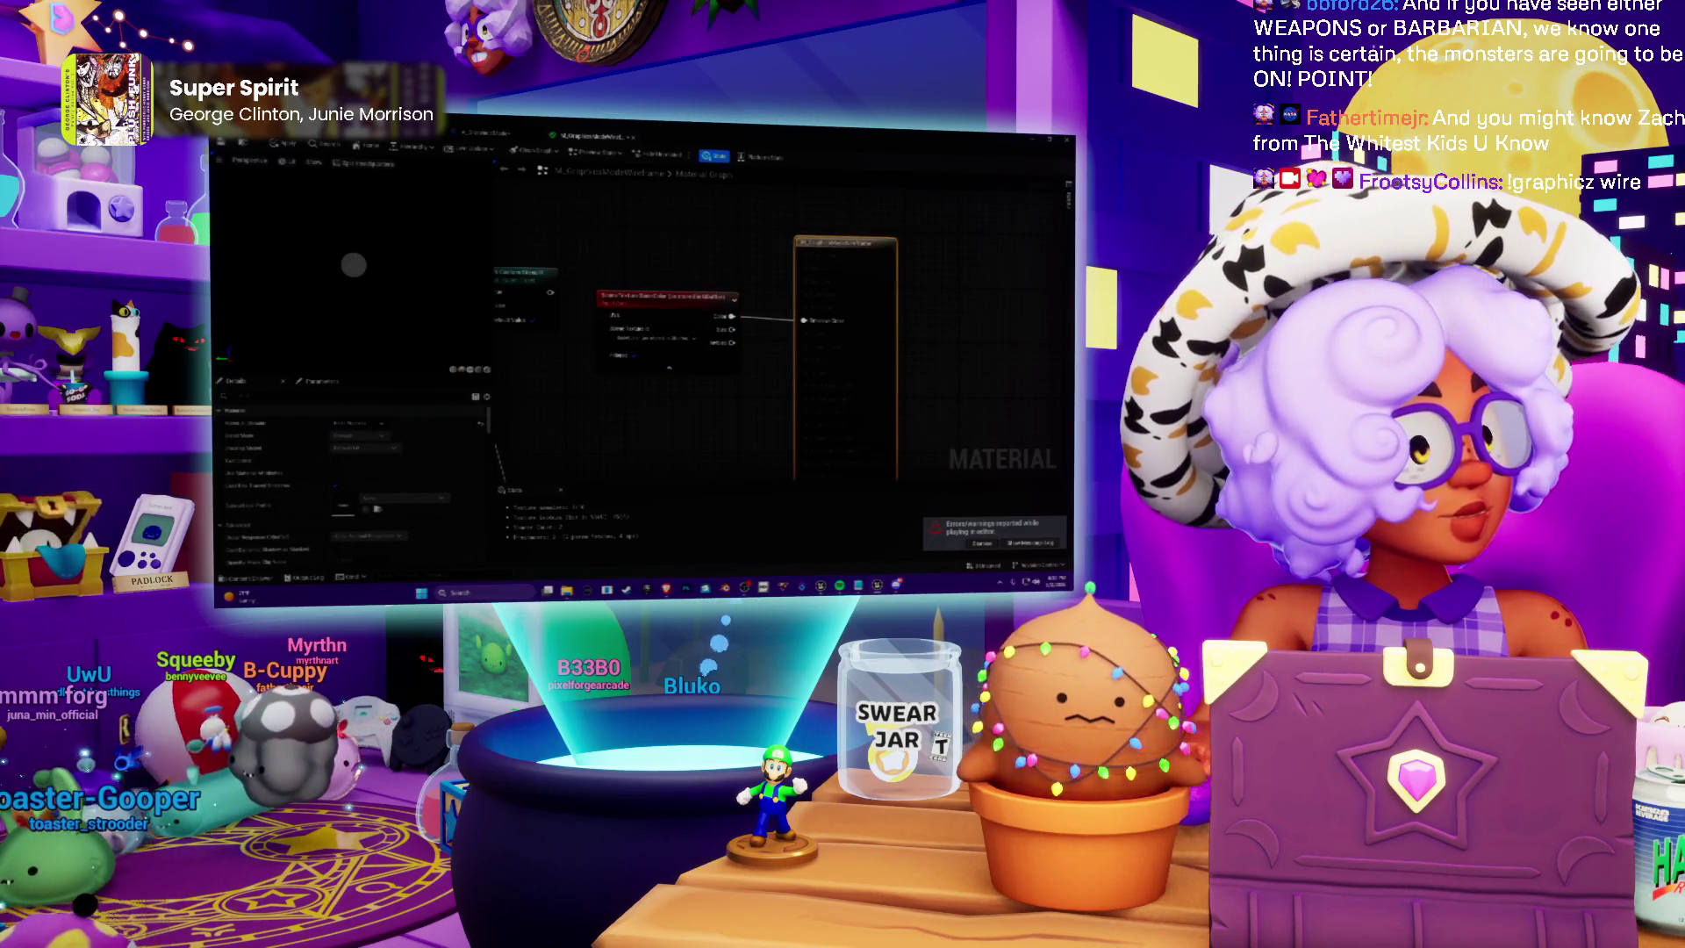
key(ctrl+Tab)
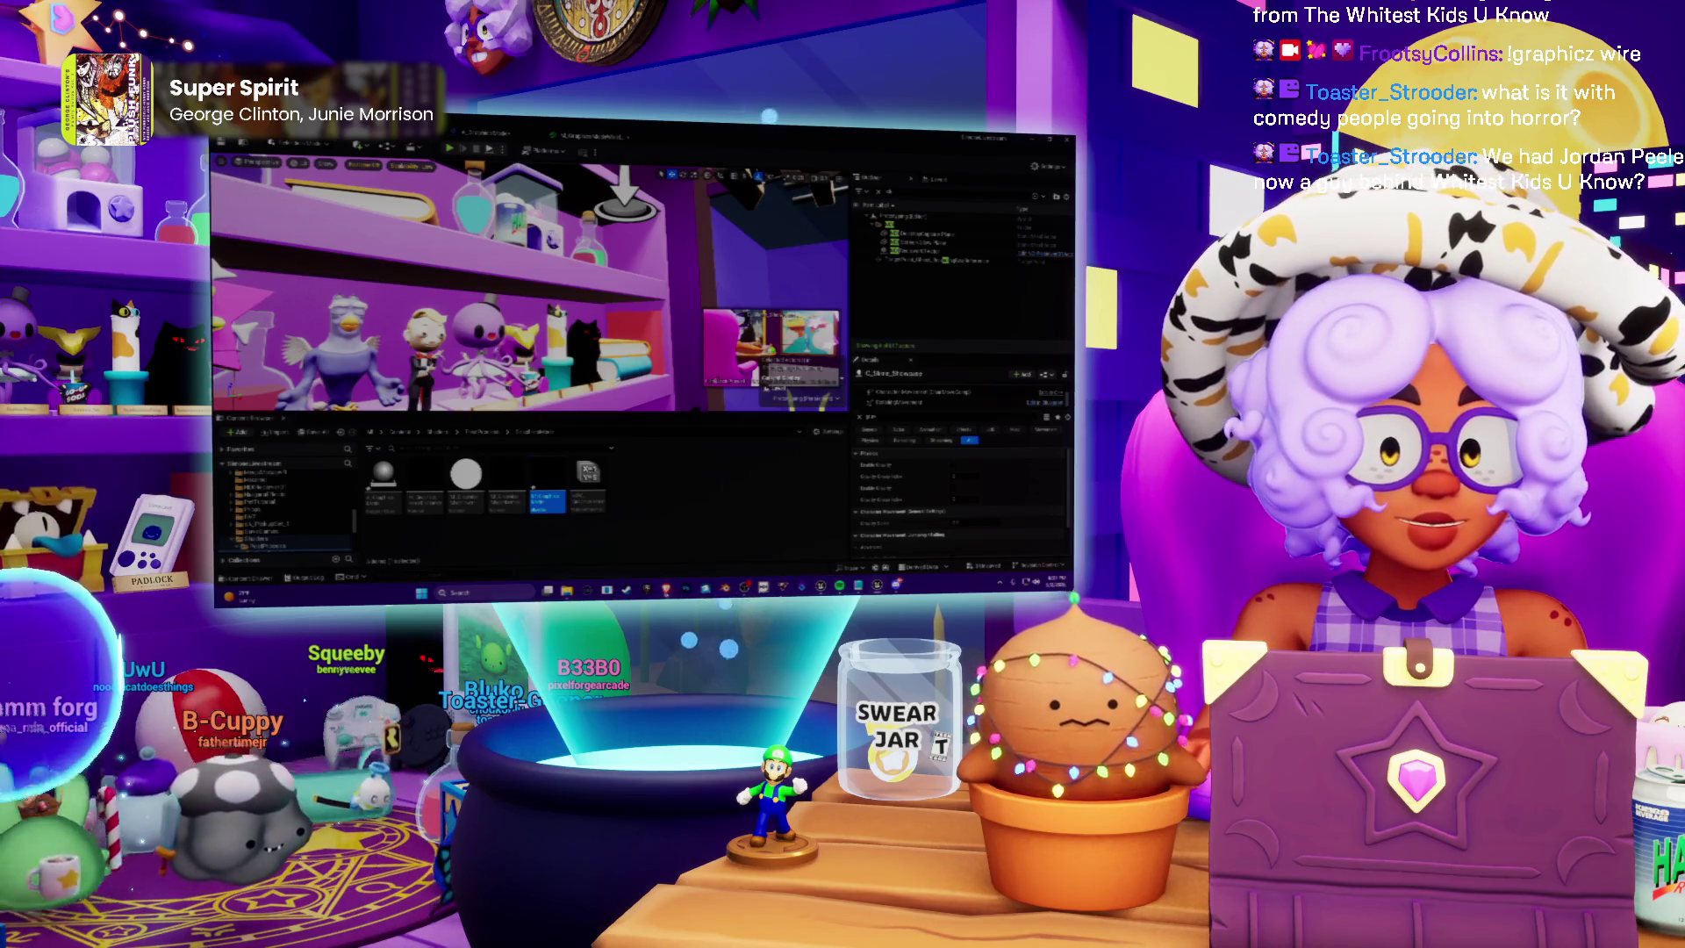
Highlight the forum follow-up reply about raw Base Color from Scene Texture, then return to Unreal
key(alt+Tab)
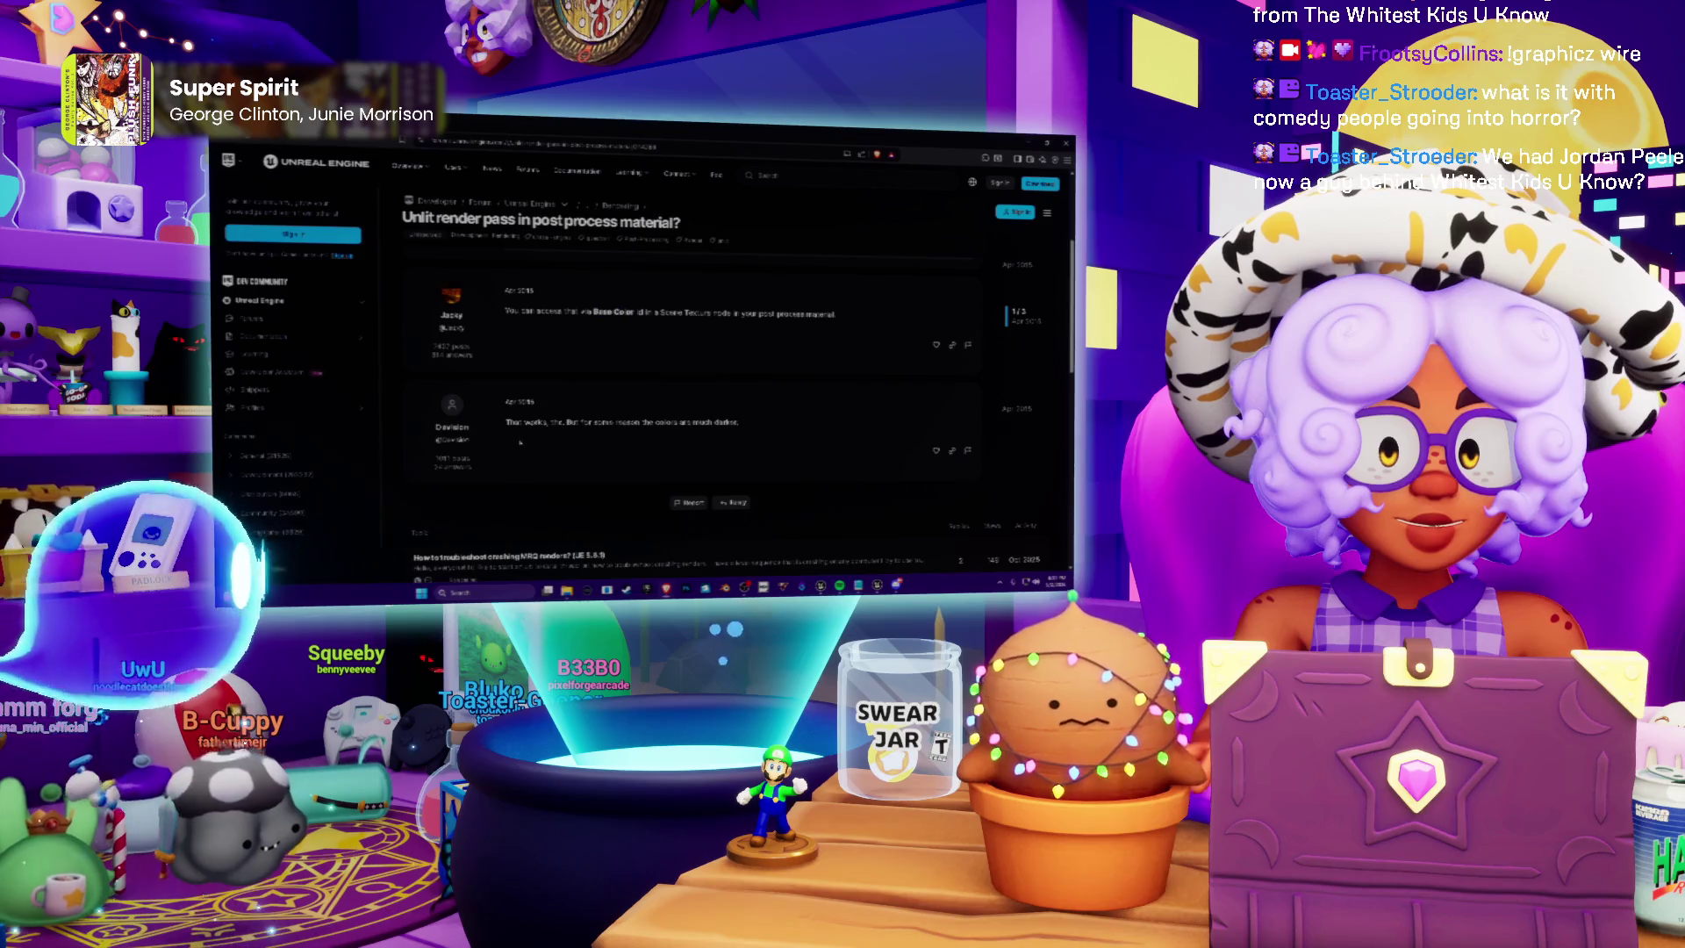
drag(507, 422, 667, 423)
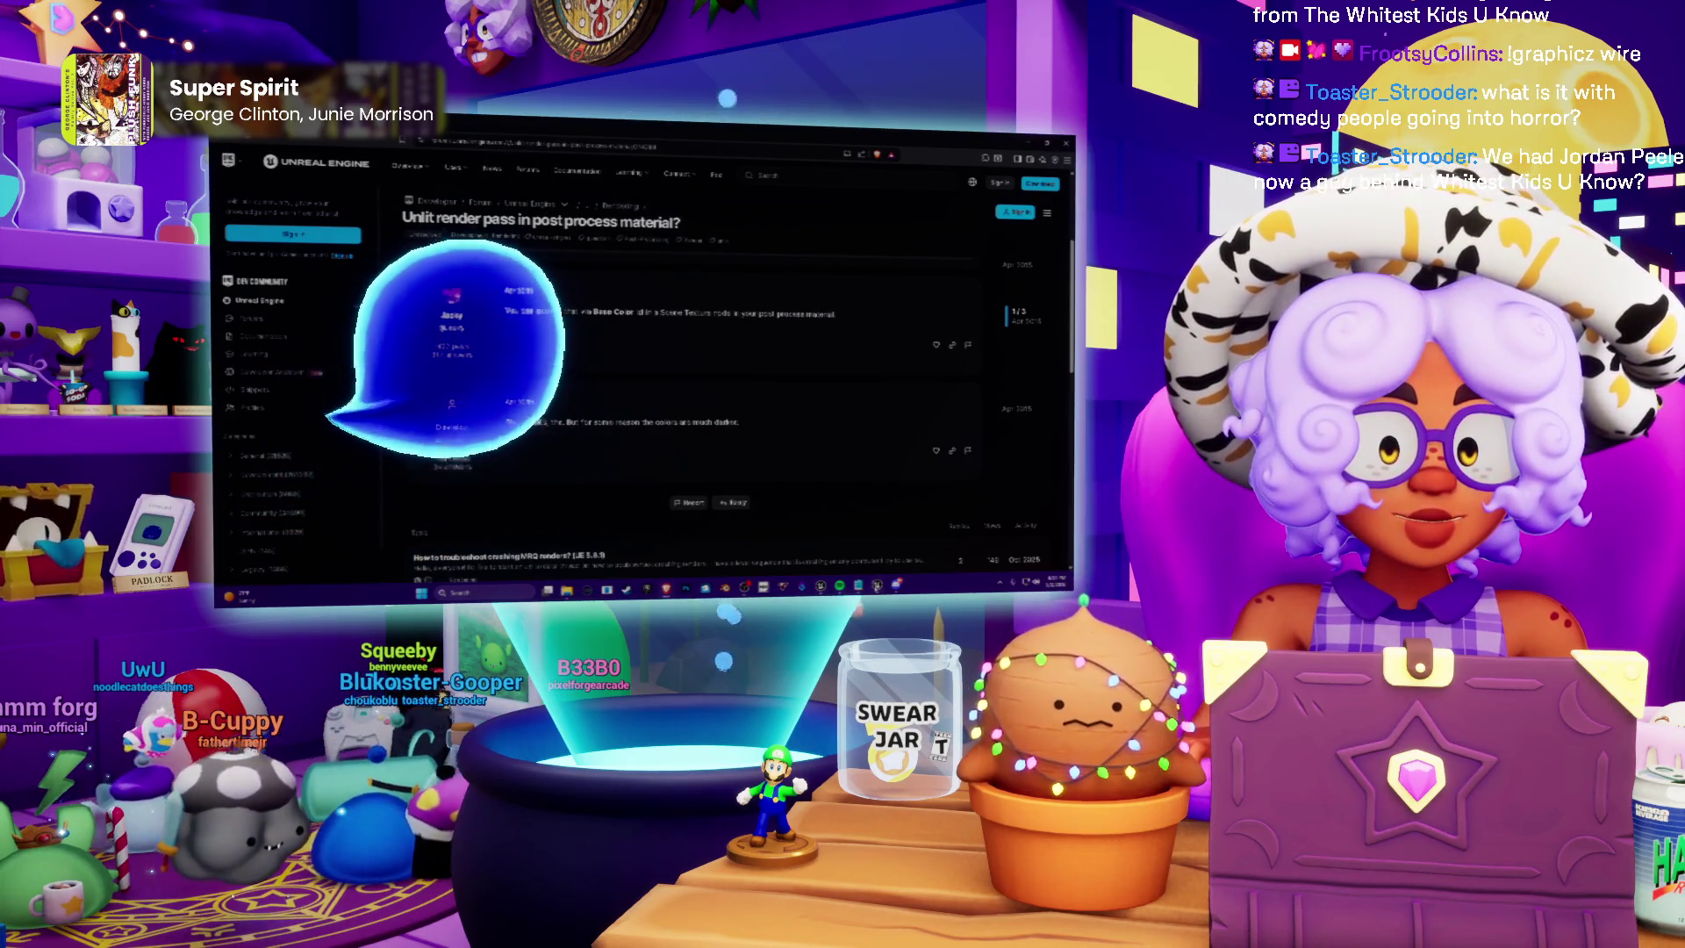
key(alt+Tab)
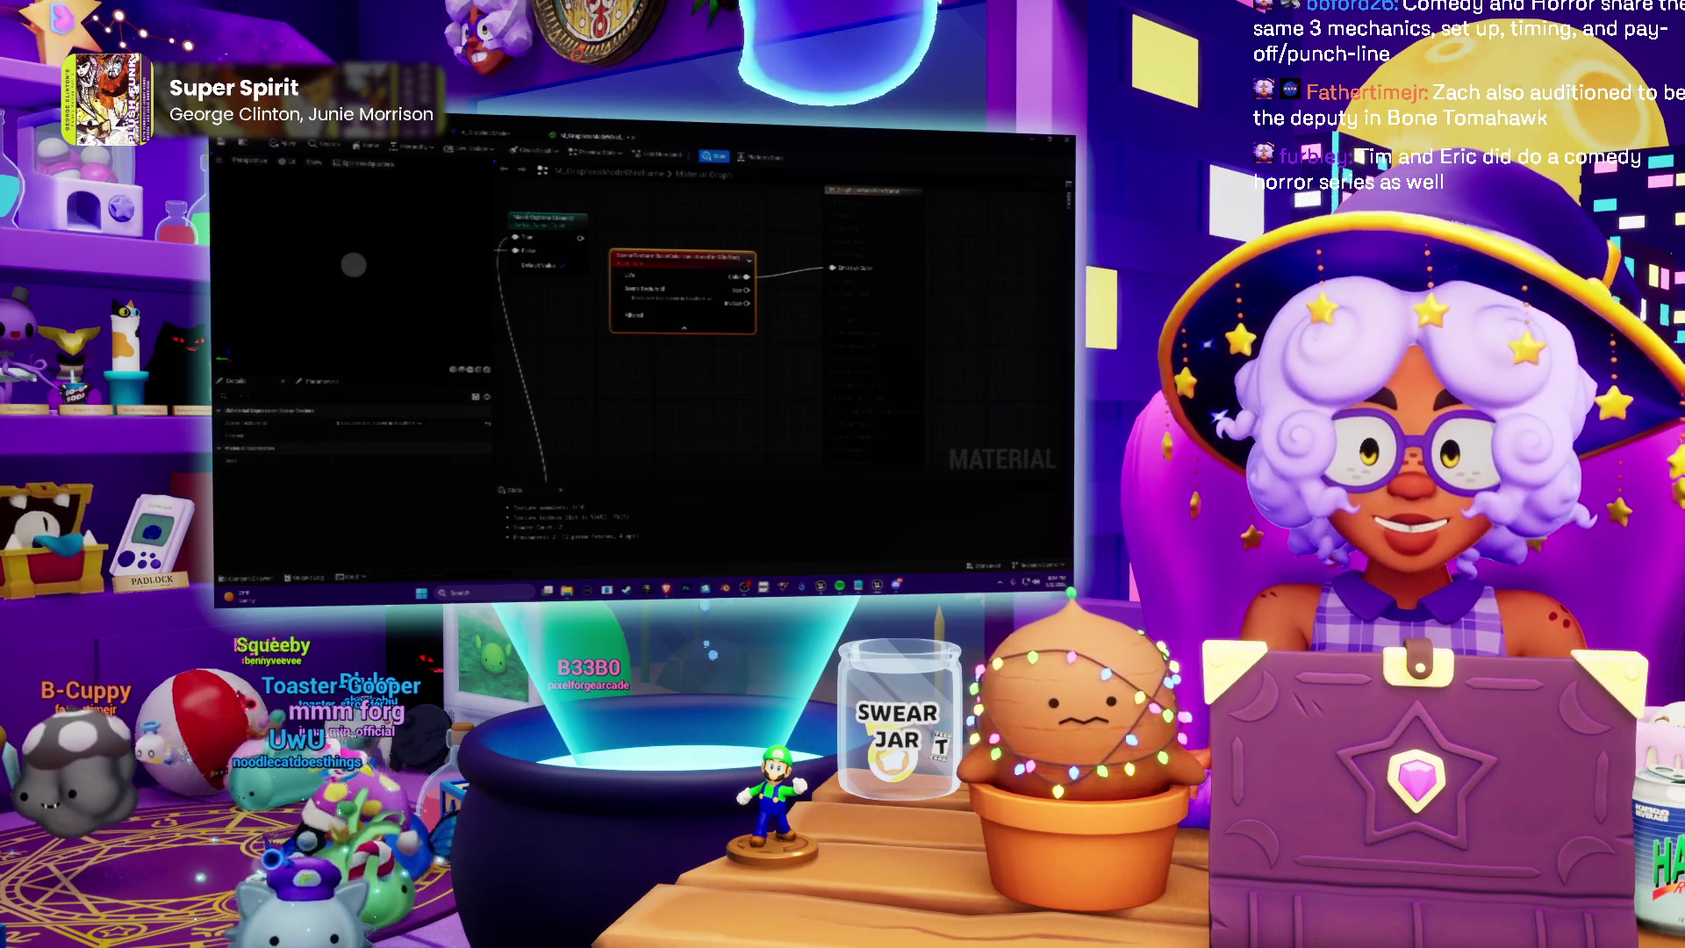
Open the Blueprint's Switch Graphics Mode graph from the level view and zoom in on it
click(481, 132)
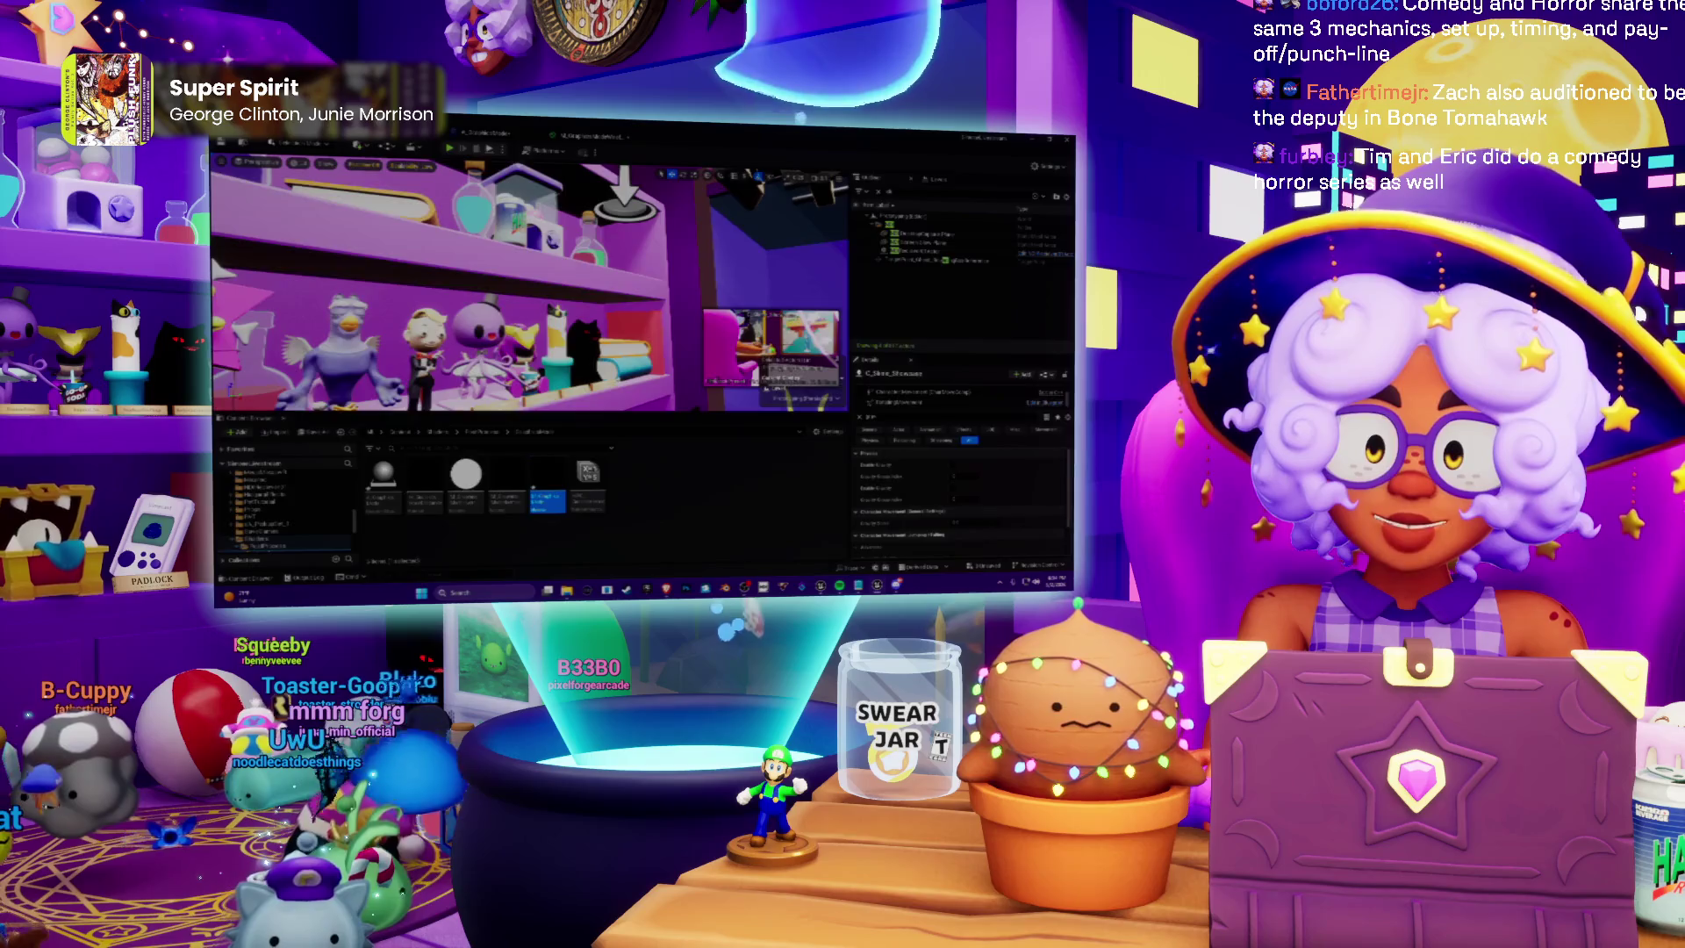
click(587, 136)
click(505, 133)
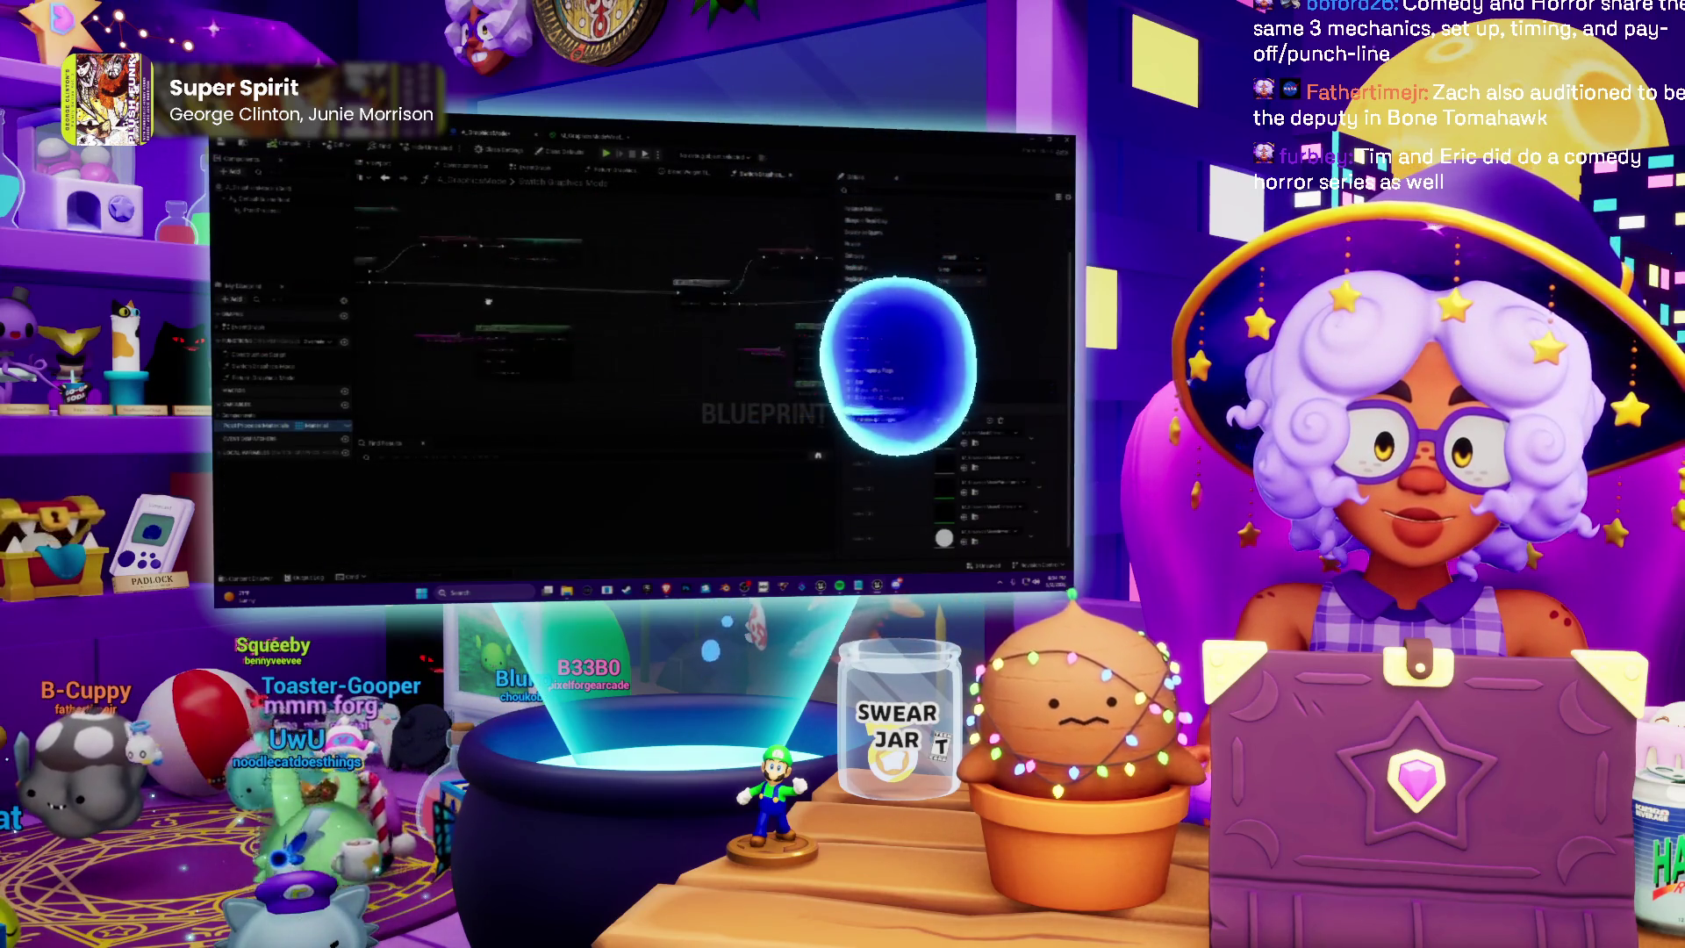
scroll(680, 326, up, 3)
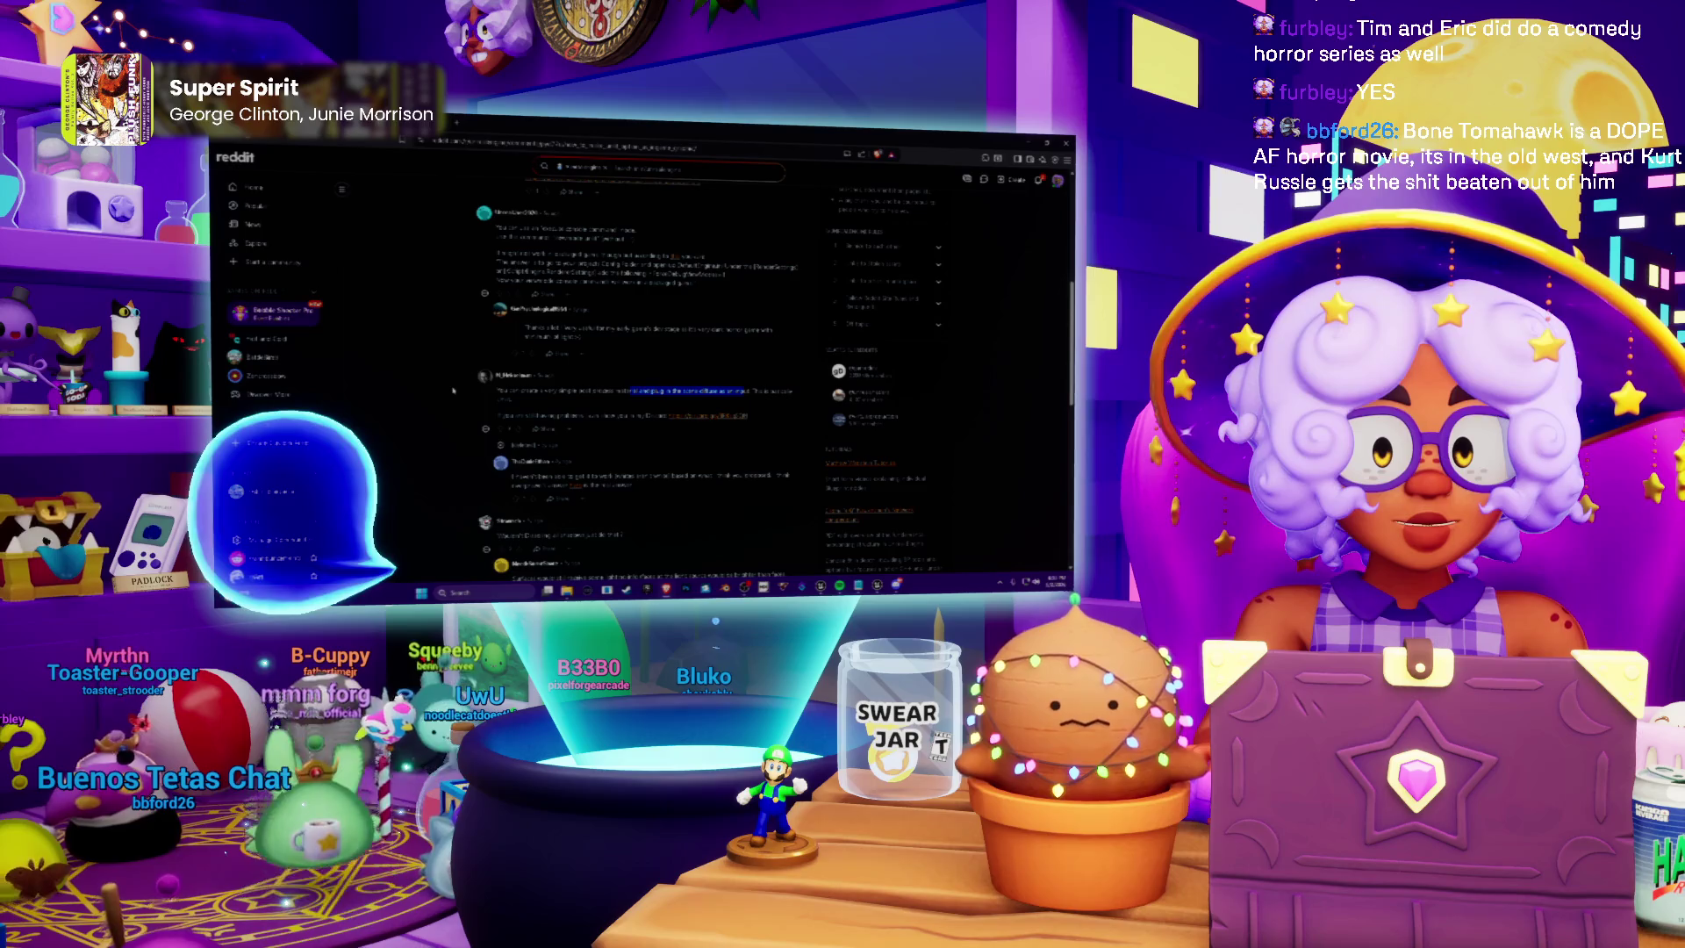
Read down through the Reddit thread's comments, then go back to the Google results
scroll(454, 390, down, 1)
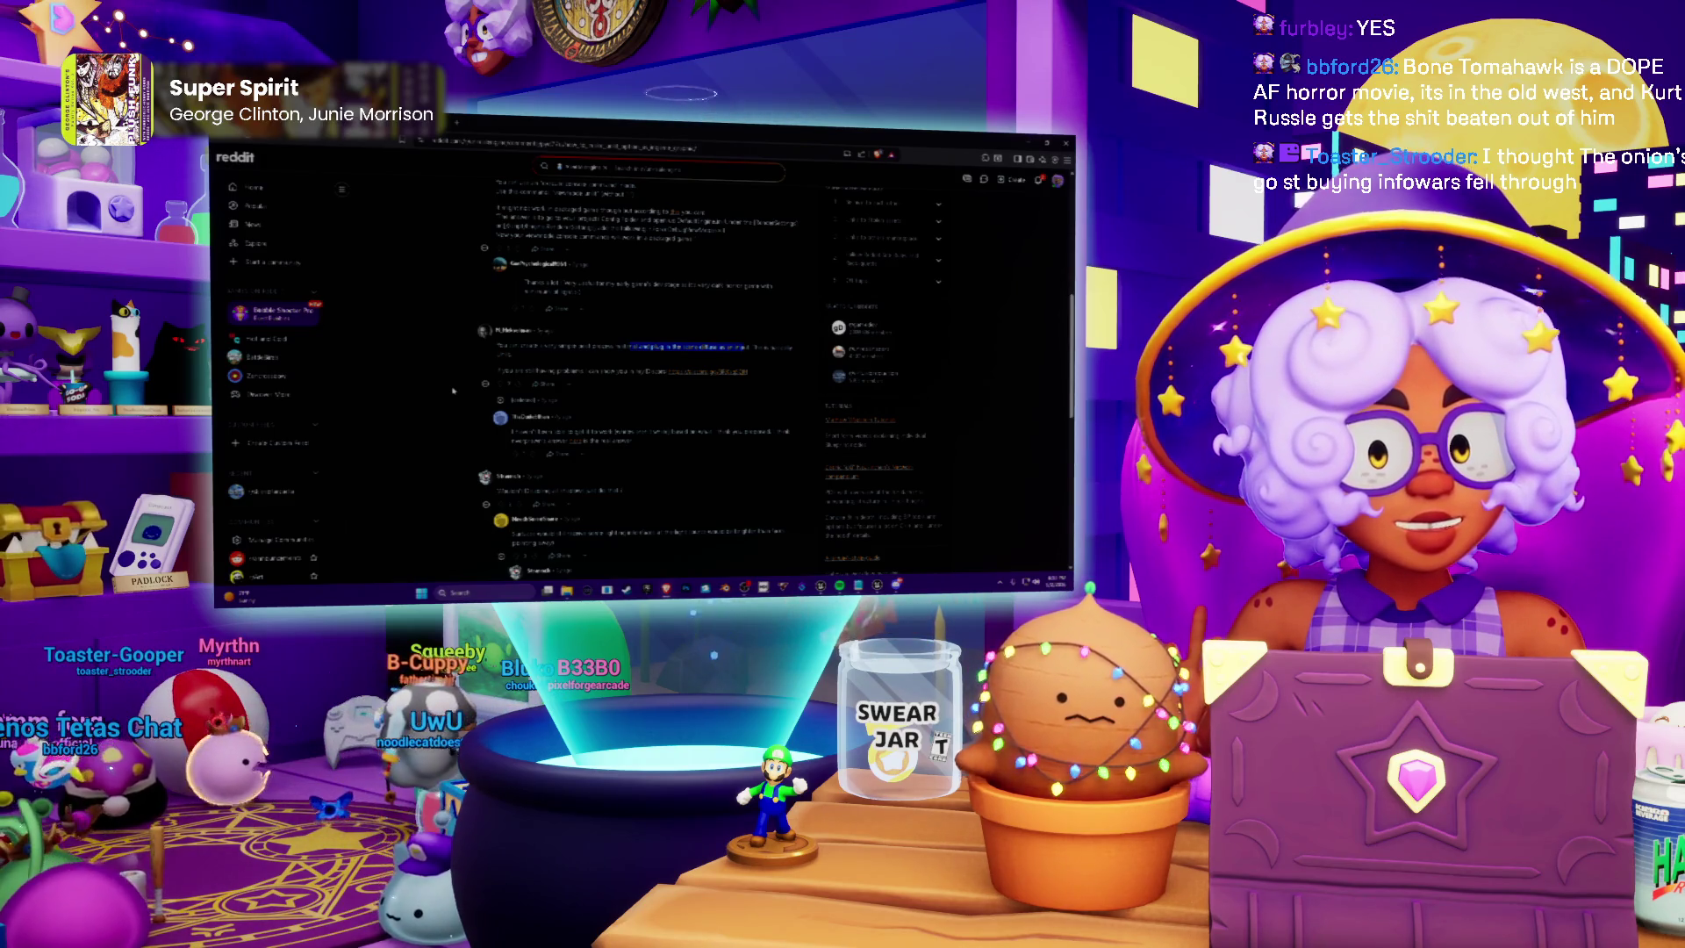
scroll(570, 193, down, 3)
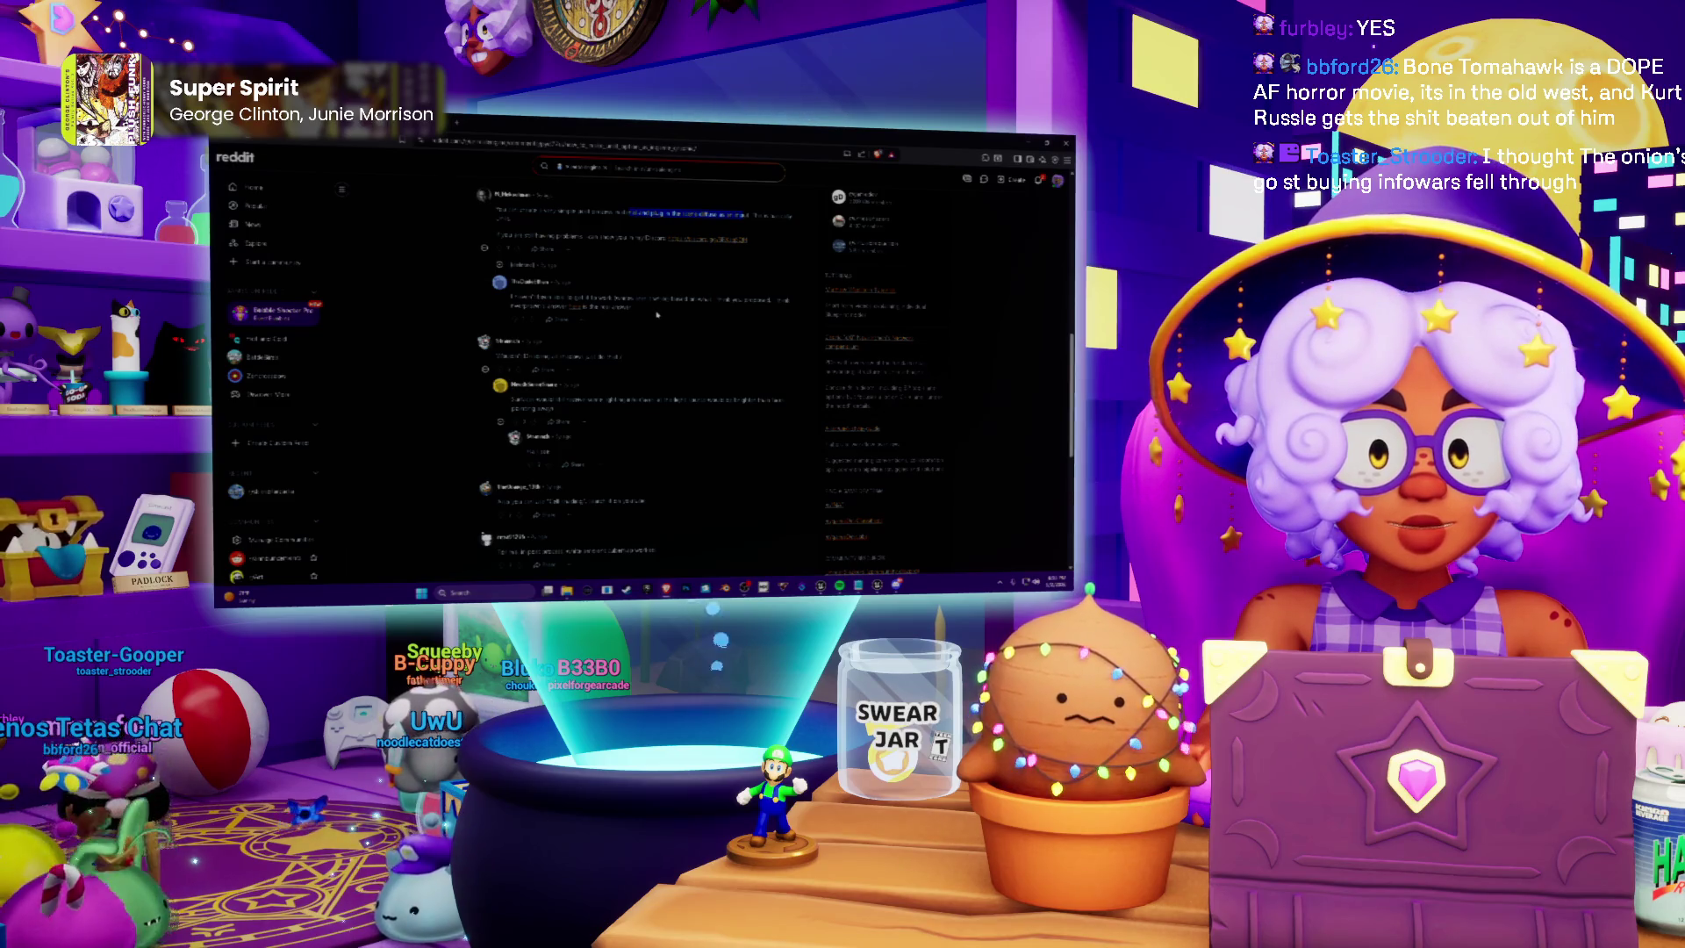
scroll(656, 314, down, 2)
scroll(656, 312, down, 1)
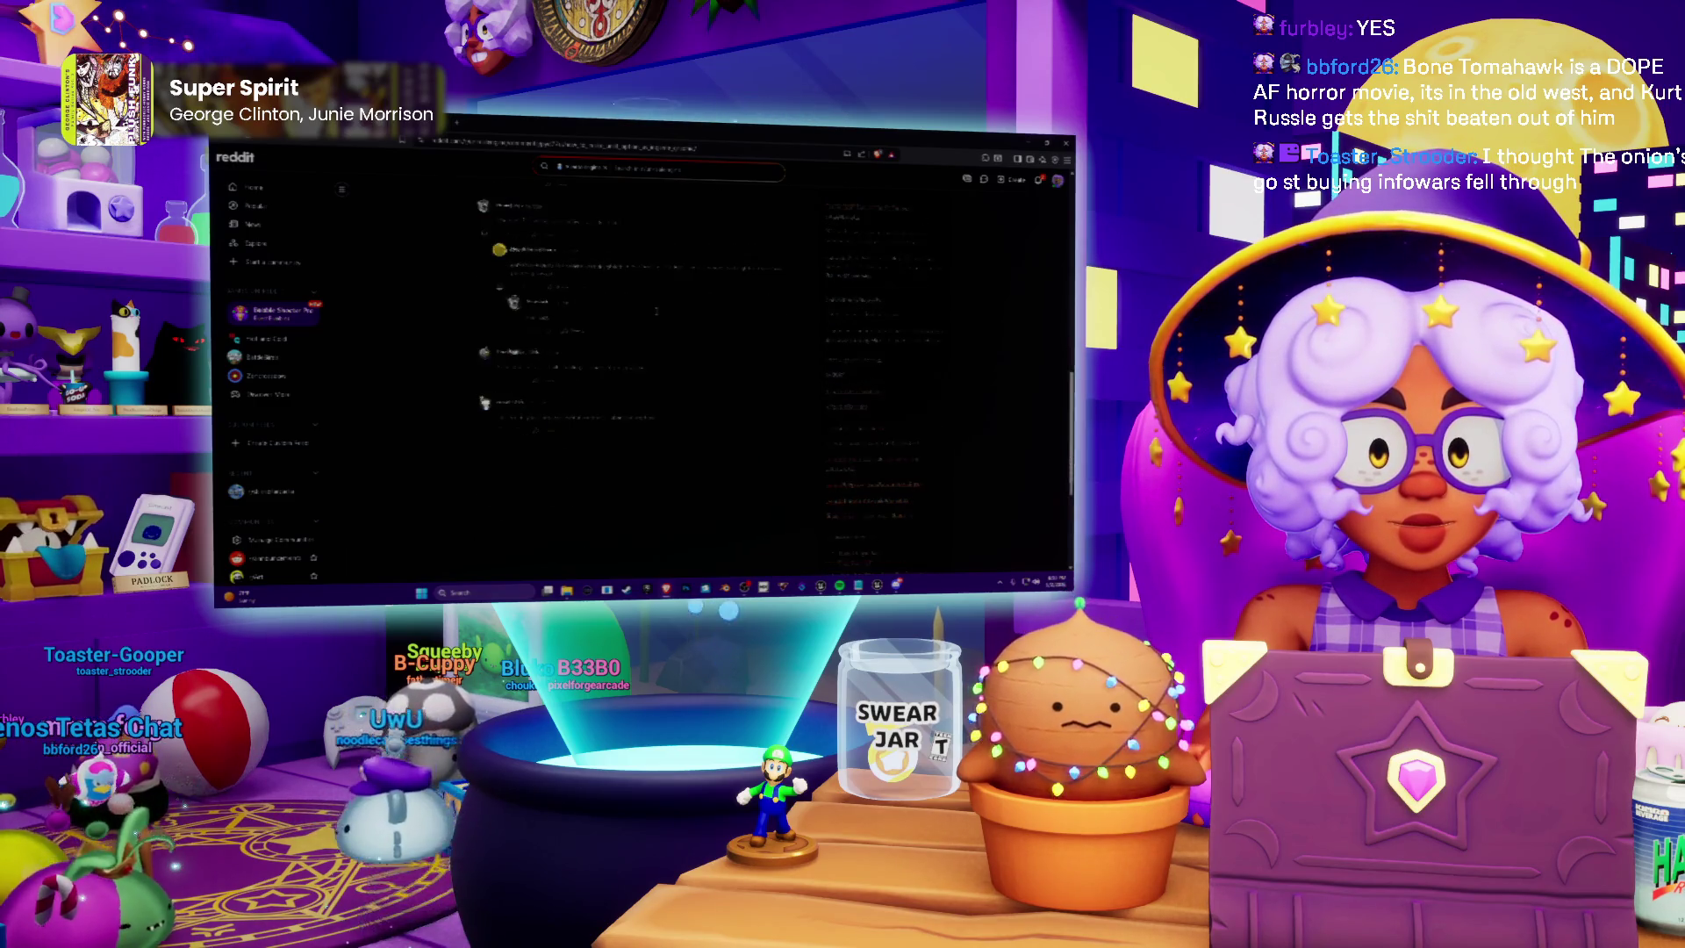
scroll(657, 314, down, 1)
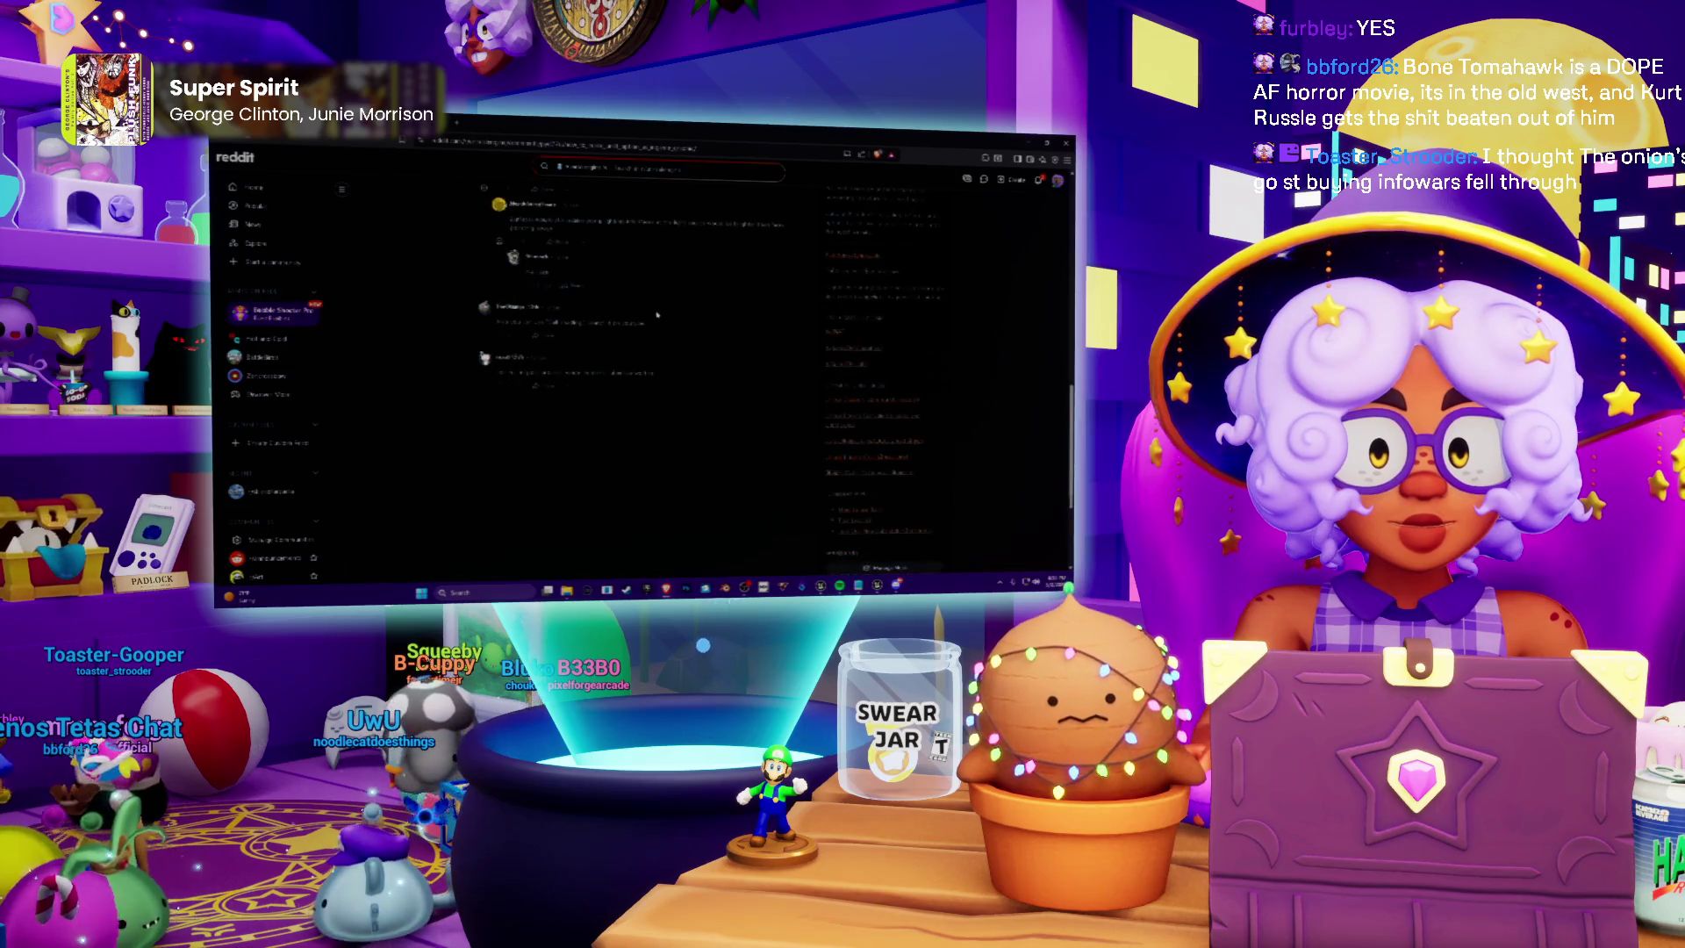
scroll(458, 267, up, 10)
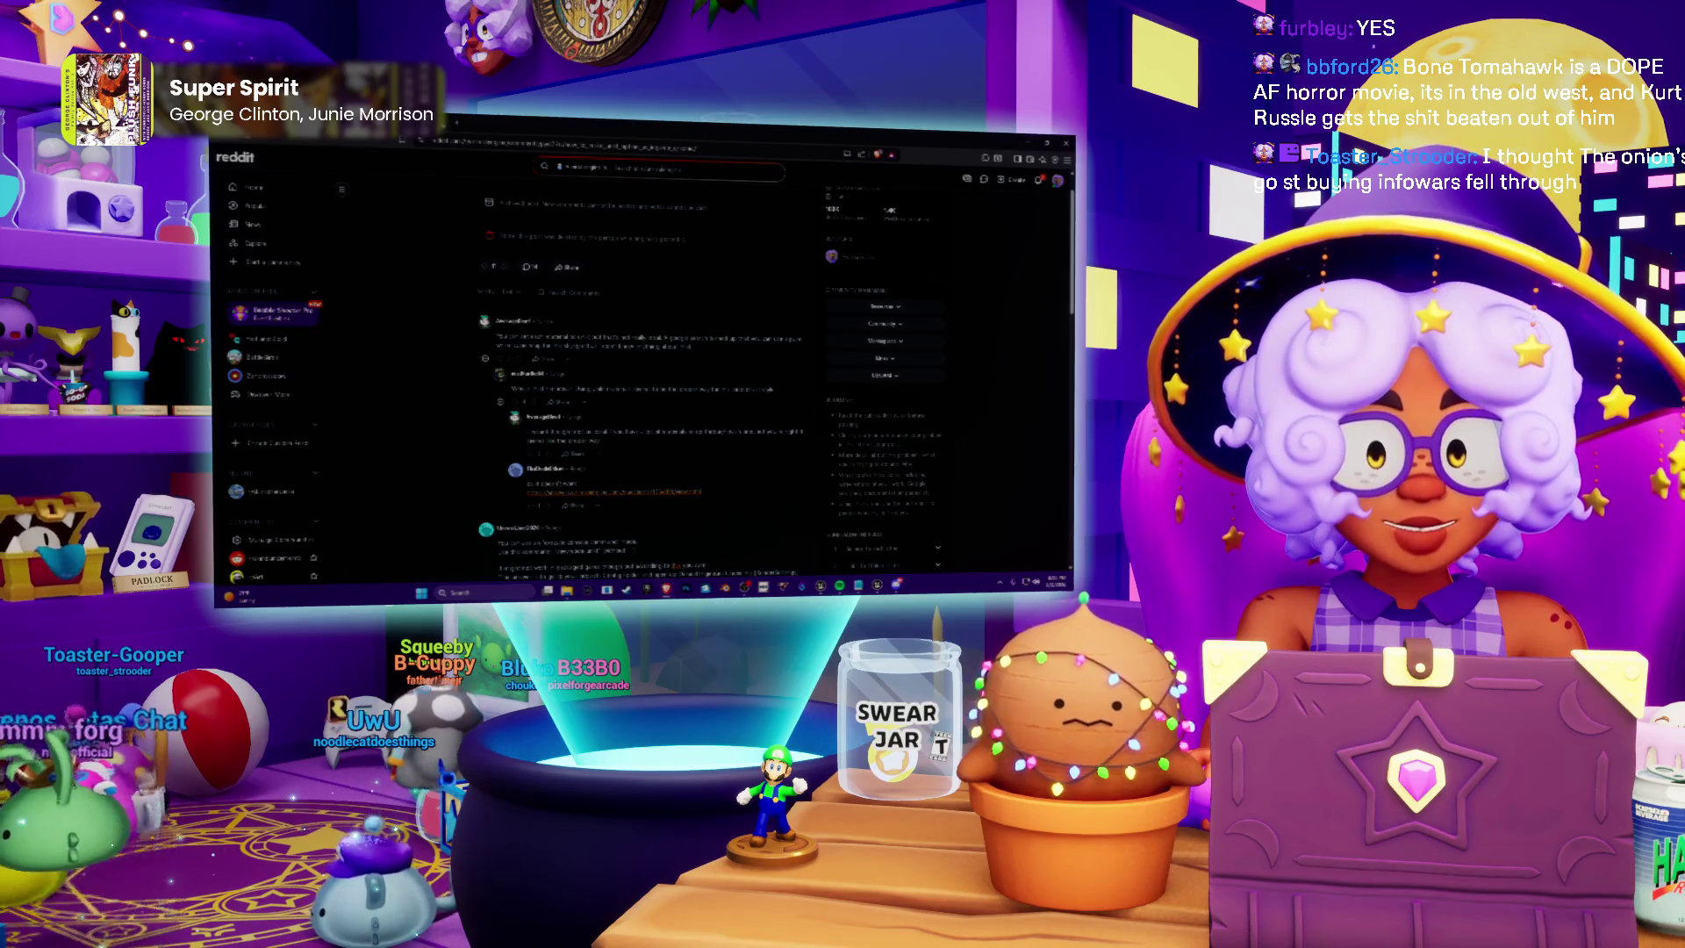
key(alt+Left)
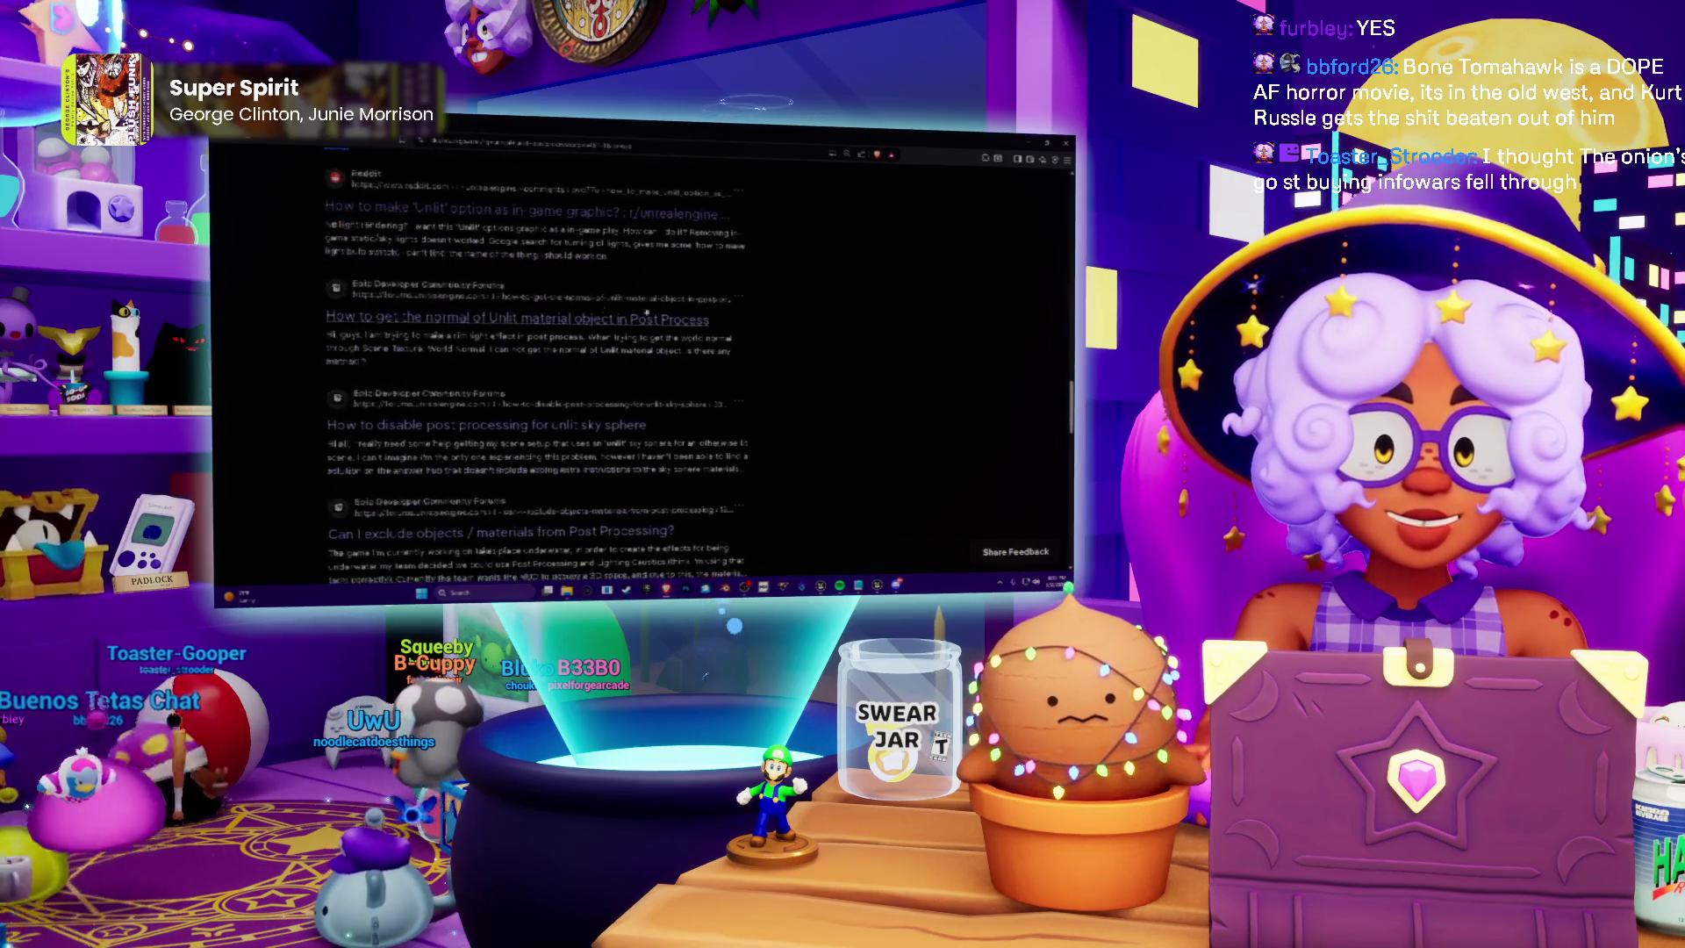
Read the 'How to get the normal of Unlit material' thread's edge-detection reply, then go back
right_click(479, 321)
click(531, 327)
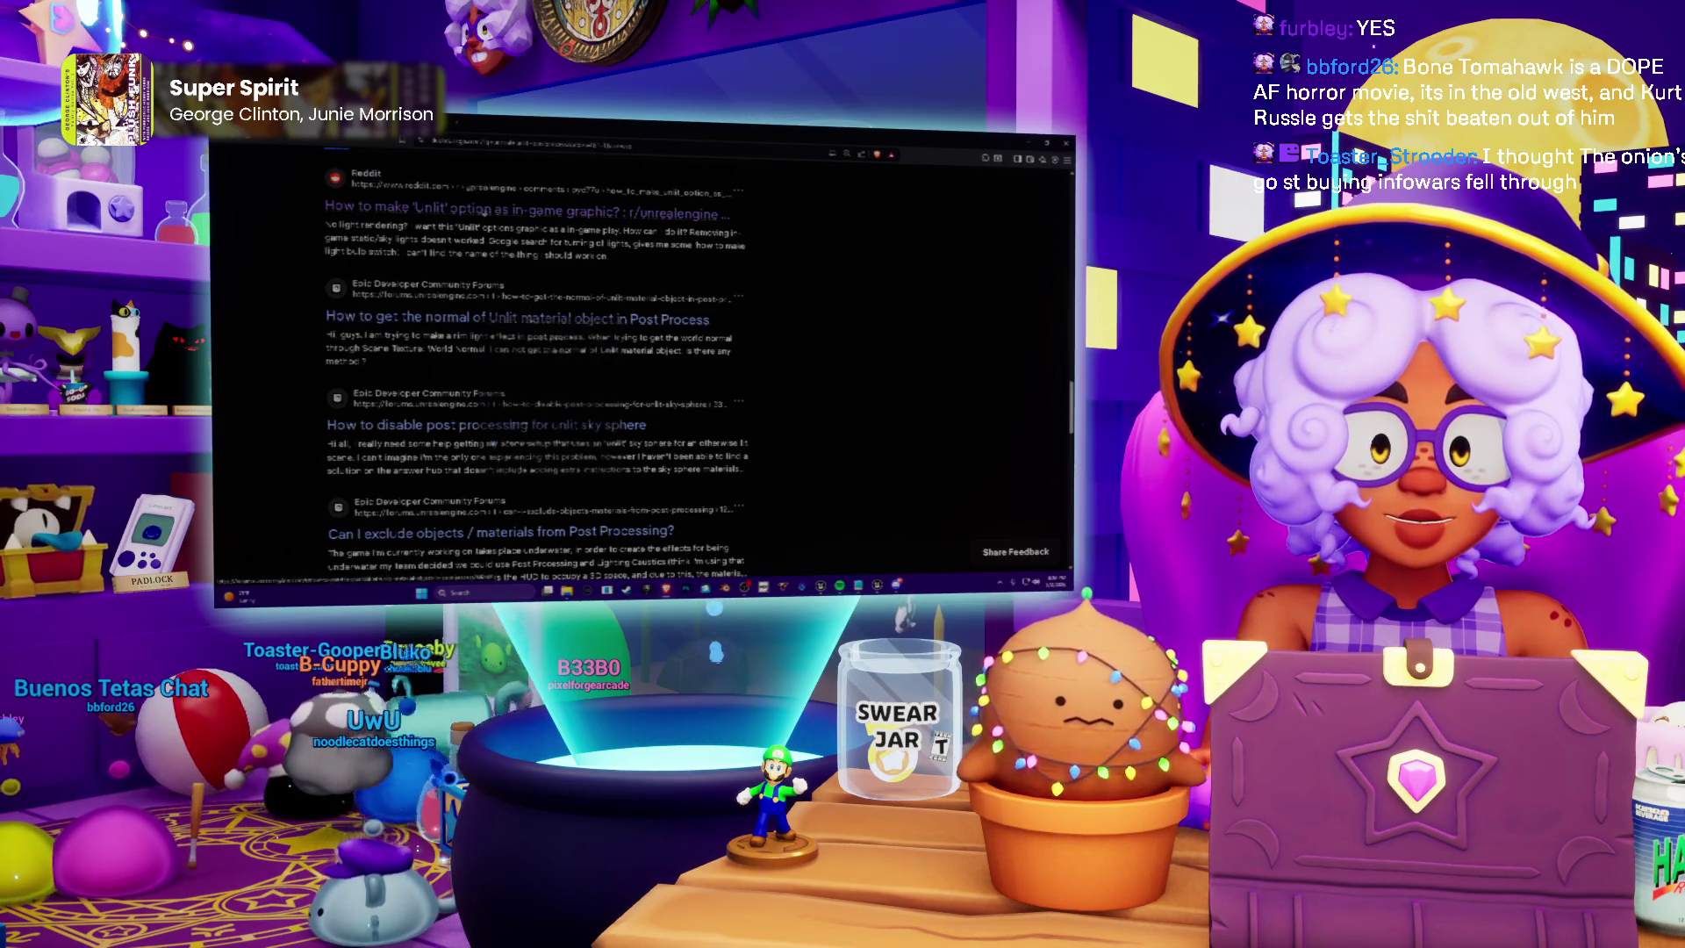
click(516, 197)
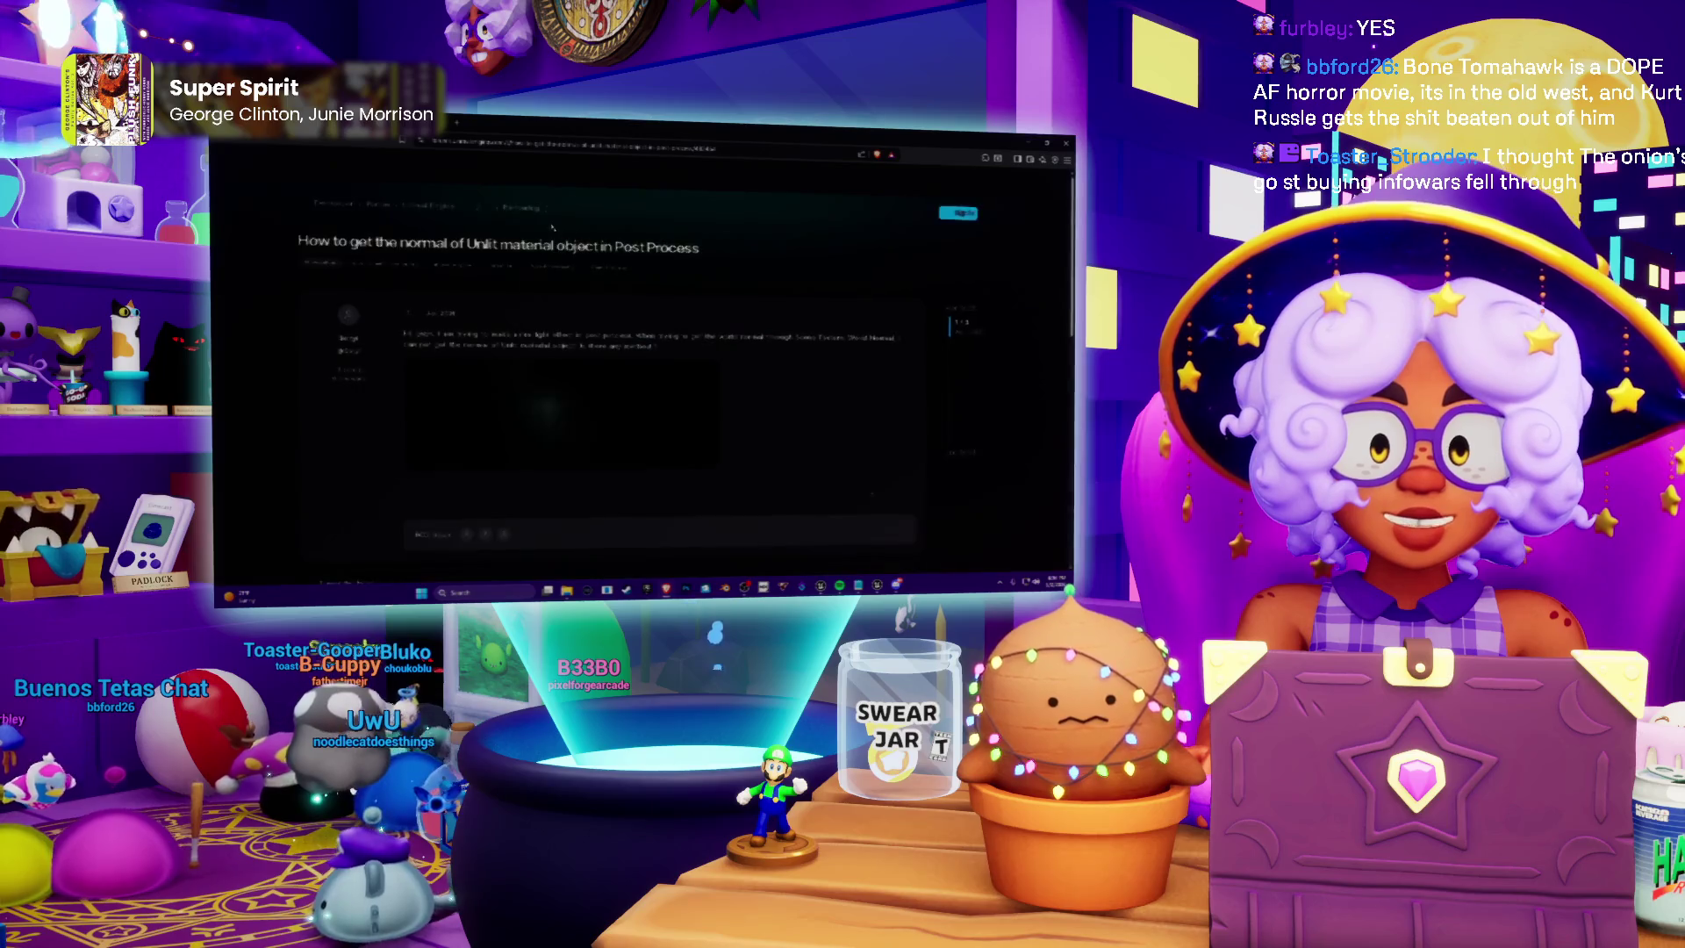
scroll(728, 395, down, 5)
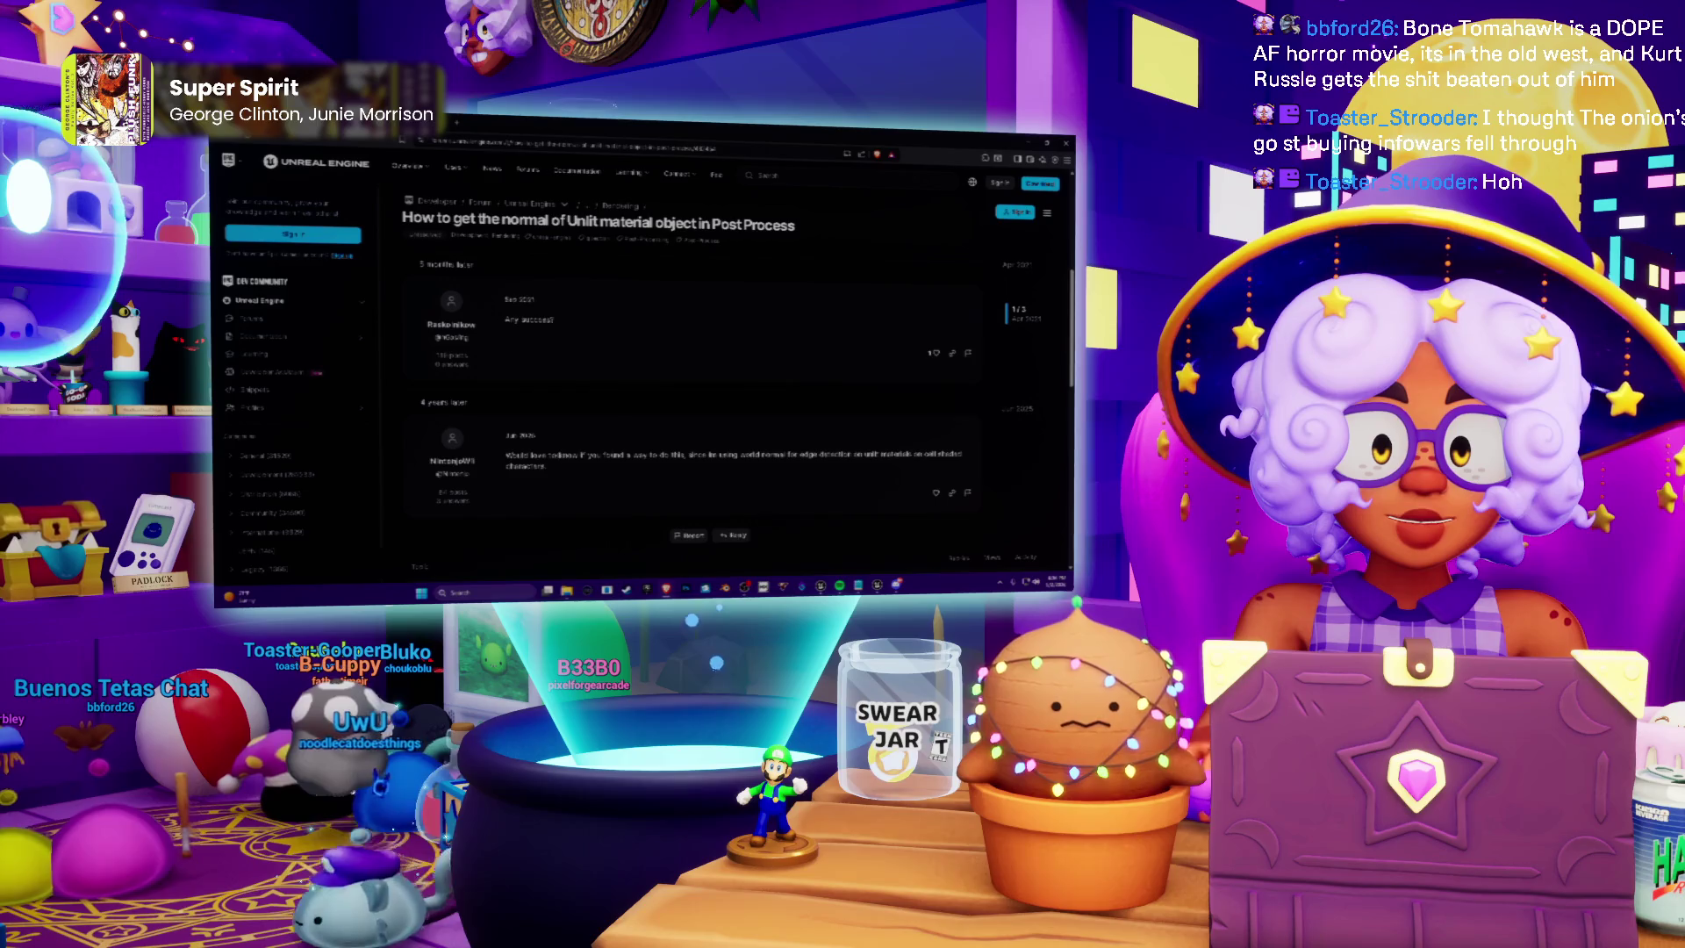
drag(708, 454, 824, 455)
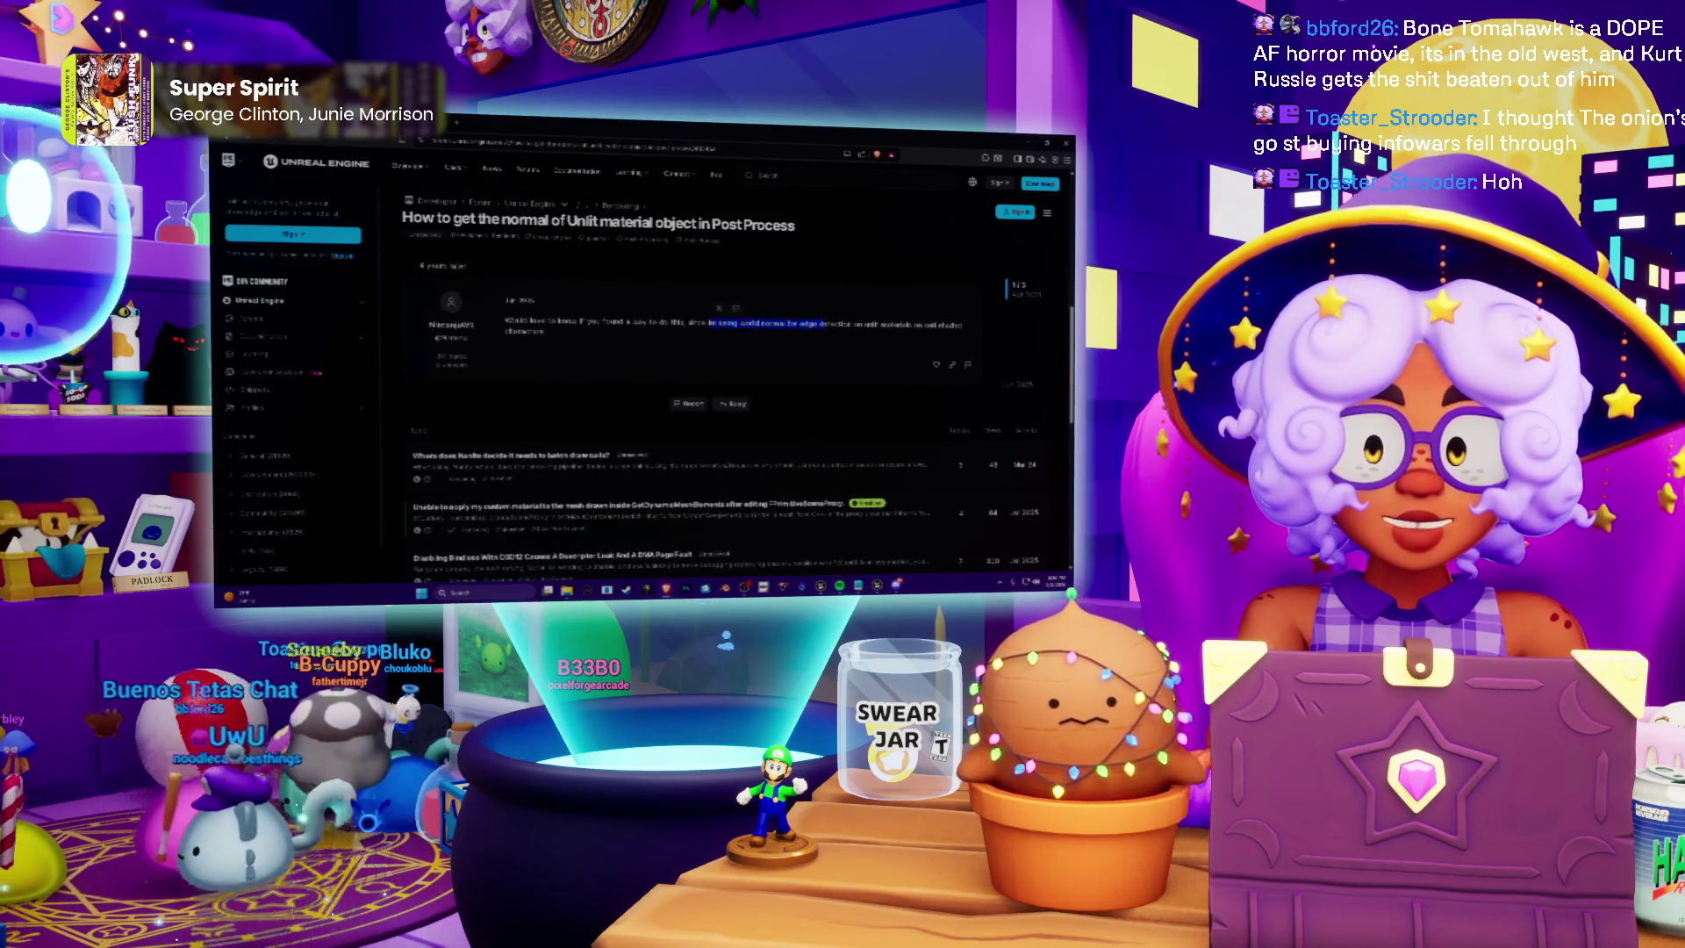
key(alt+Left)
Scroll the results down to the 'How to make the Unlit mode looks' link's options
scroll(560, 259, down, 2)
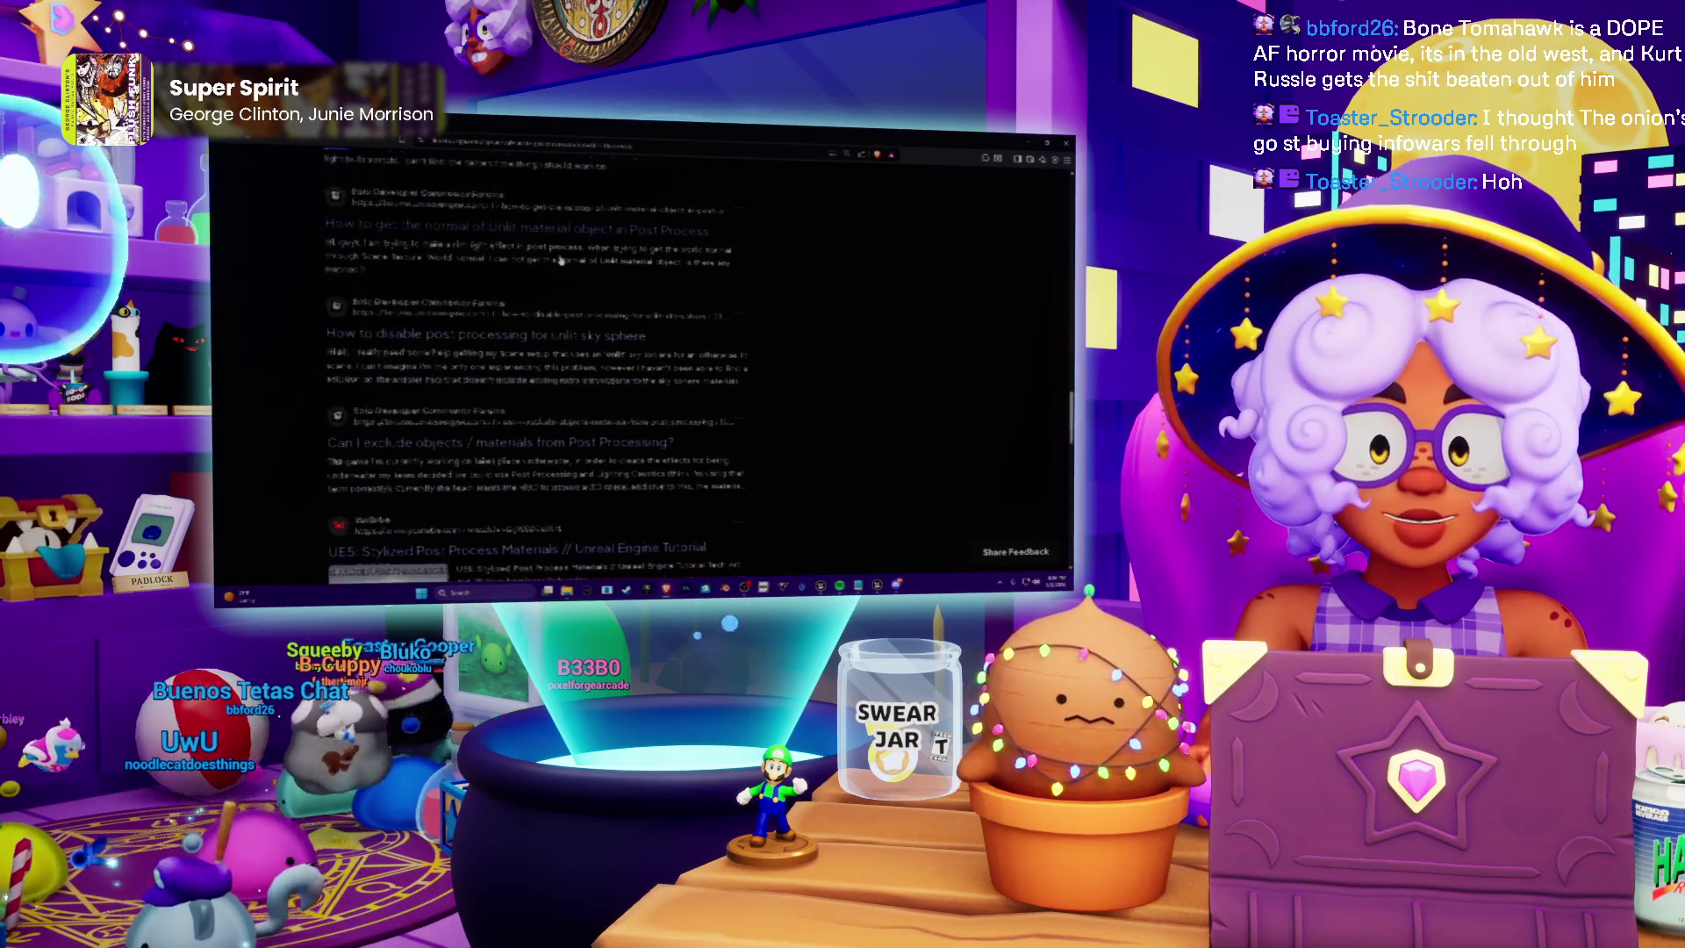
scroll(279, 297, down, 3)
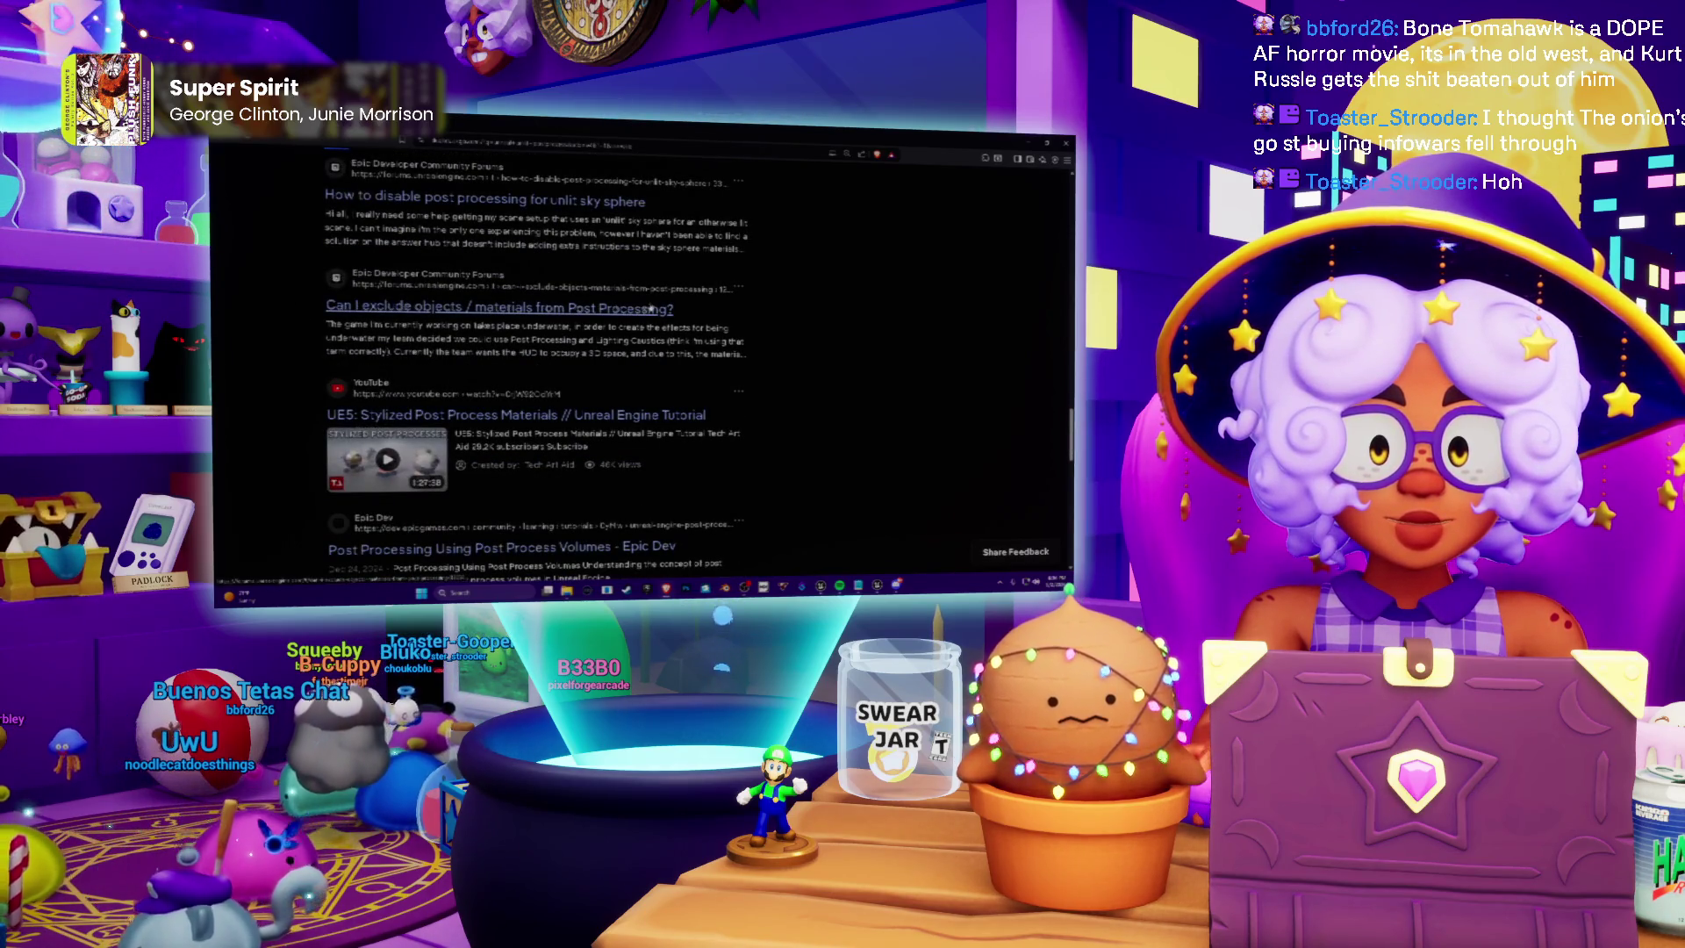
scroll(565, 285, down, 5)
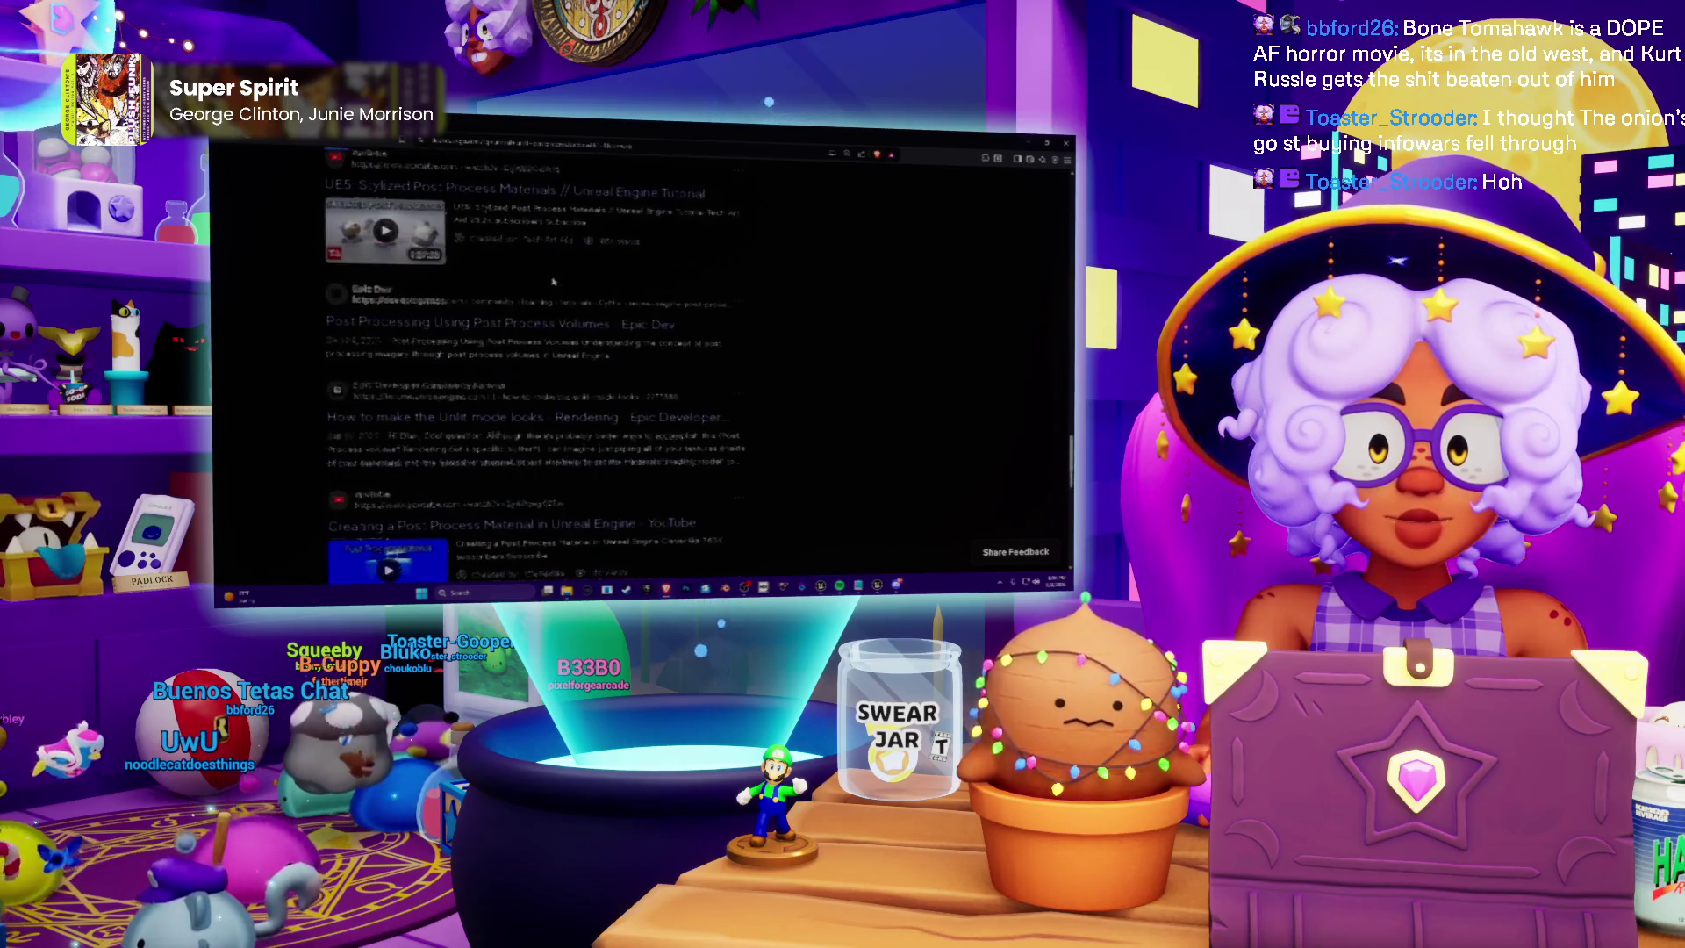
scroll(552, 290, down, 2)
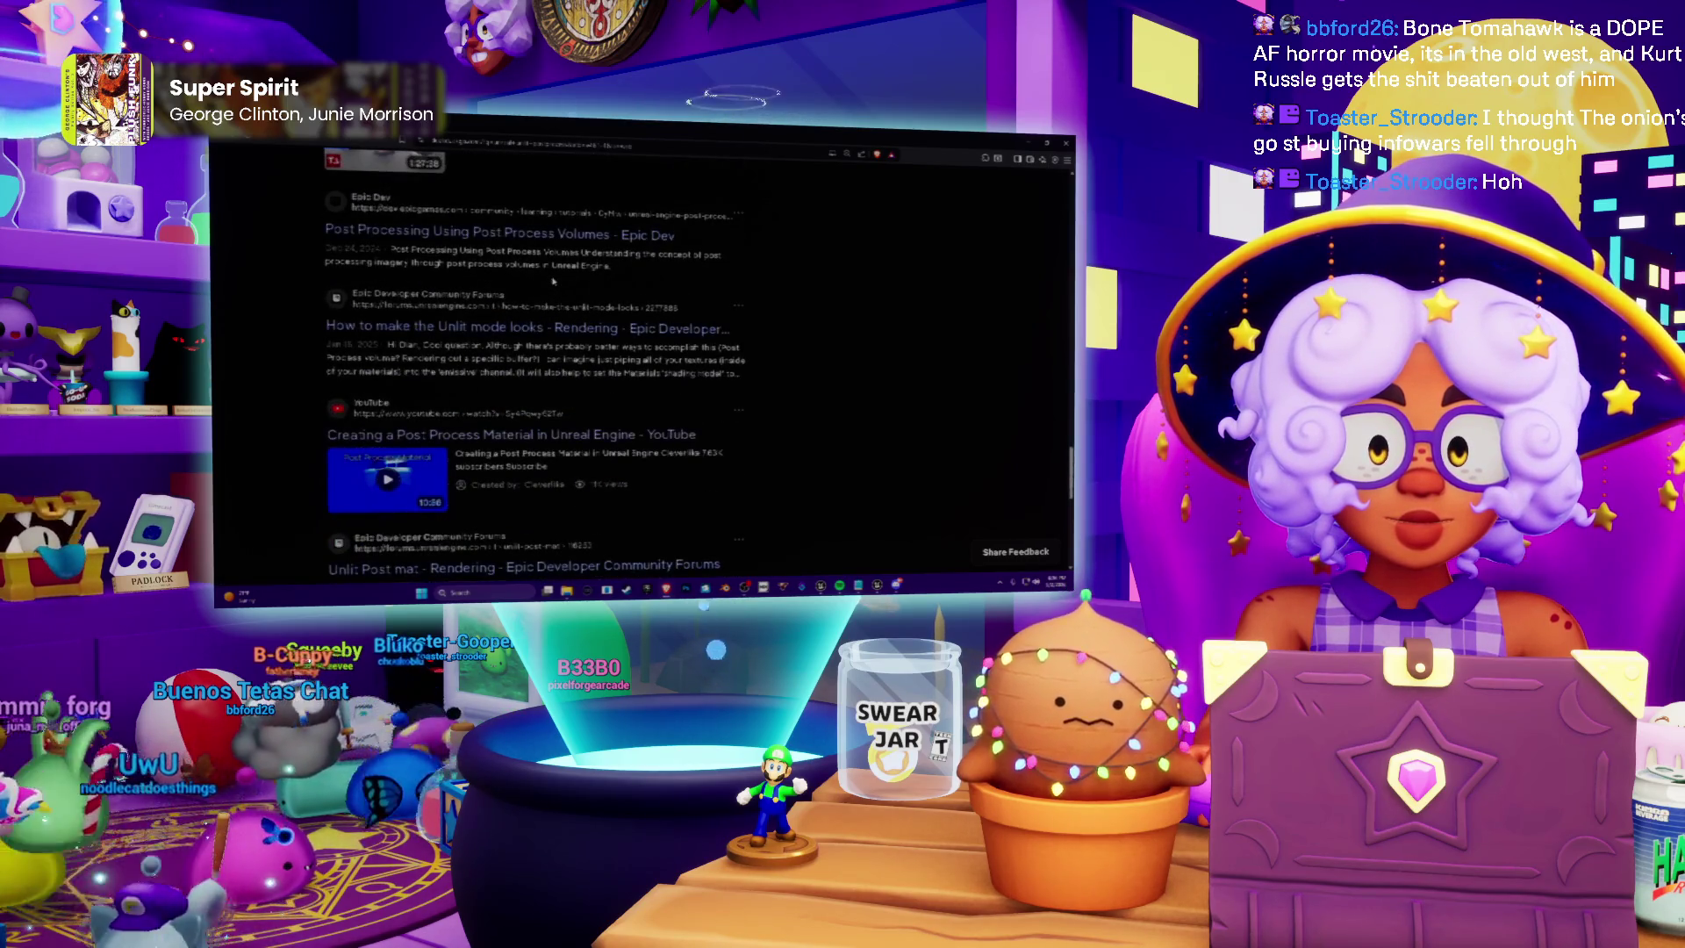
right_click(577, 328)
Open the 'How to make the Unlit mode looks' thread and read down its replies
click(606, 342)
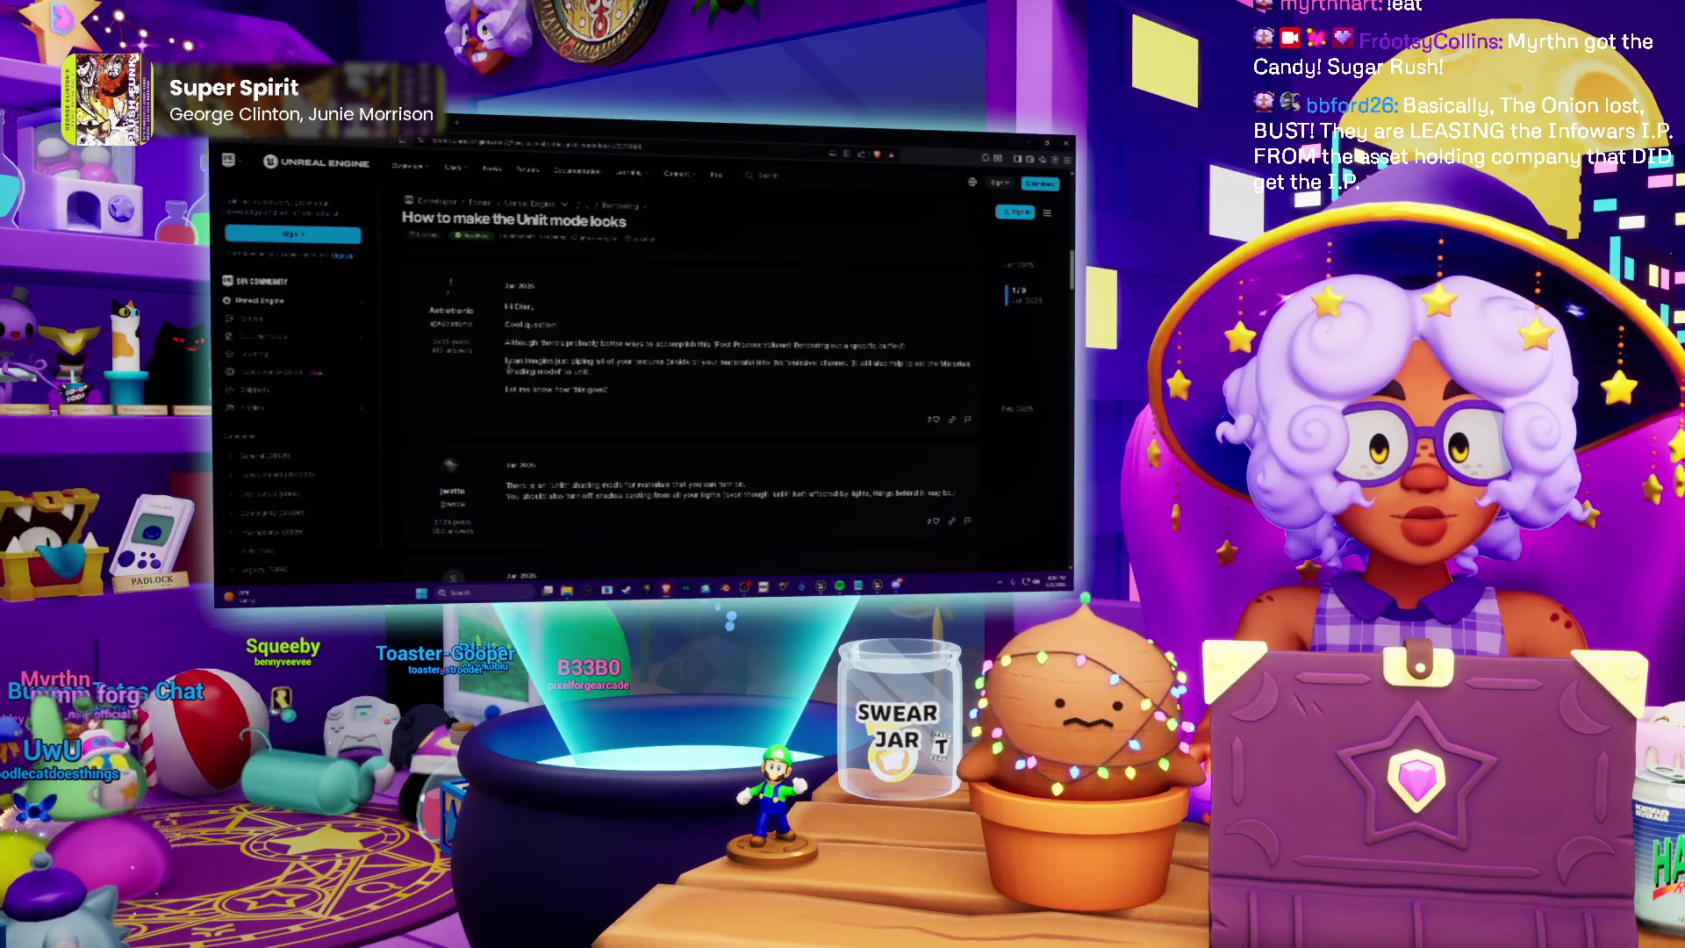
scroll(508, 363, down, 3)
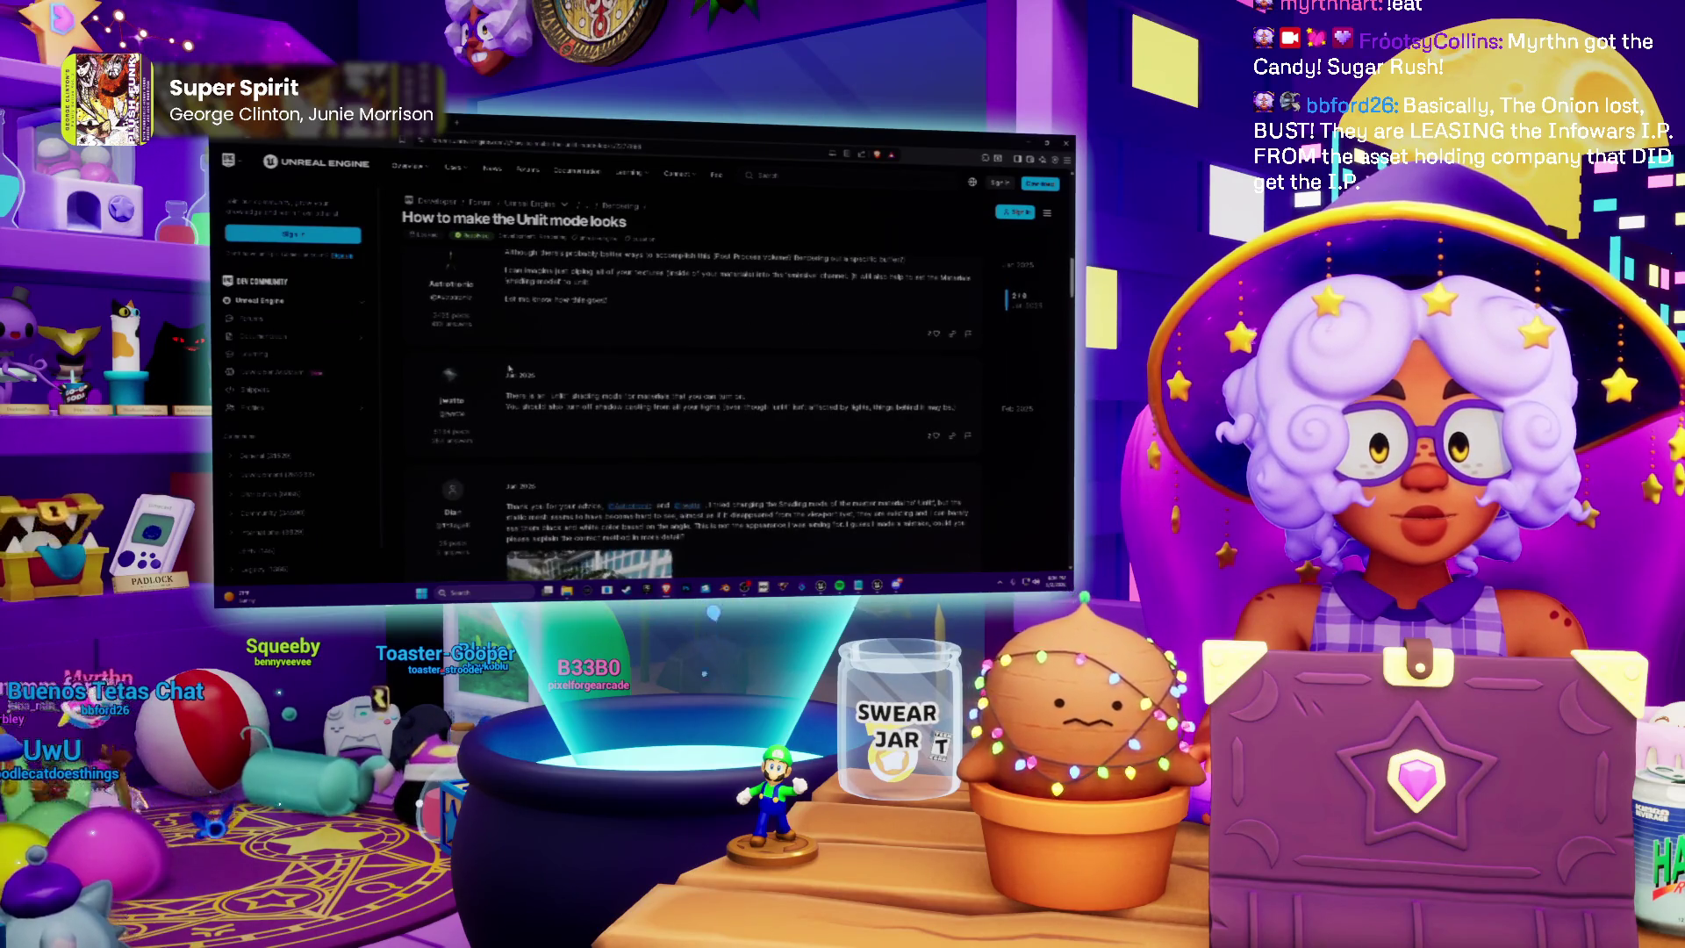
scroll(509, 367, down, 3)
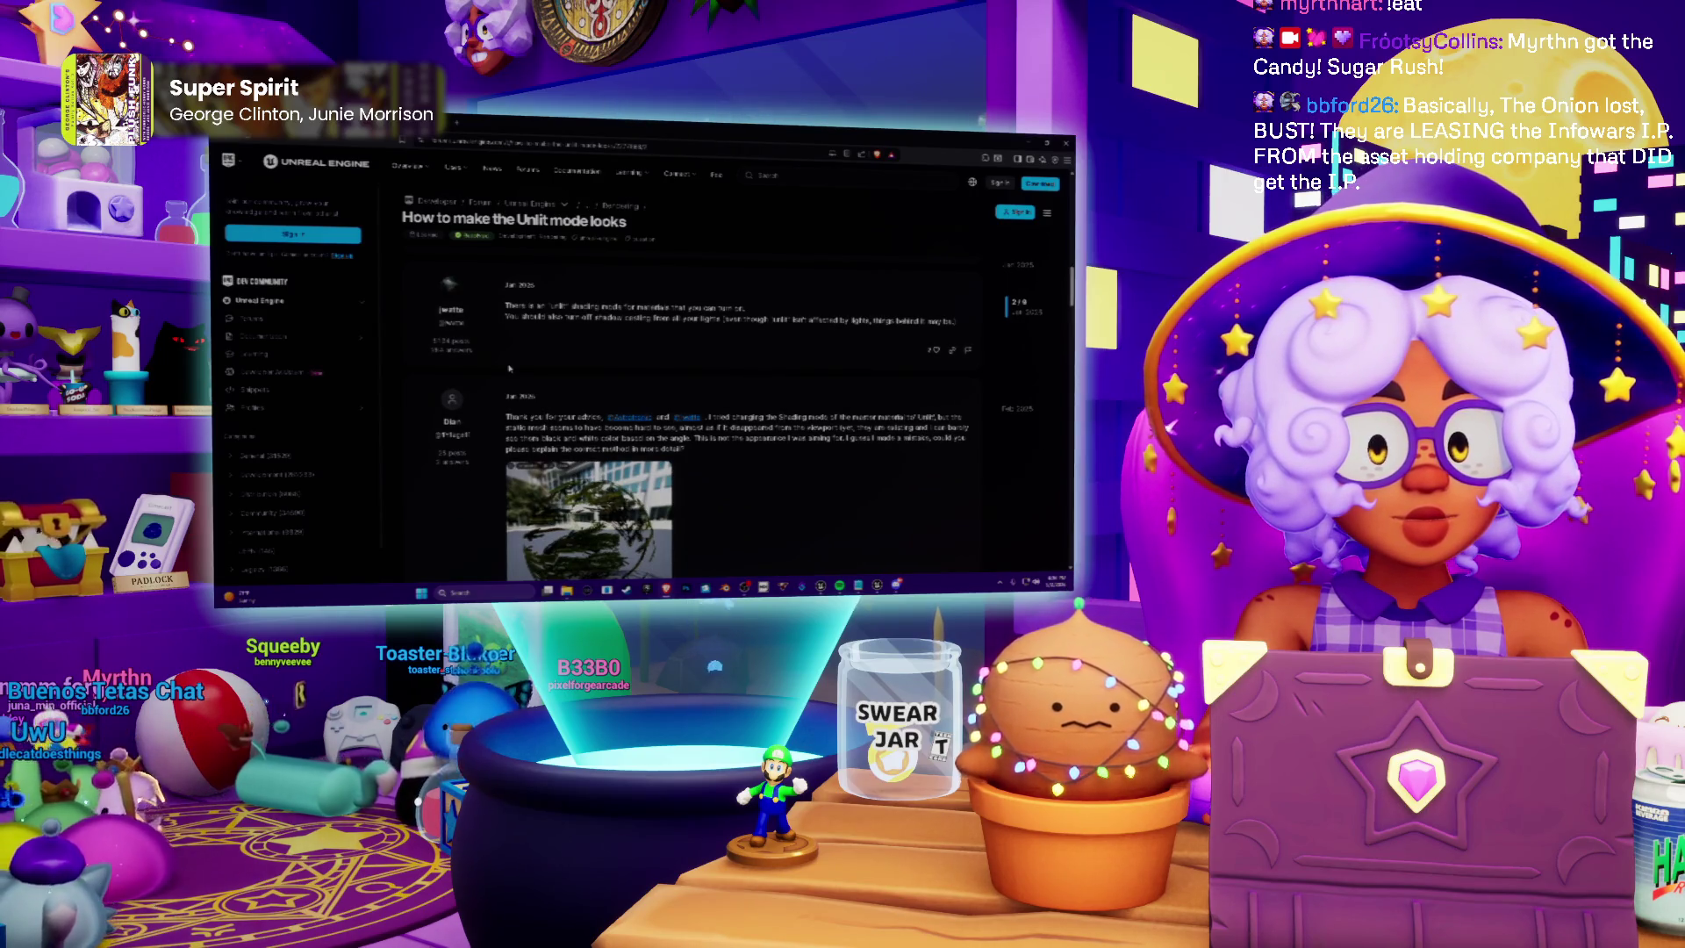
scroll(509, 368, down, 5)
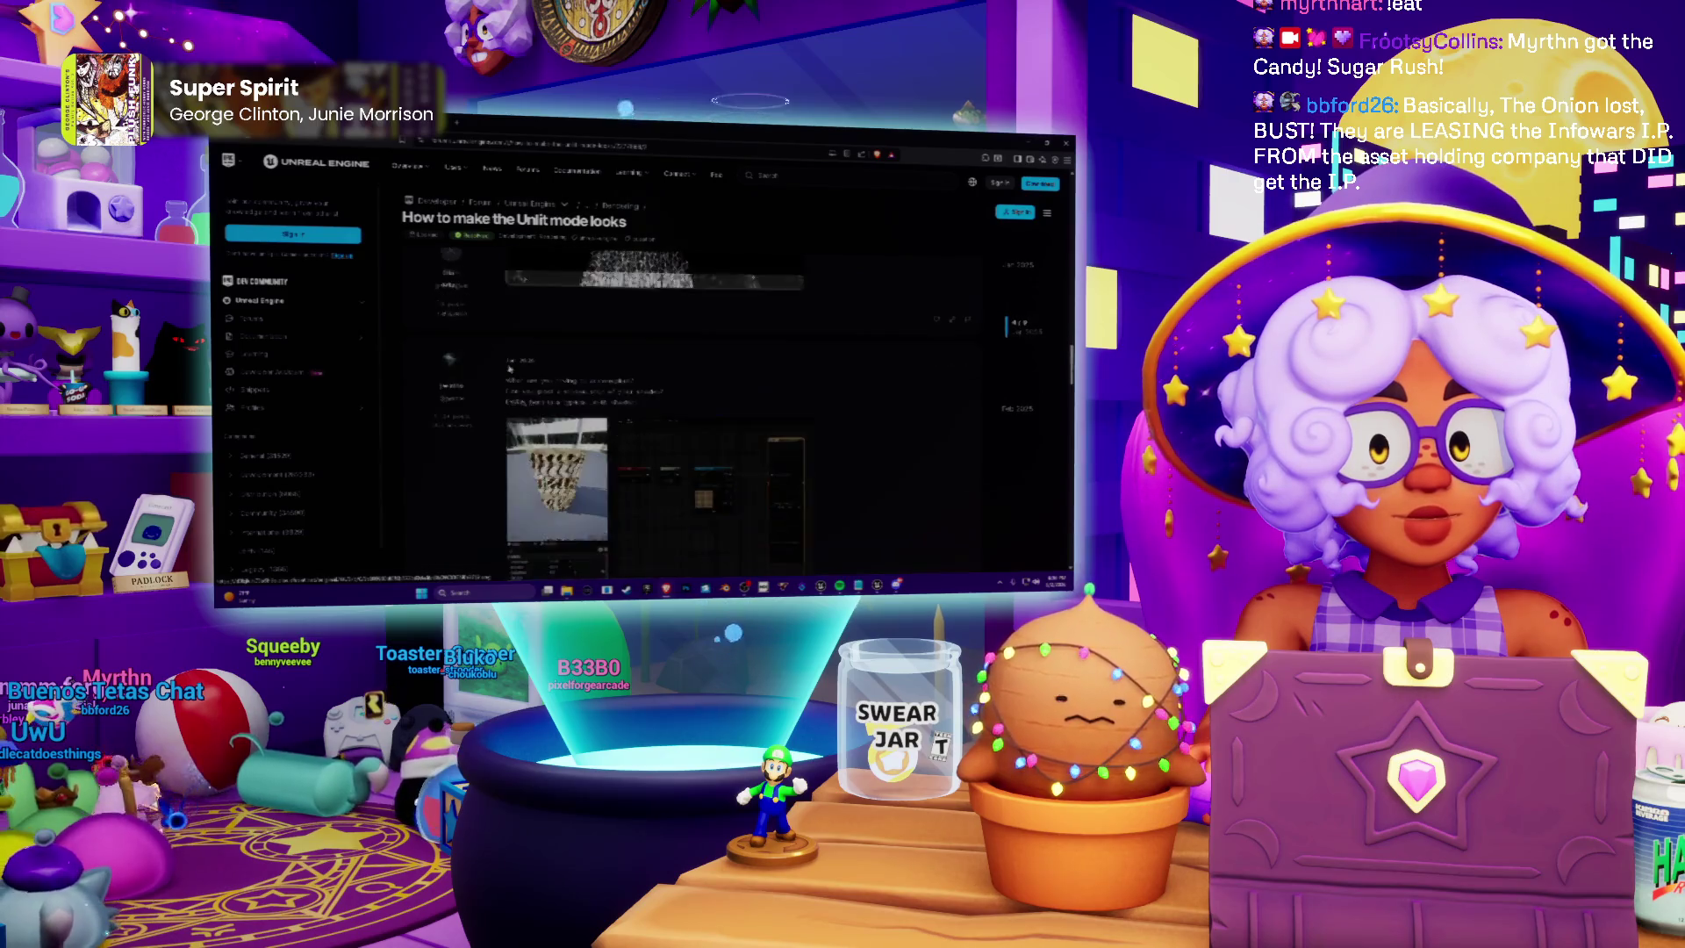
View the replies' enlarged viewport and material graph screenshots, then return to the search results
click(694, 488)
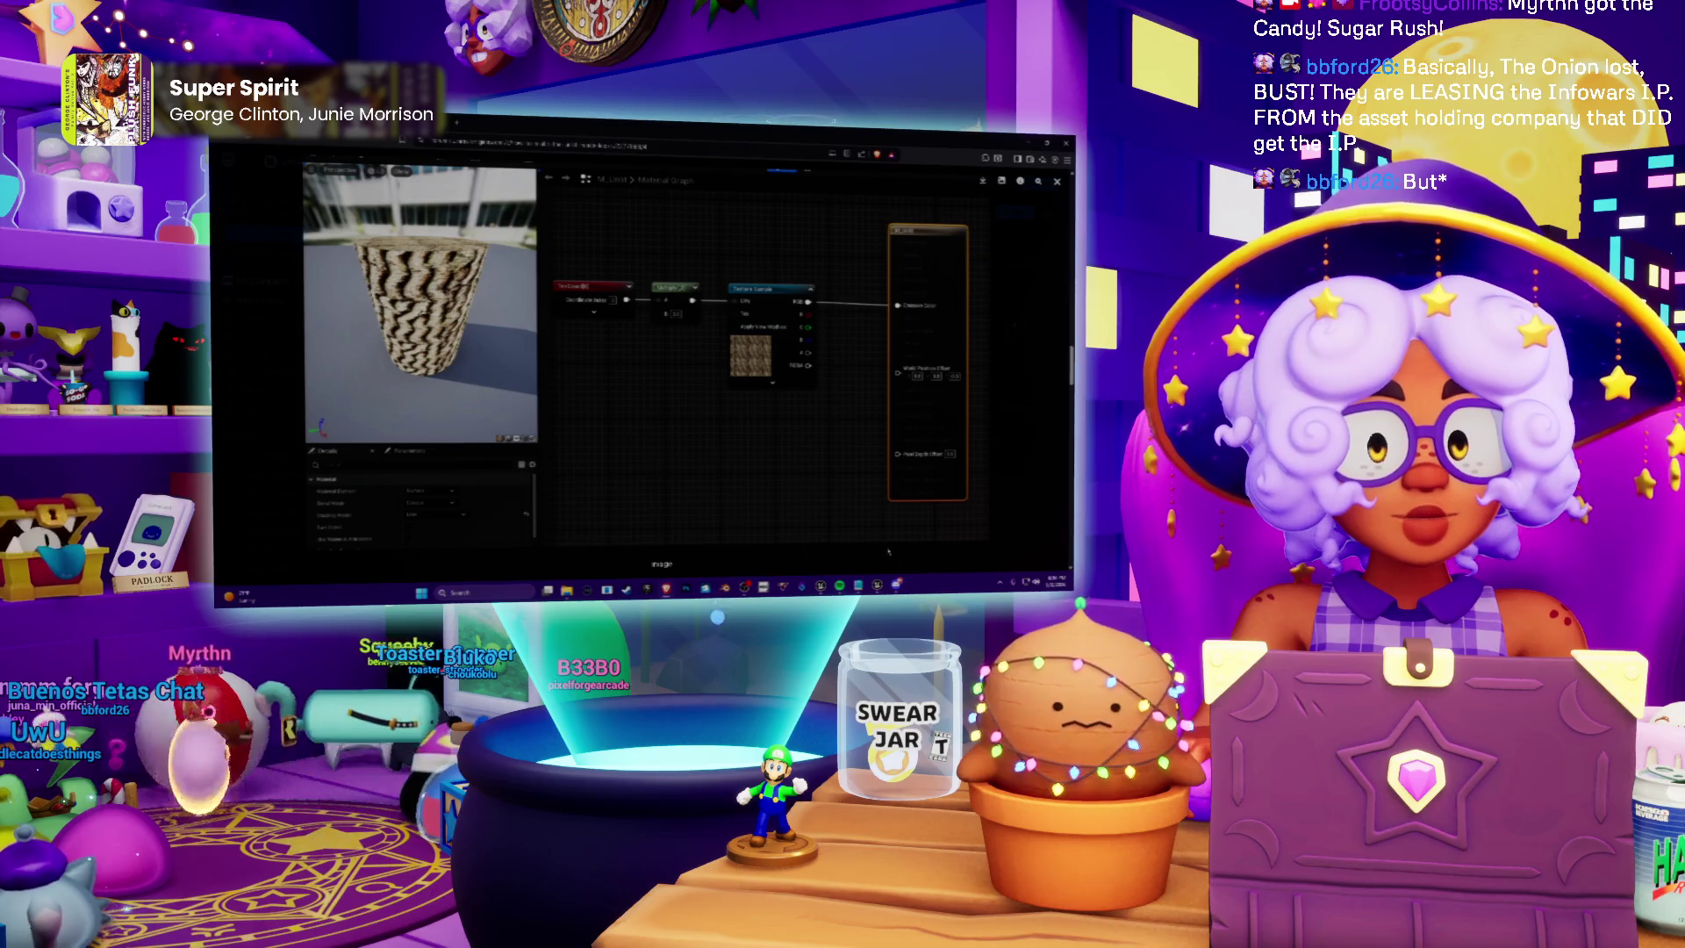
click(1058, 183)
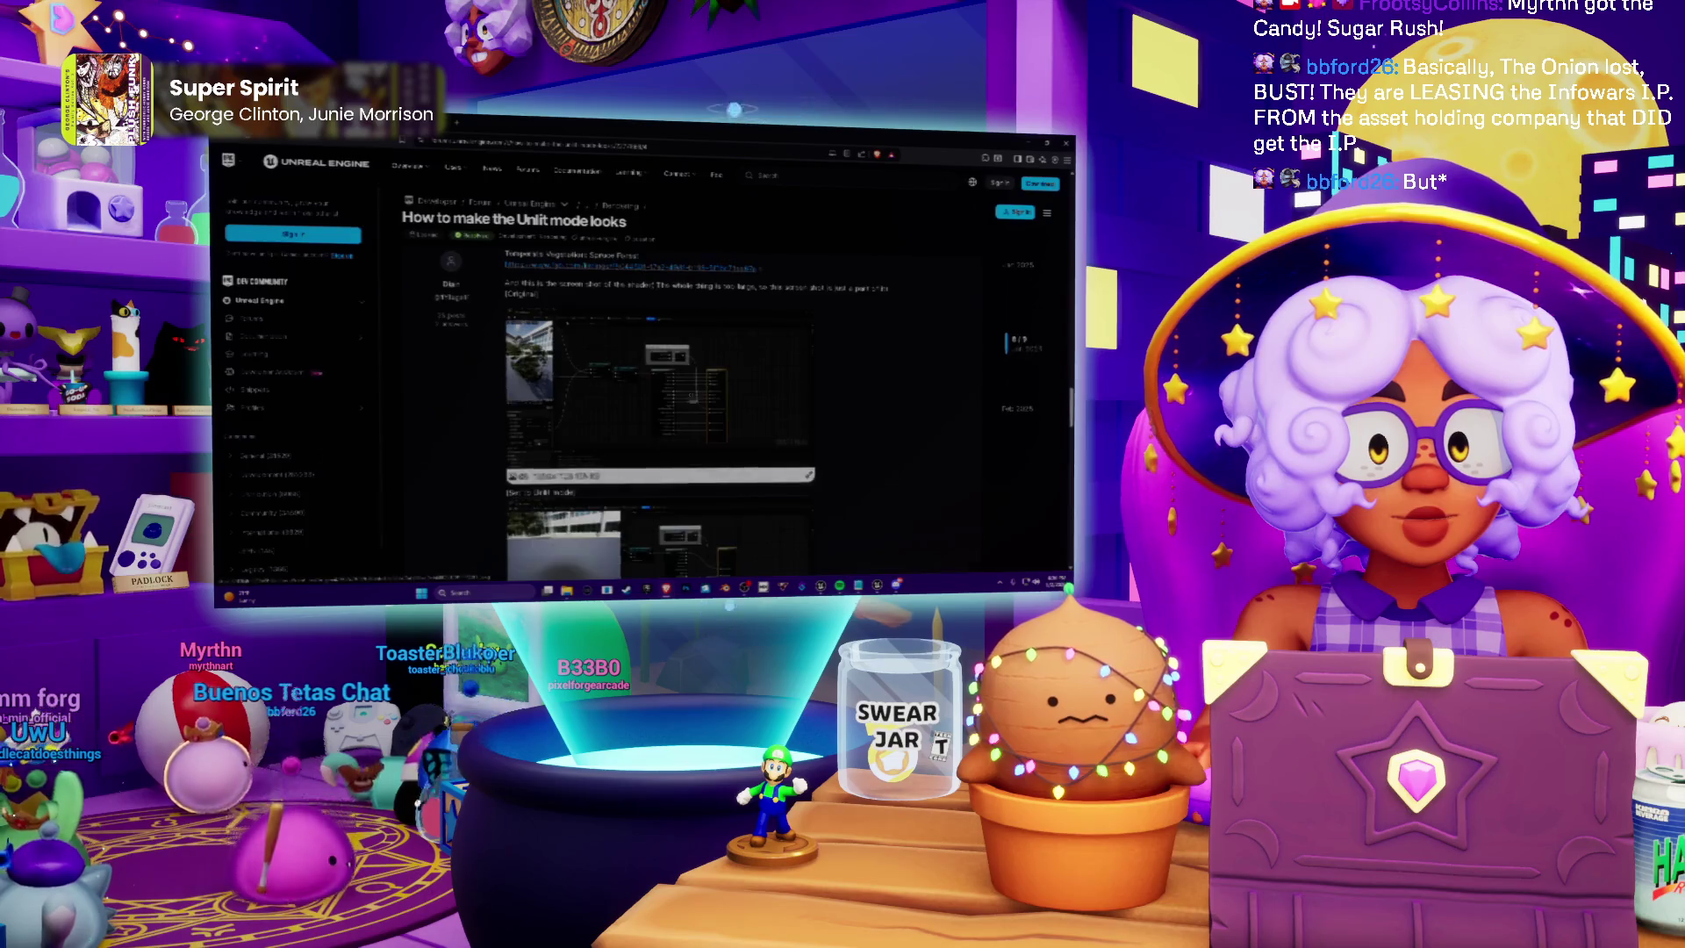
click(712, 384)
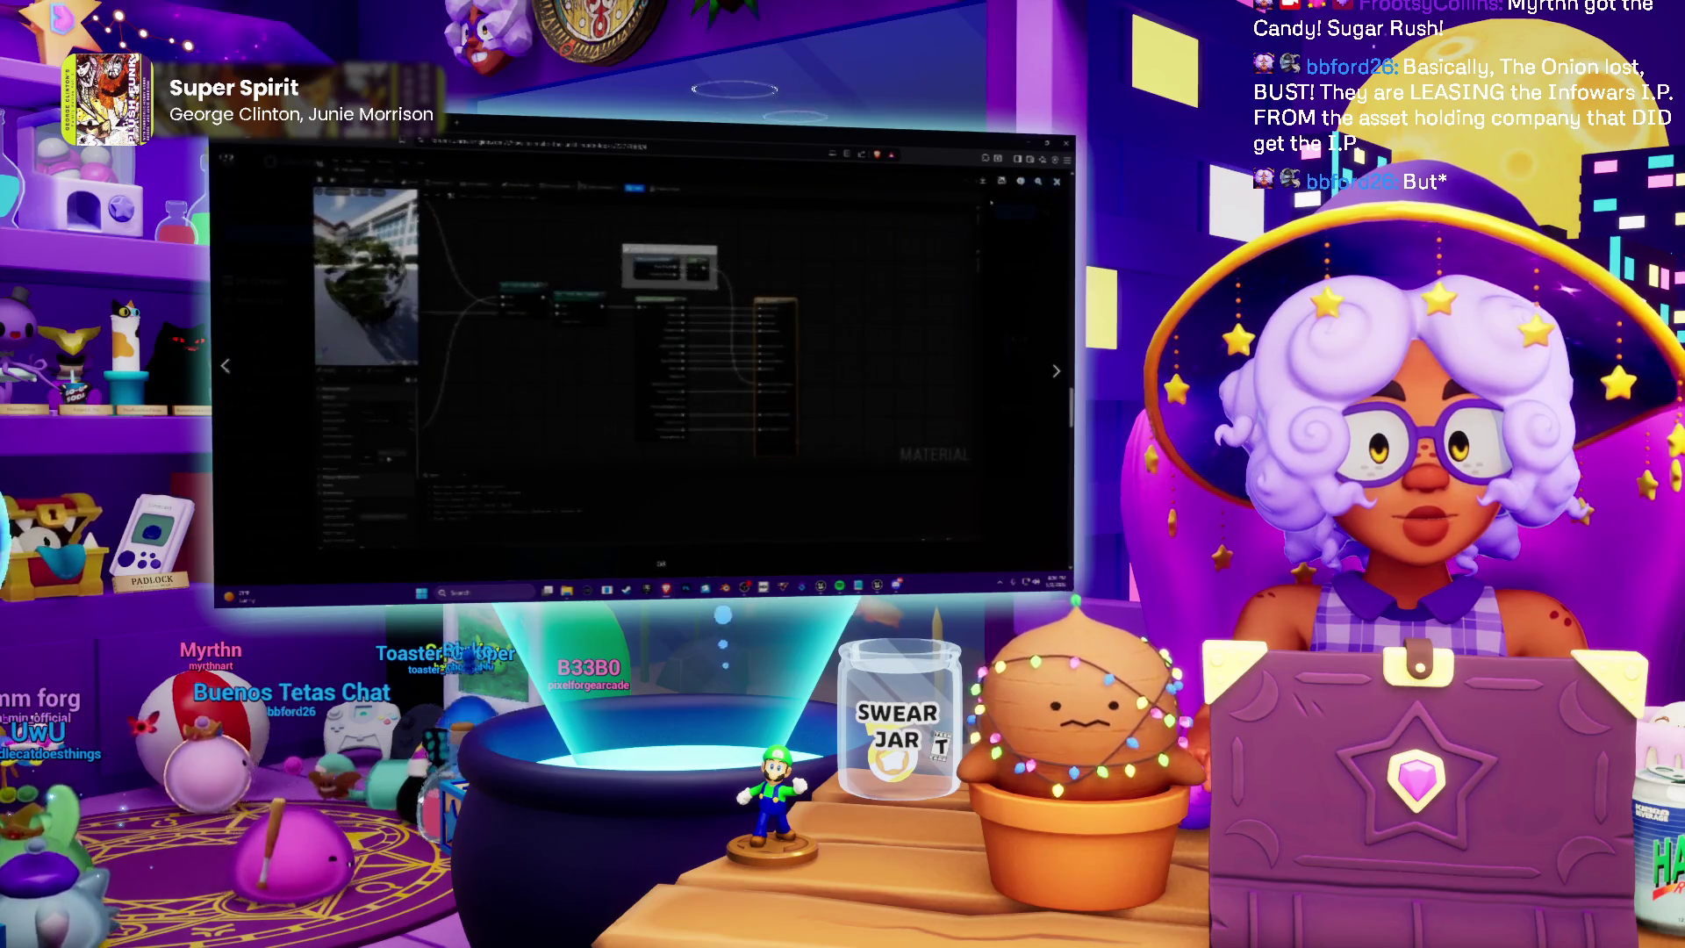
click(1057, 182)
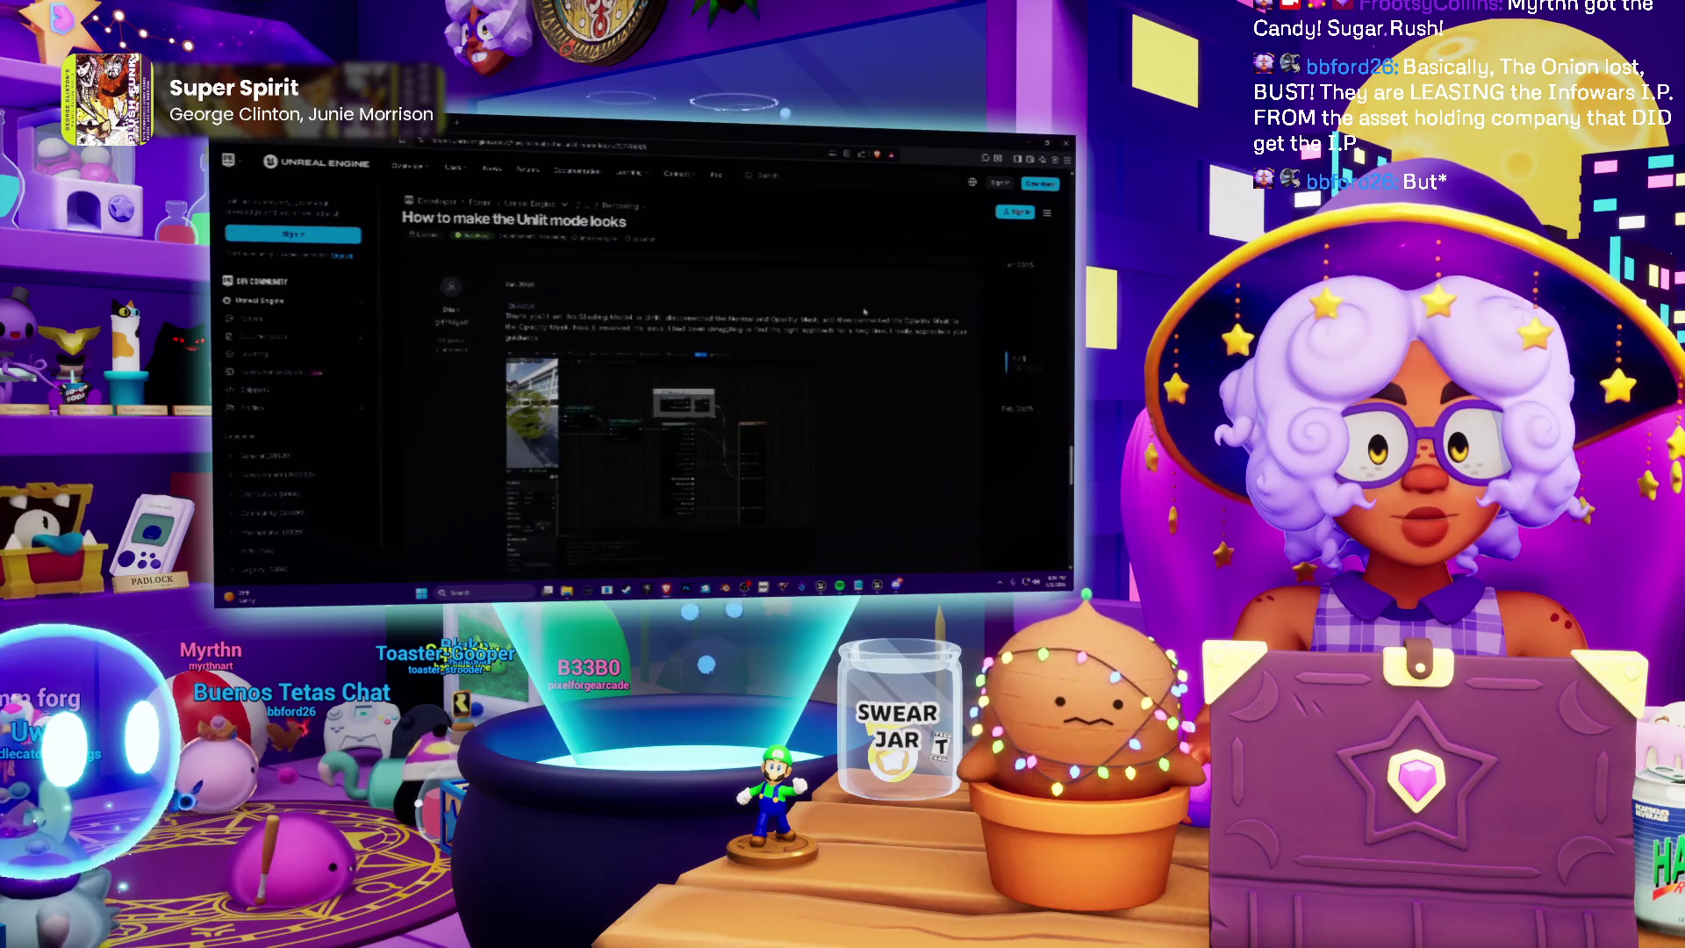
scroll(864, 311, down, 1)
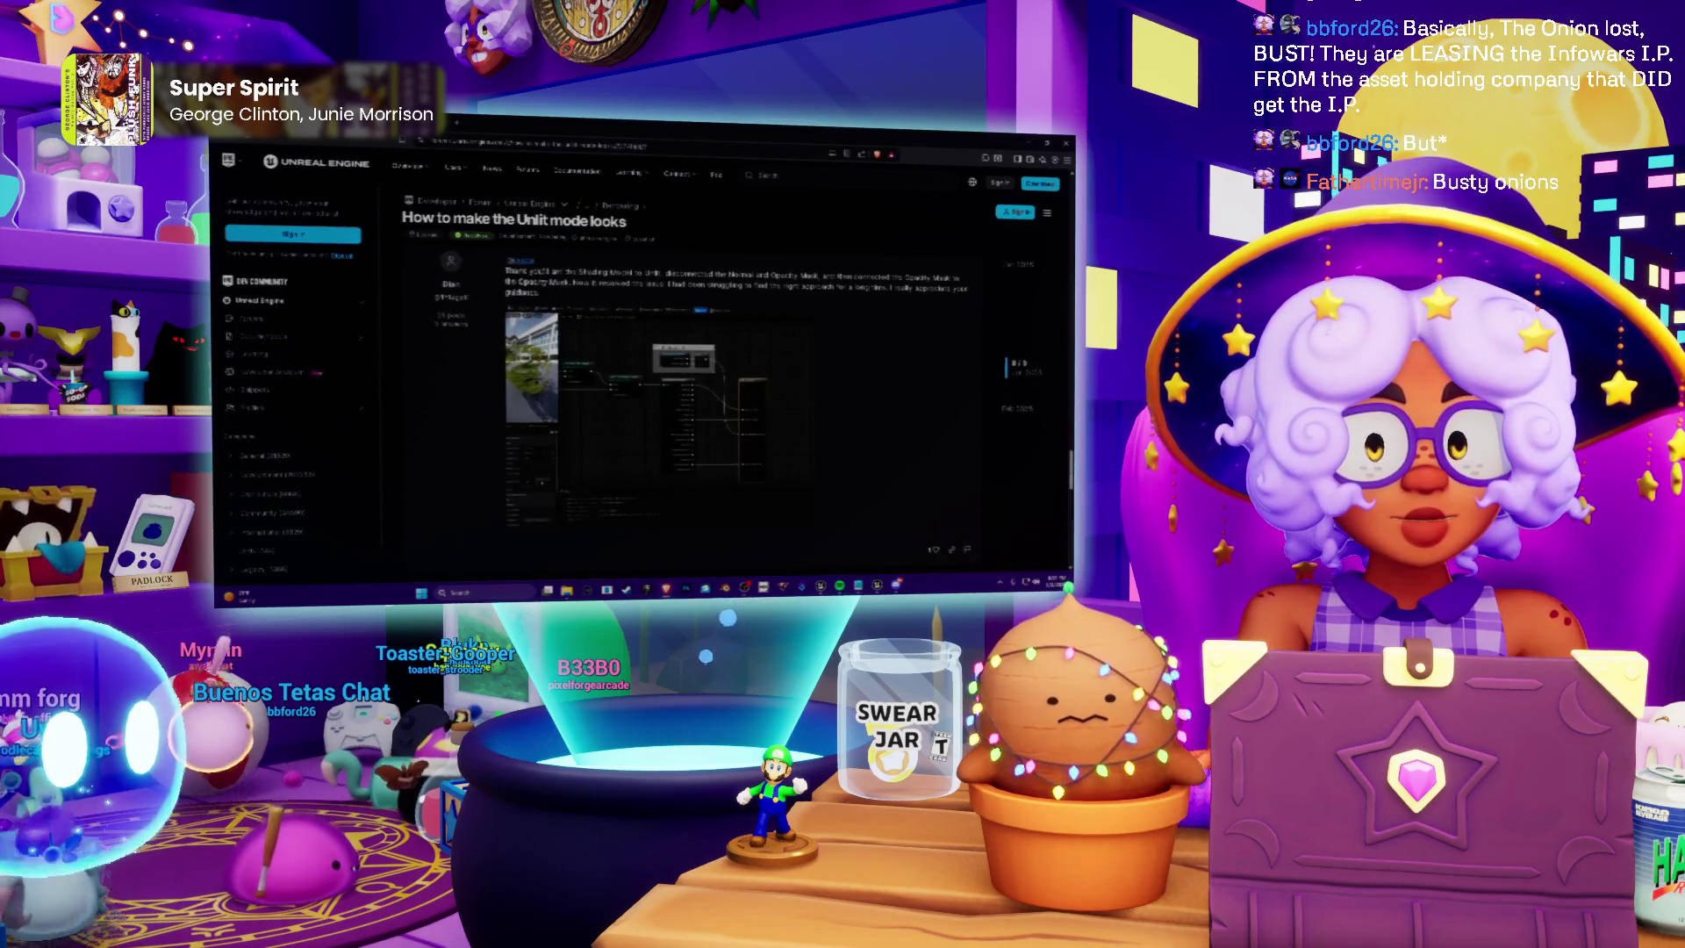
key(alt+Left)
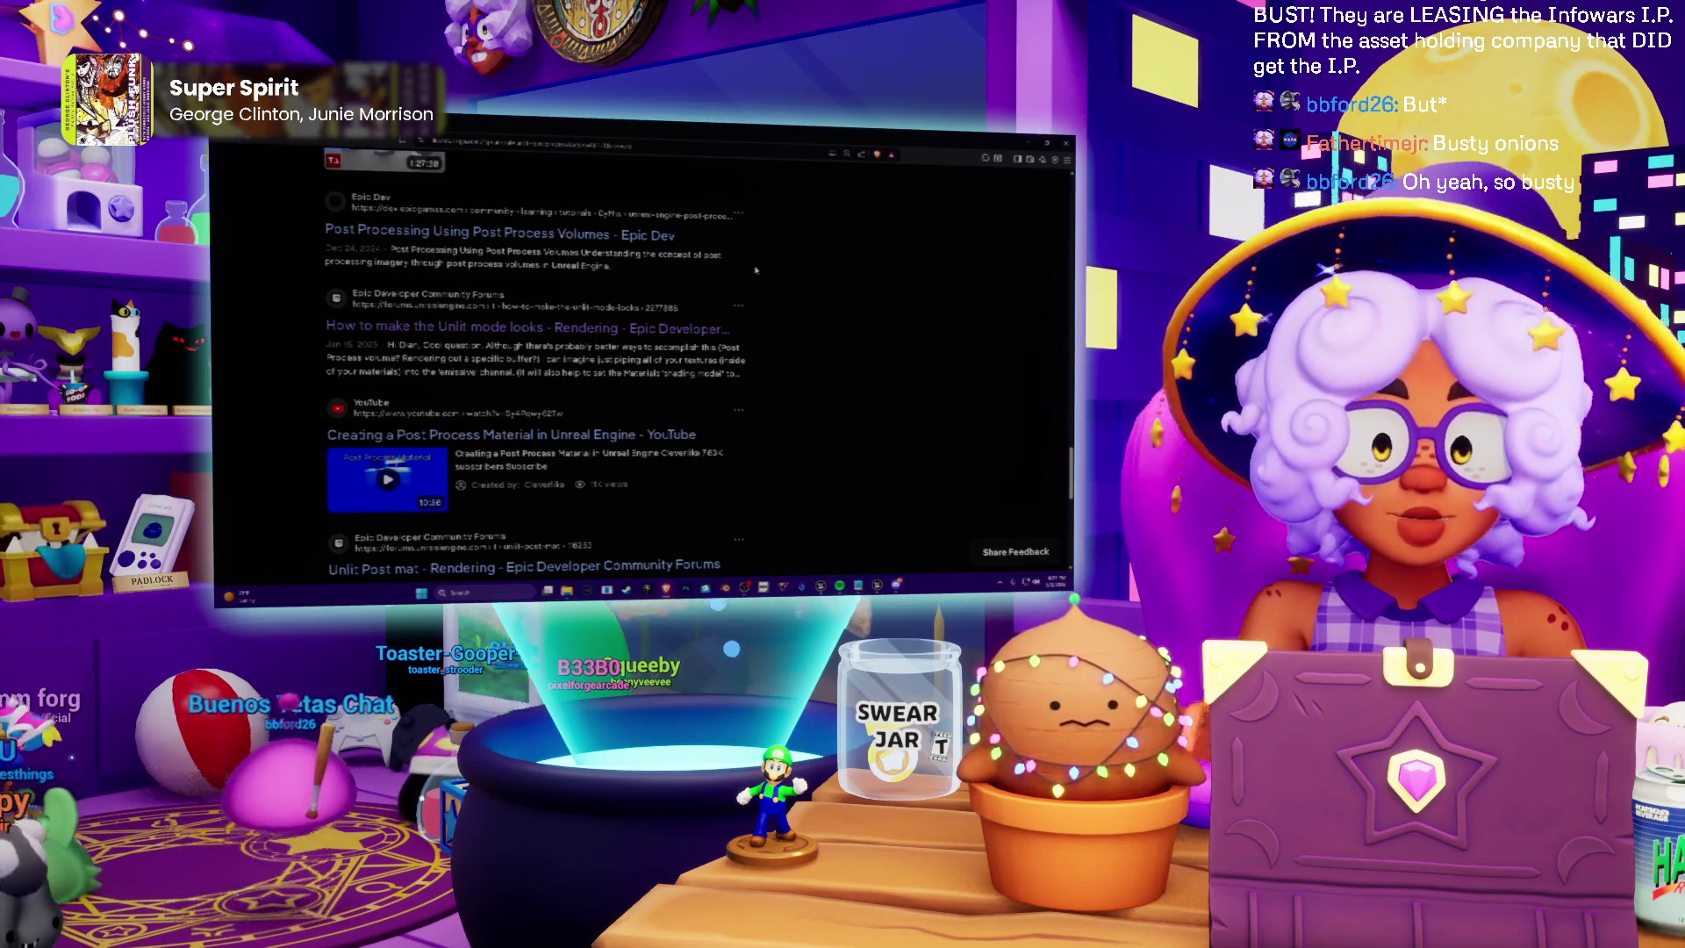
Open the Unlit Post mat thread and highlight the reply about scene capture cameras
scroll(755, 270, down, 2)
scroll(756, 270, down, 1)
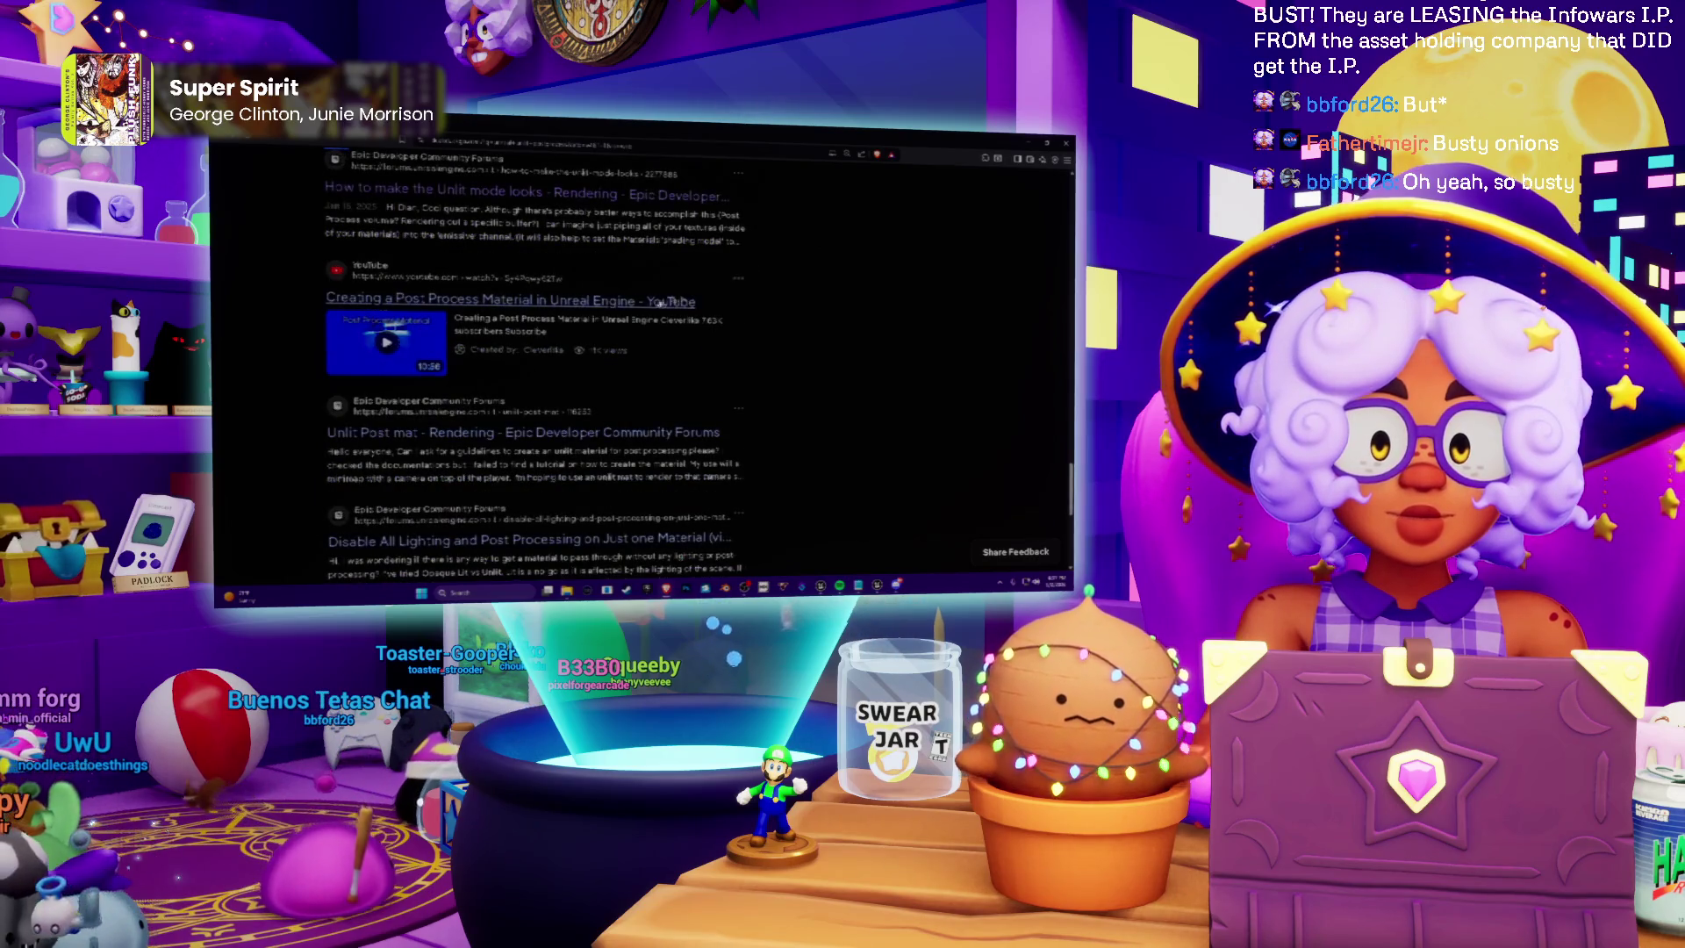
scroll(737, 309, down, 2)
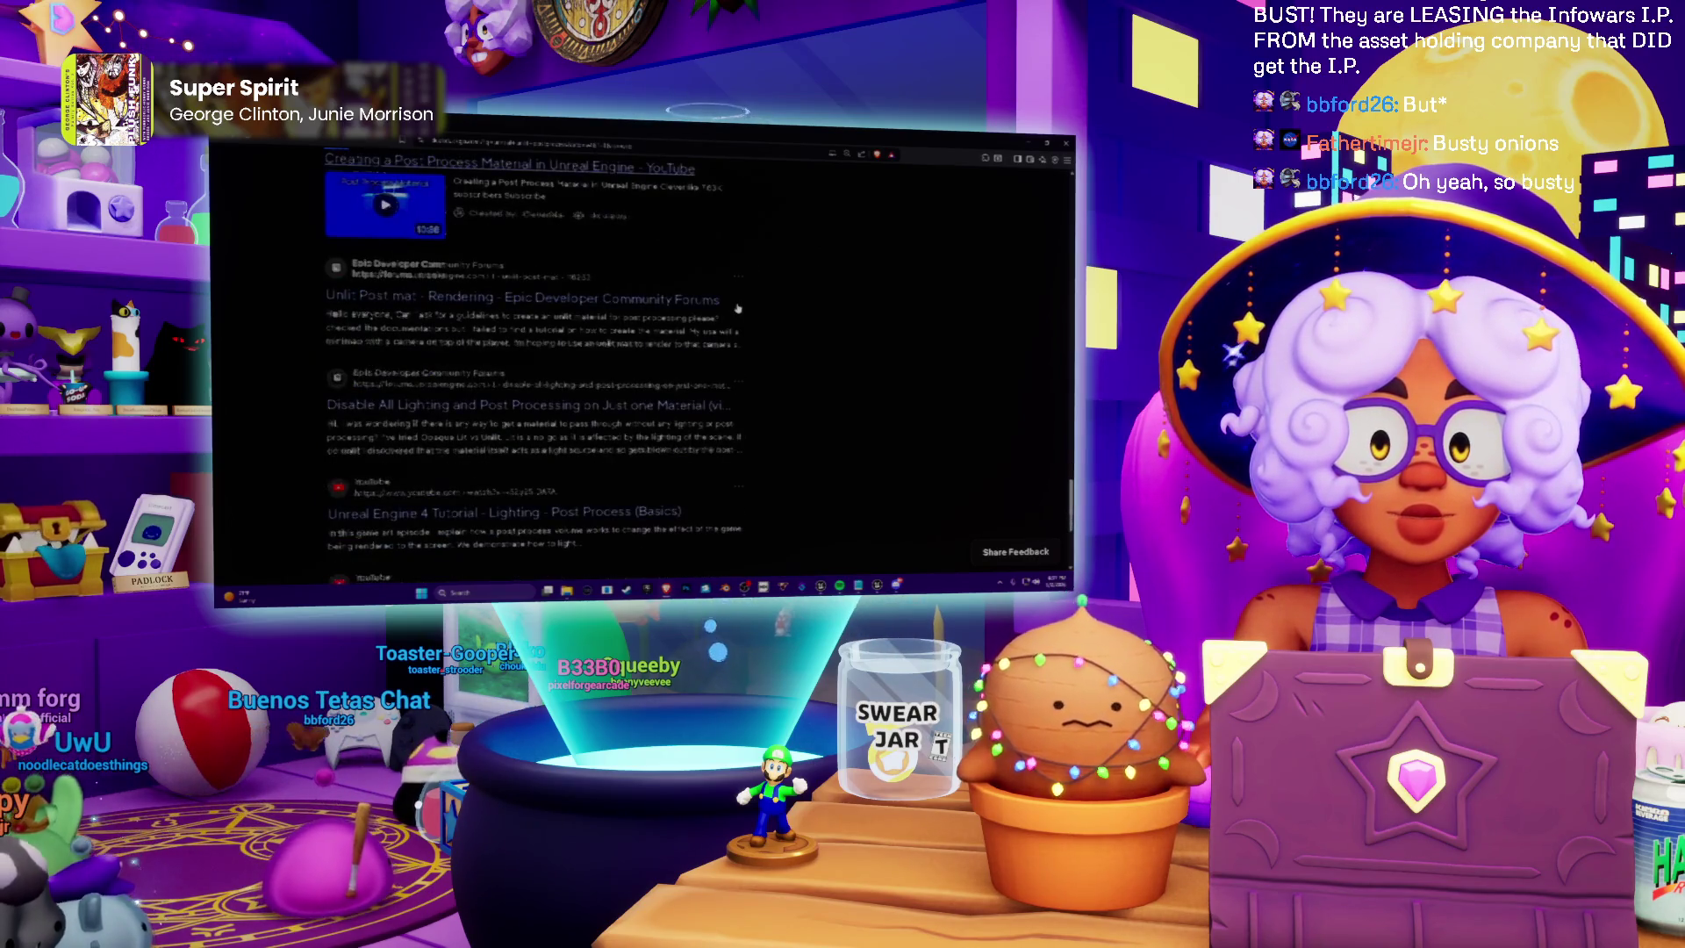
click(517, 306)
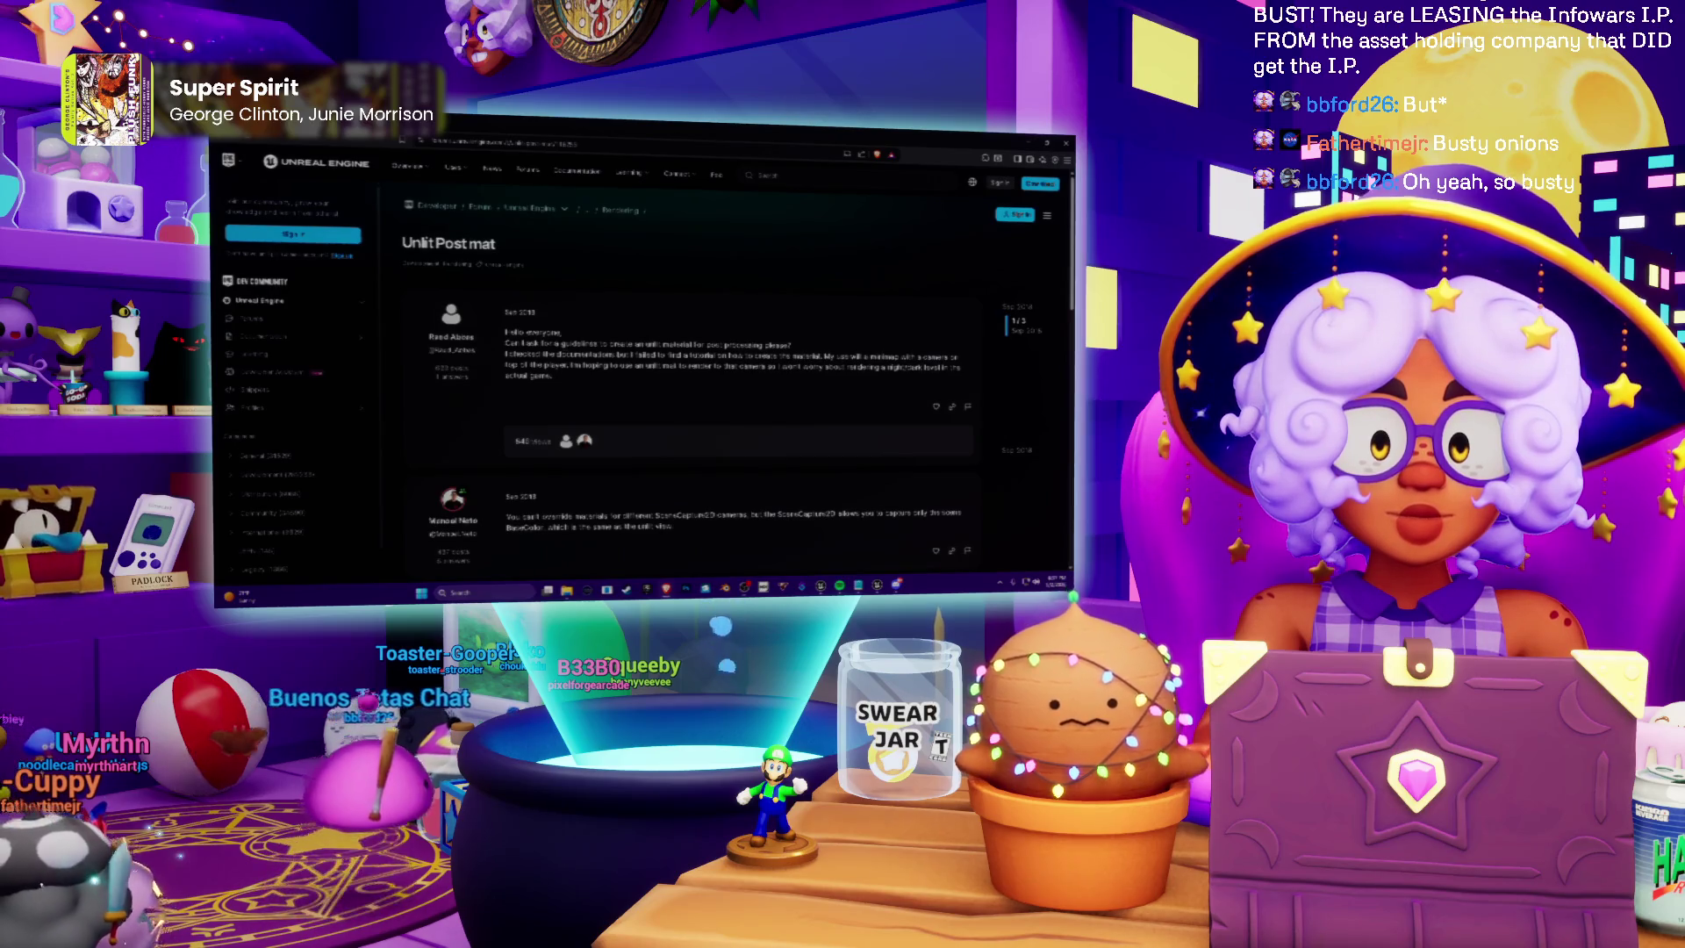
scroll(615, 427, down, 2)
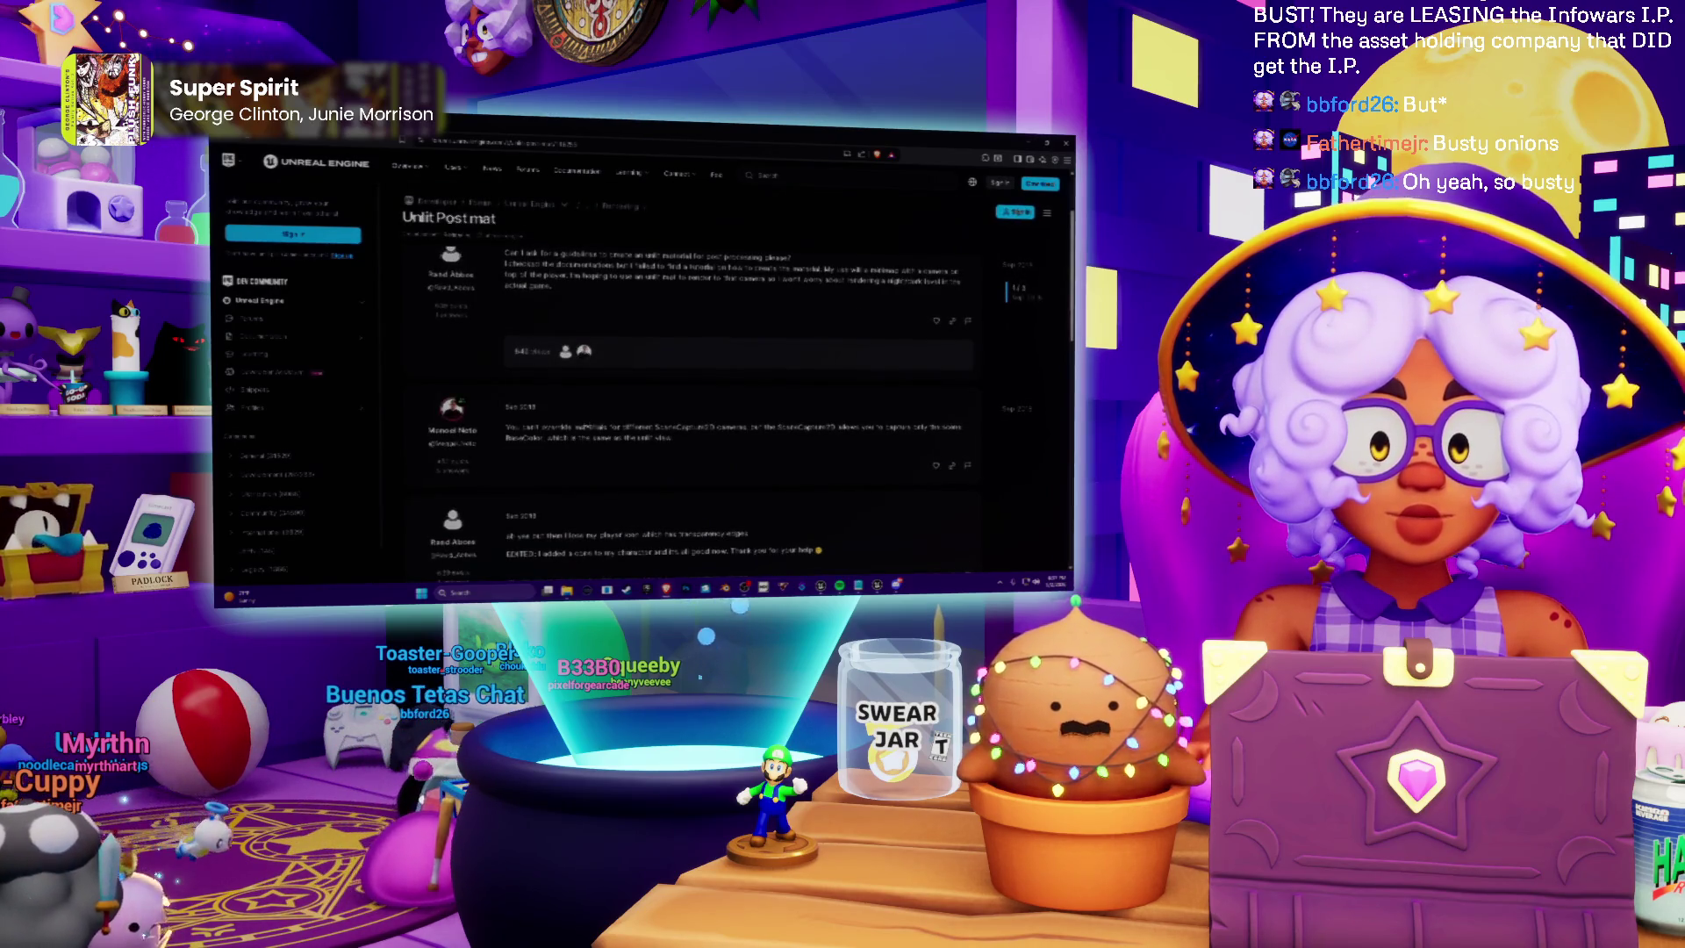
drag(693, 428, 746, 428)
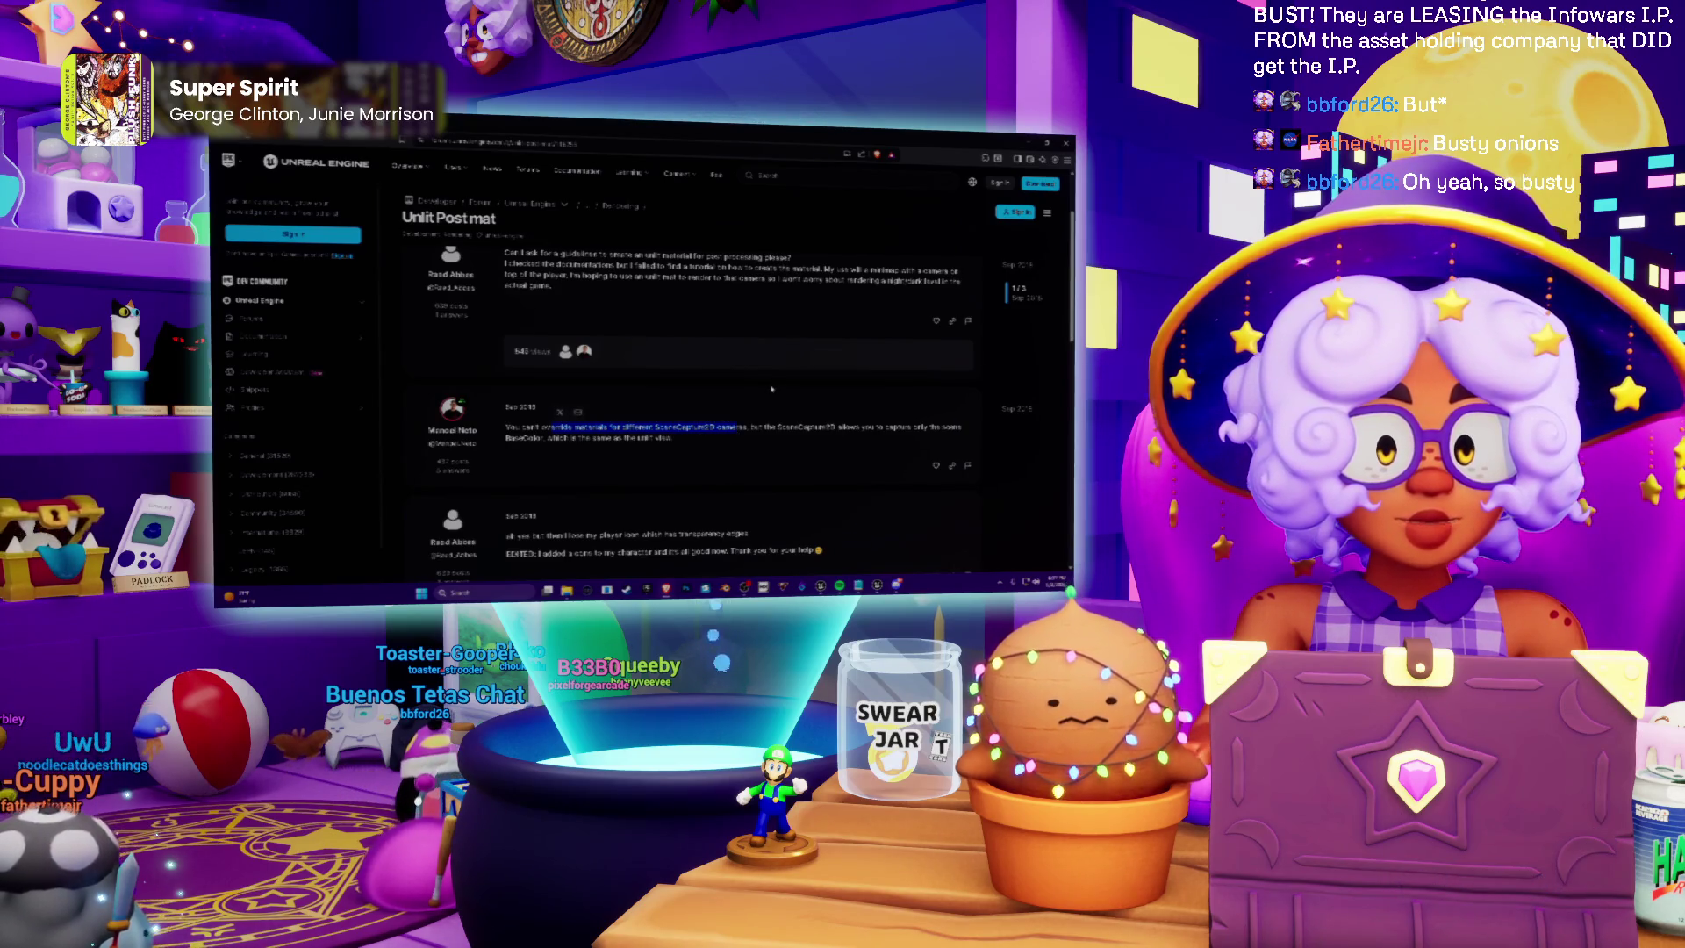
Finish the thread, go back to the results, then pan the Unreal material graph
scroll(772, 389, down, 3)
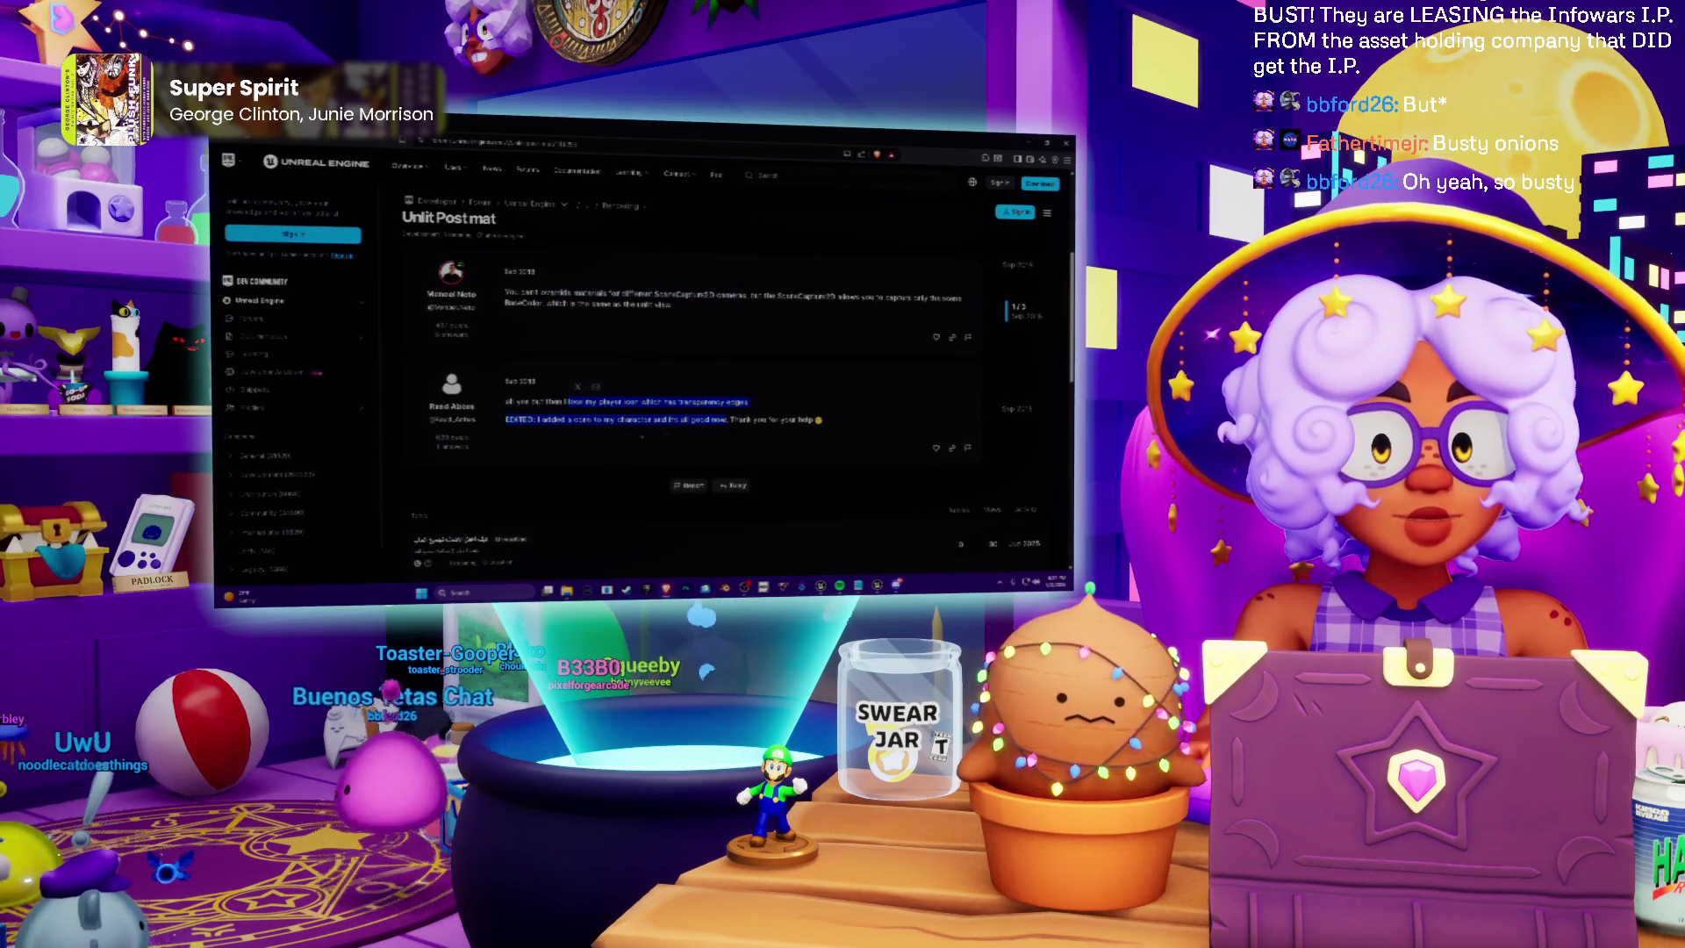
scroll(667, 411, down, 5)
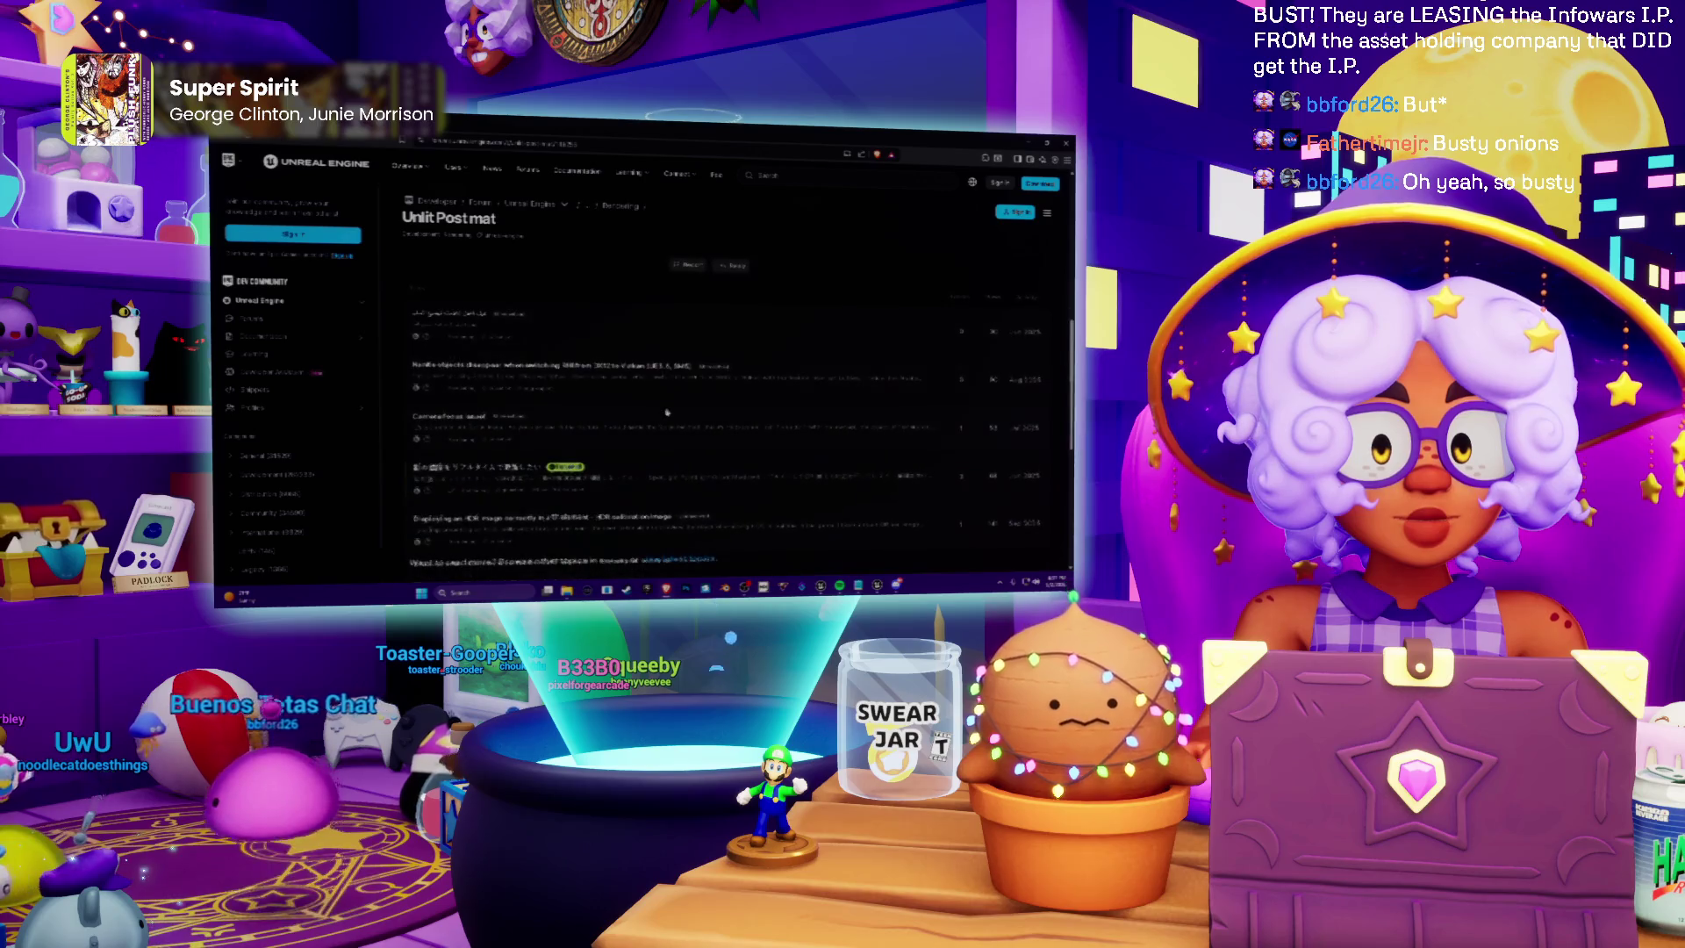
key(alt+Left)
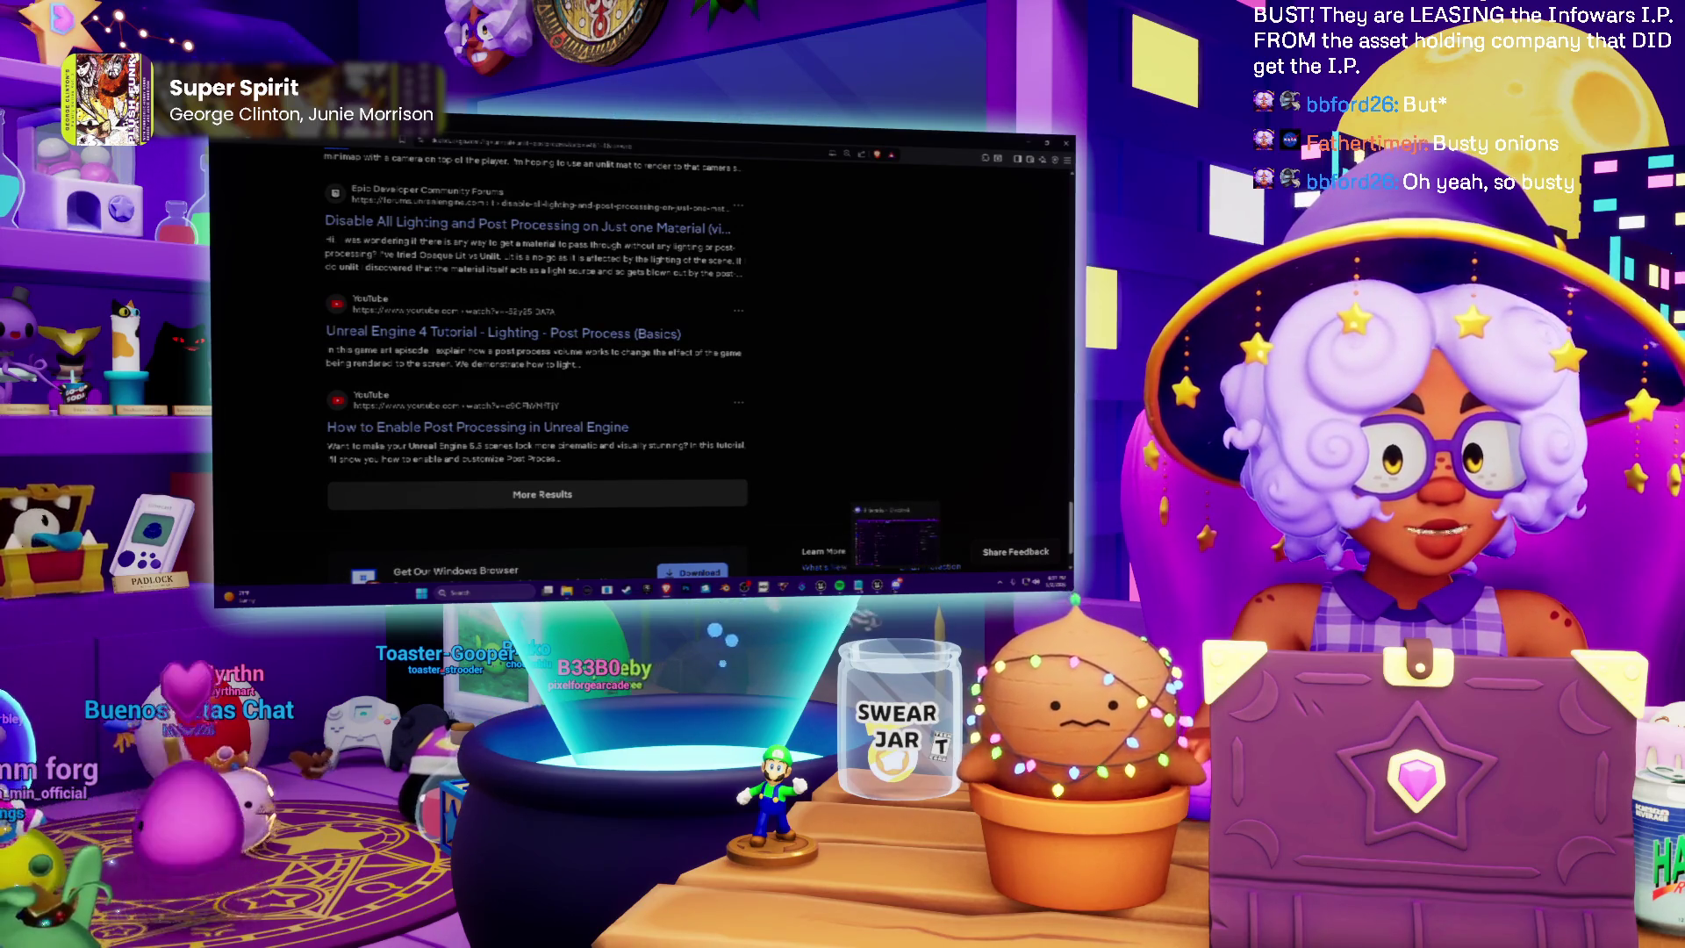
click(895, 538)
drag(825, 393, 705, 295)
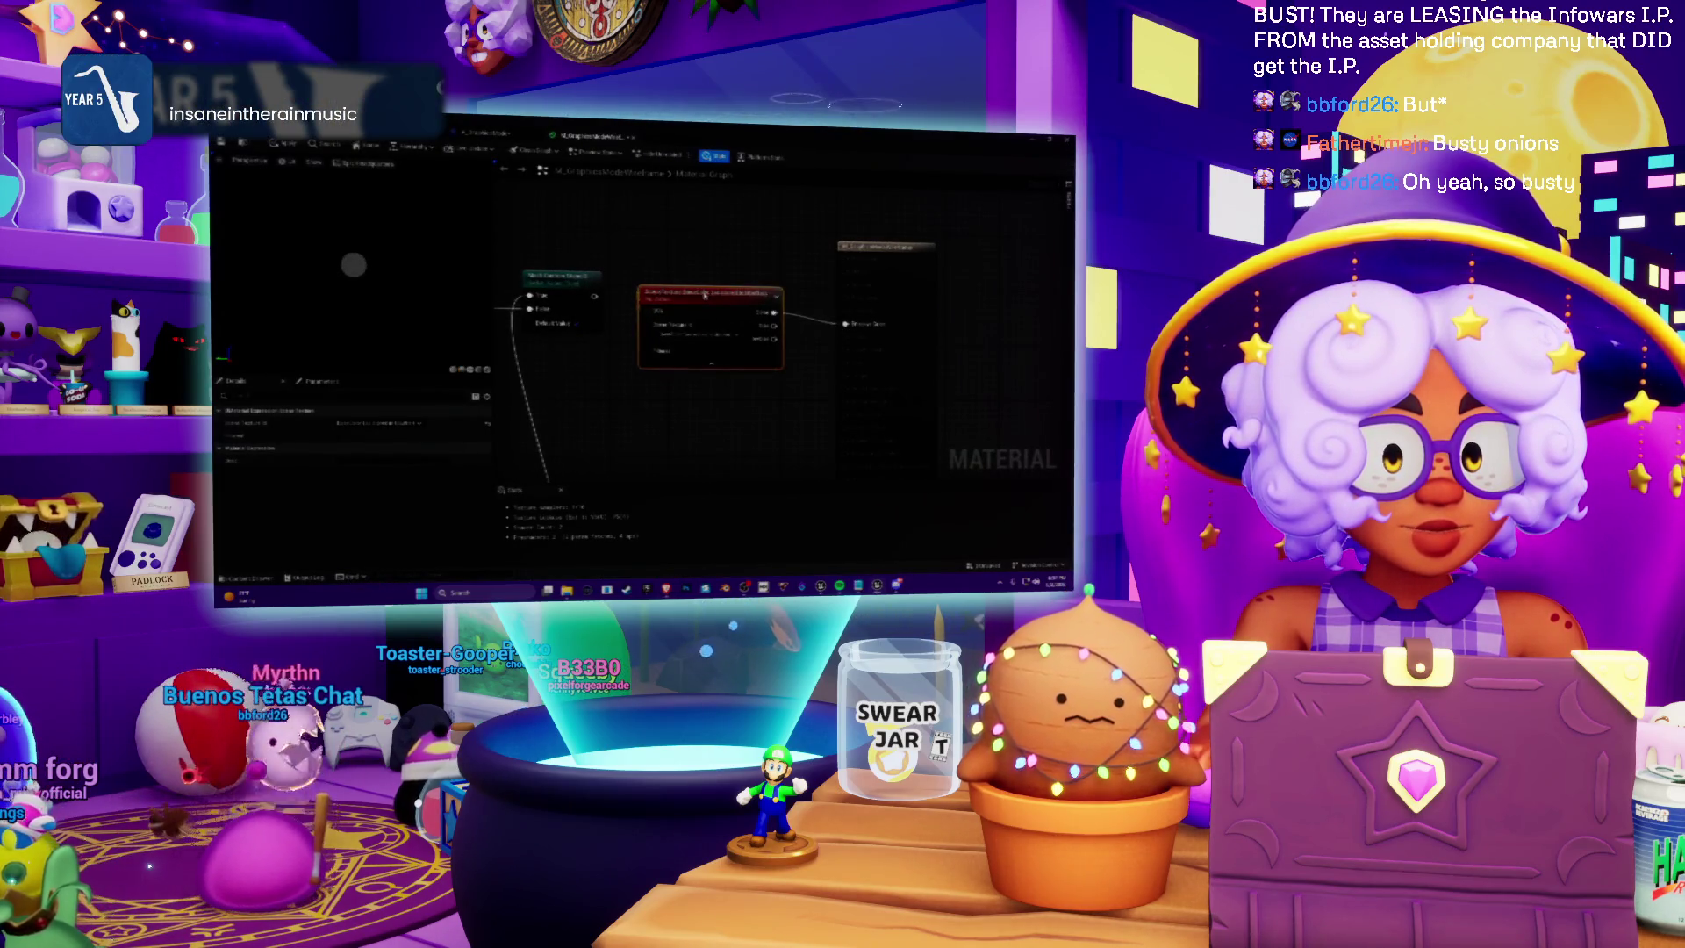
Switch from the Material Editor to the Blueprint editor's event graph and zoom in
click(945, 537)
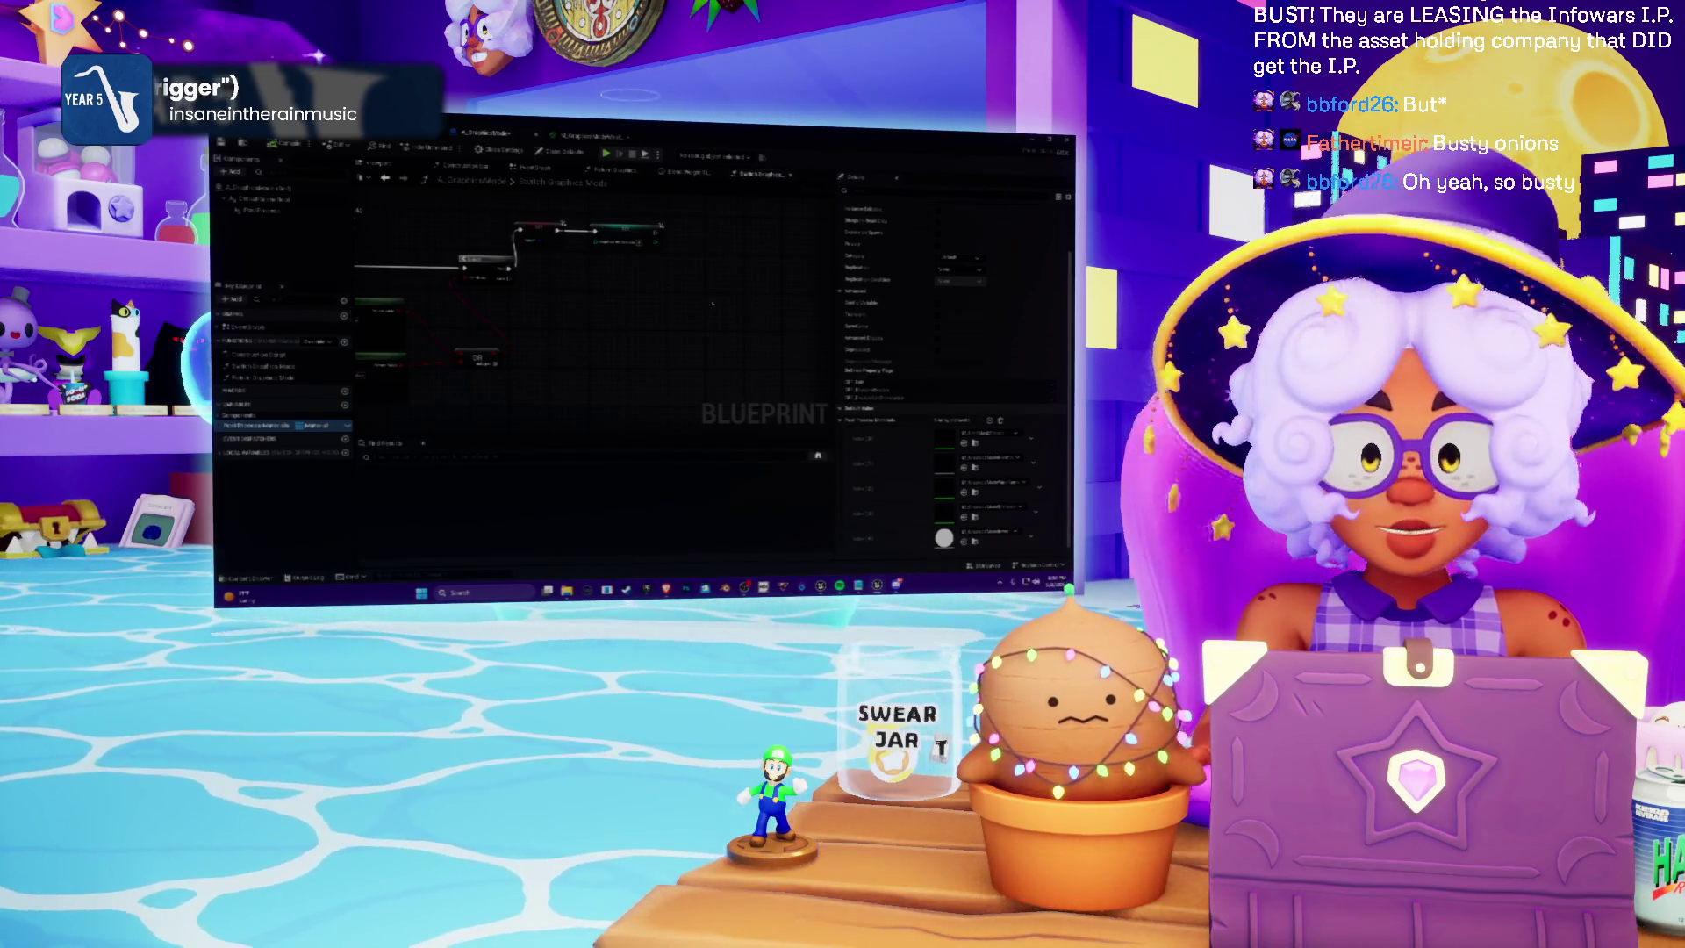
scroll(514, 402, up, 2)
Open the Switch Graphics Mode function, select a node, and pan across its graph
mouse_move(514, 402)
mouse_down()
mouse_move(414, 365)
mouse_move(546, 359)
mouse_move(560, 319)
mouse_move(526, 309)
mouse_move(529, 345)
mouse_move(629, 323)
mouse_up()
click(276, 366)
click(618, 332)
mouse_move(464, 308)
mouse_down()
mouse_move(734, 254)
mouse_move(693, 283)
mouse_up()
mouse_move(530, 367)
mouse_down()
mouse_move(532, 409)
mouse_move(475, 374)
mouse_up()
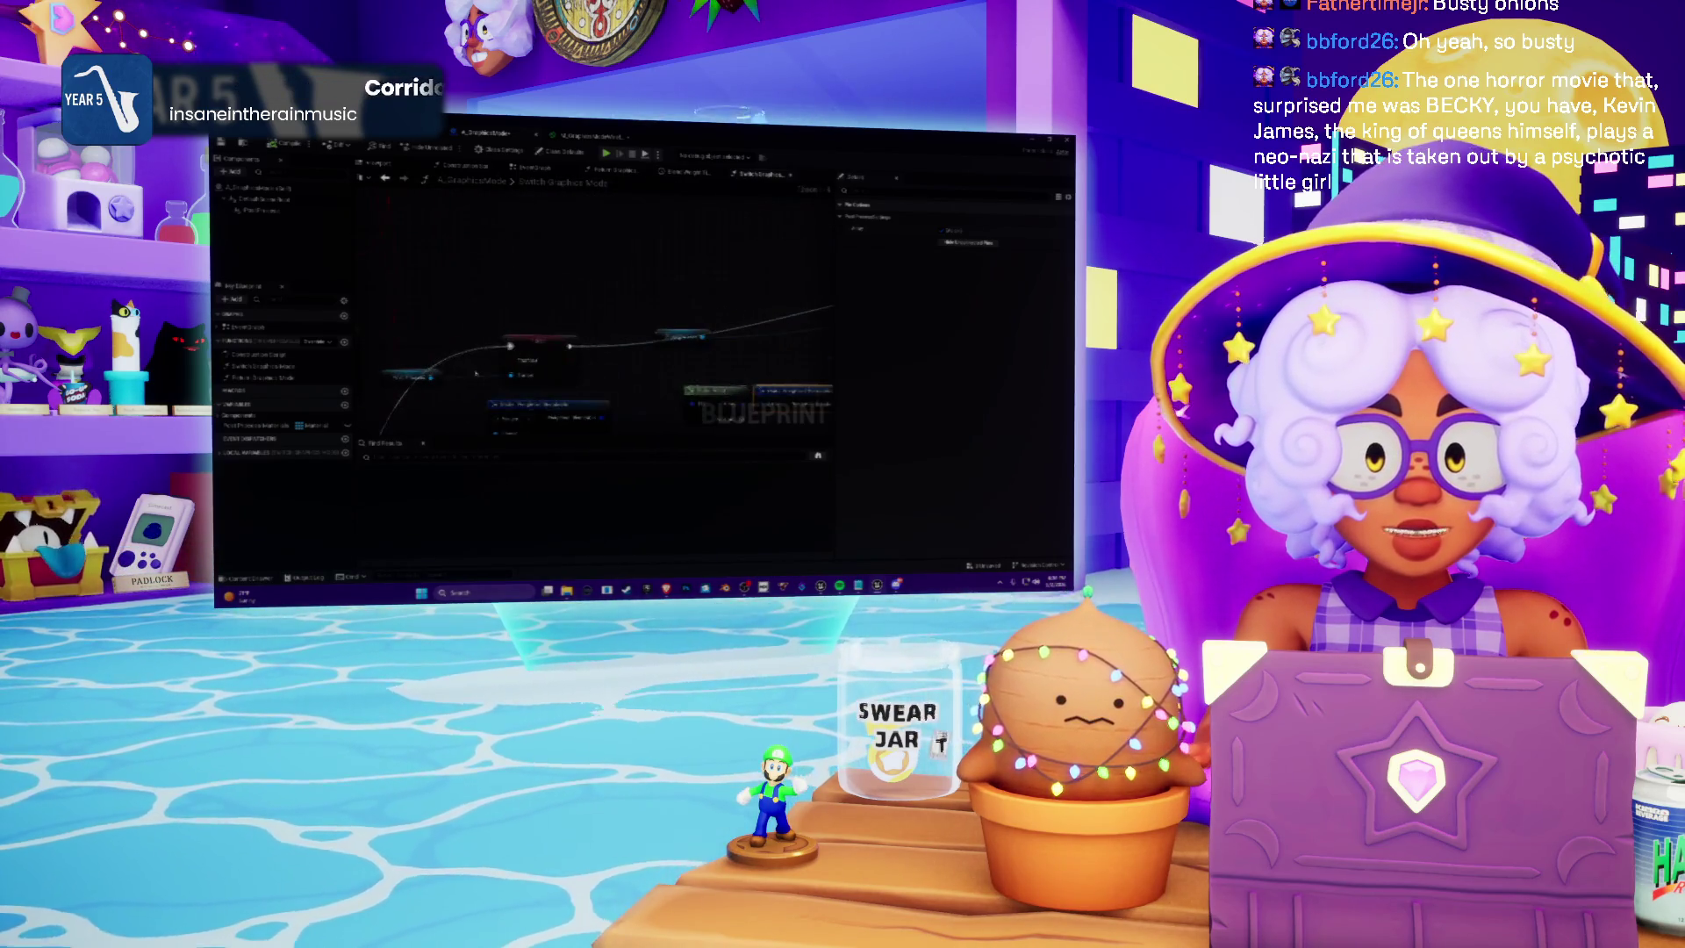
Inspect the Post Process node and a variable's details, then return to the level editor
click(387, 377)
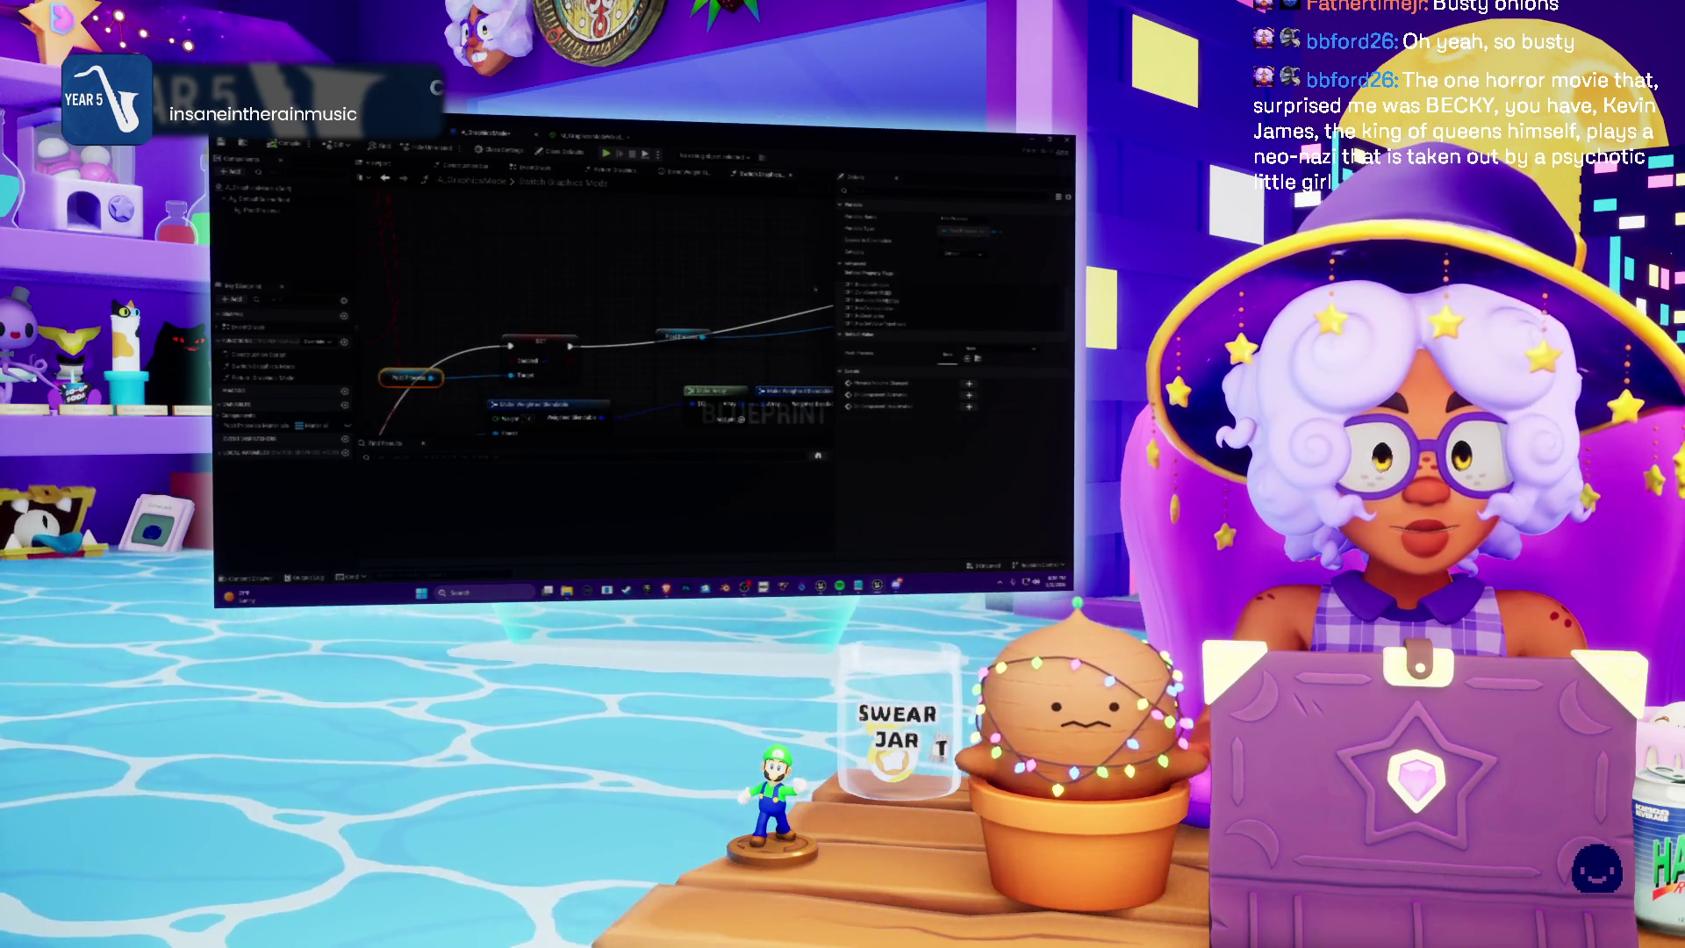
click(220, 426)
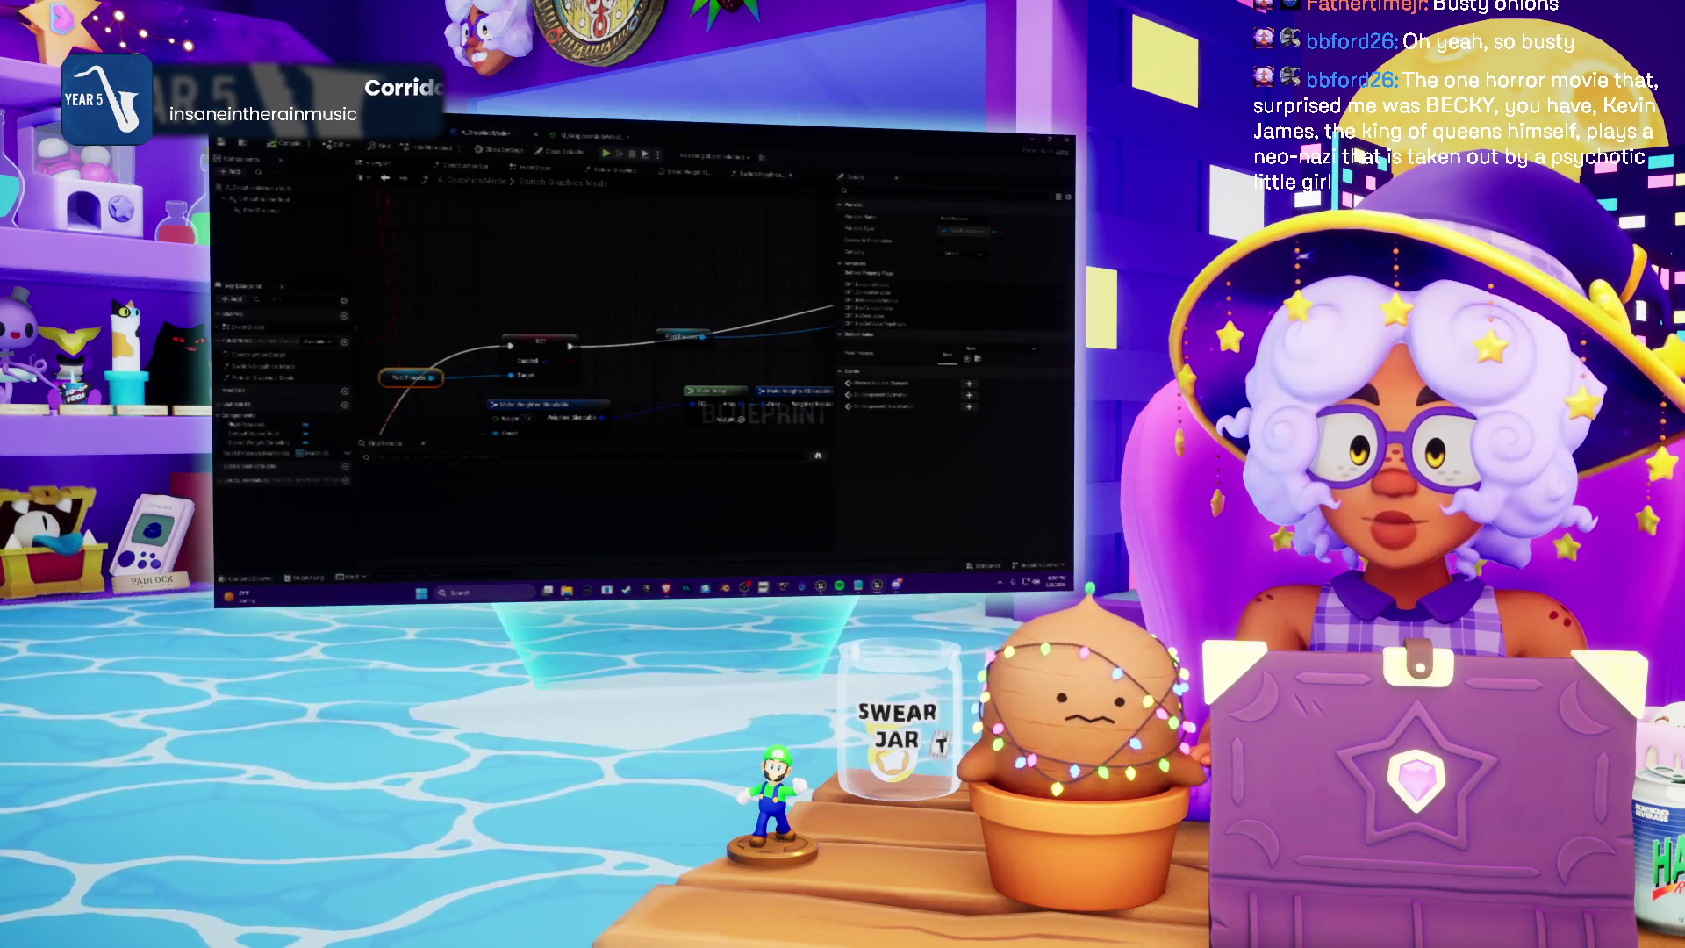
click(238, 424)
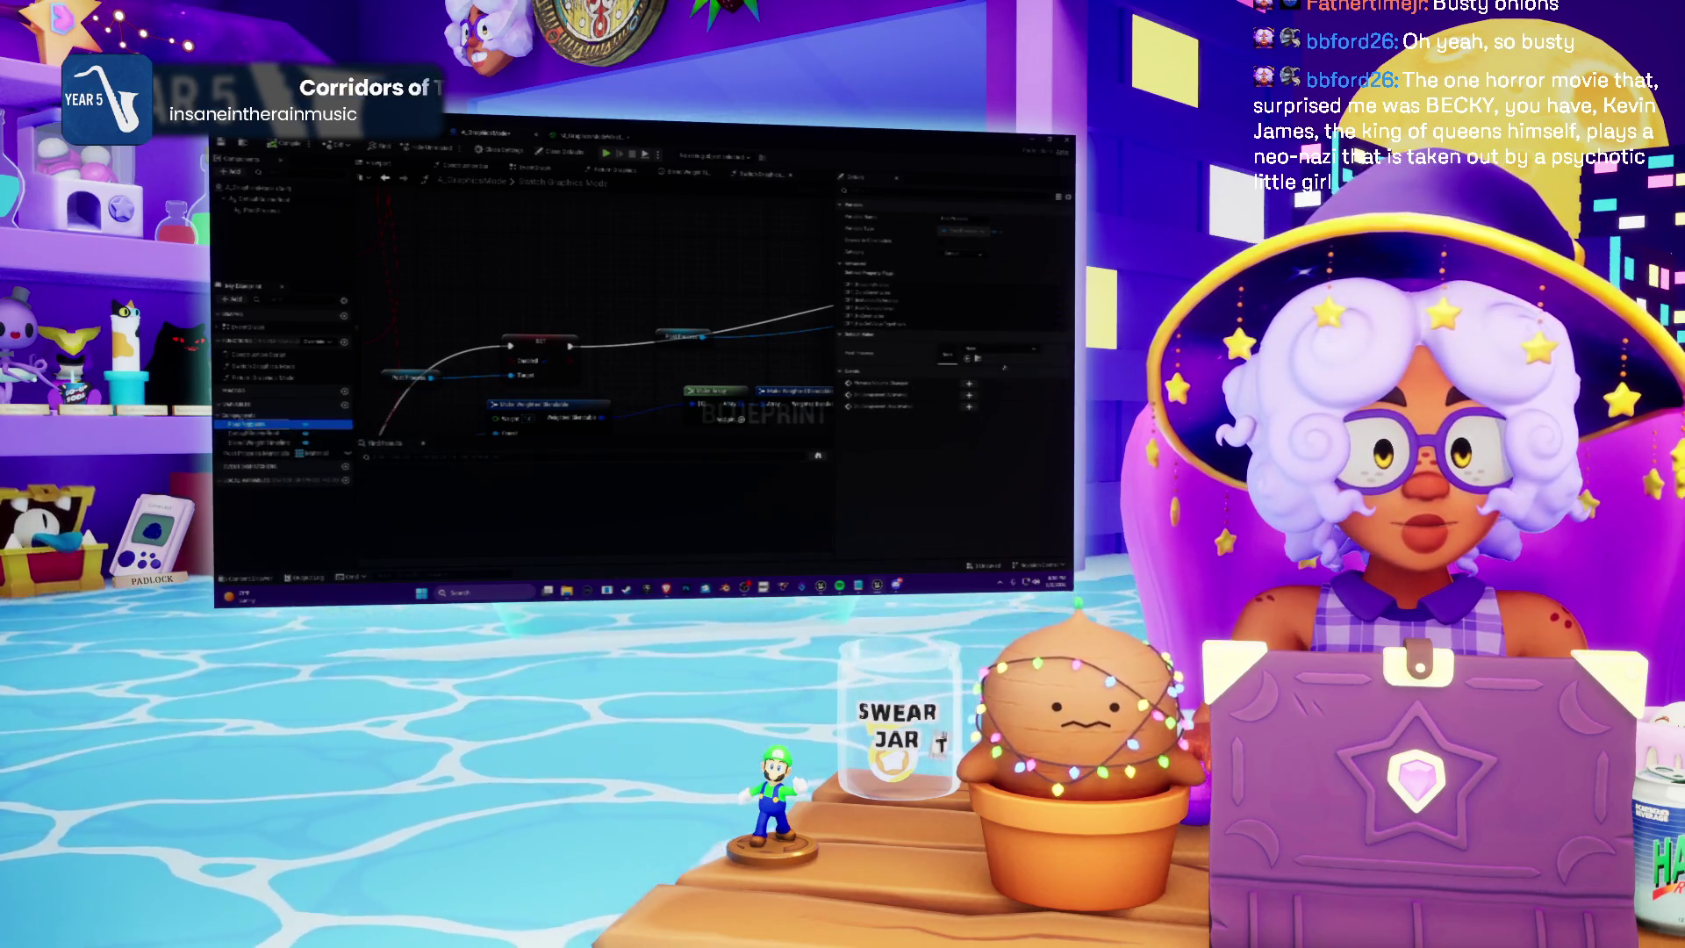
key(alt+Tab)
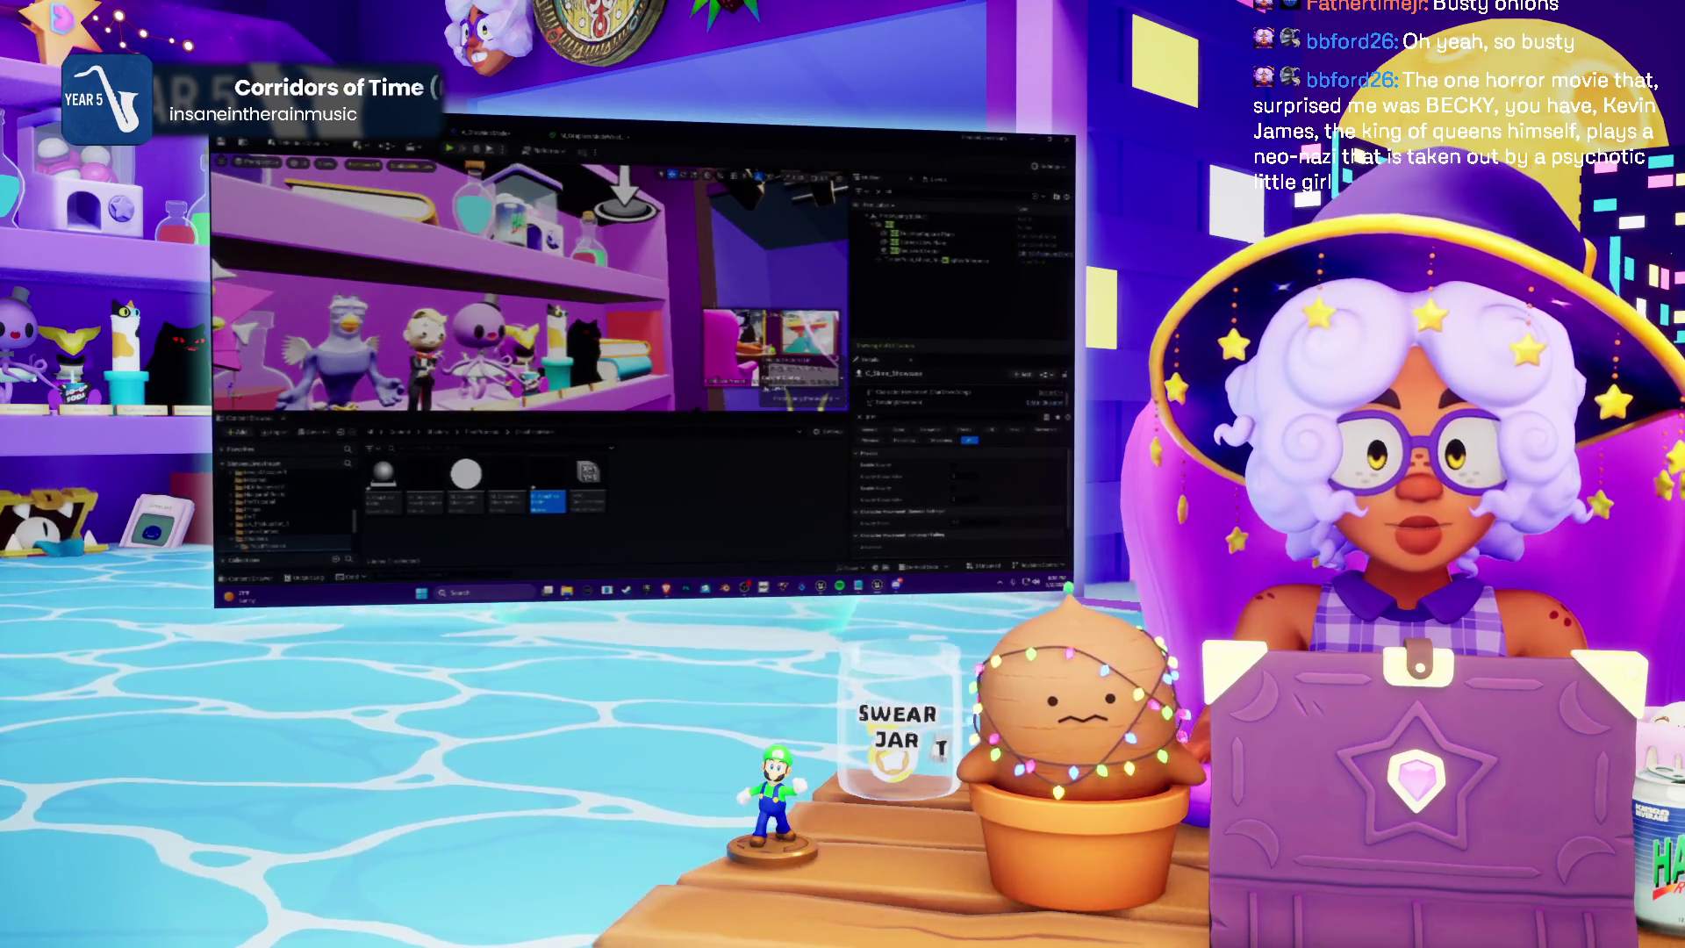
Frame the selected stream-room camera prop in the viewport and display its component properties in Details
key(f)
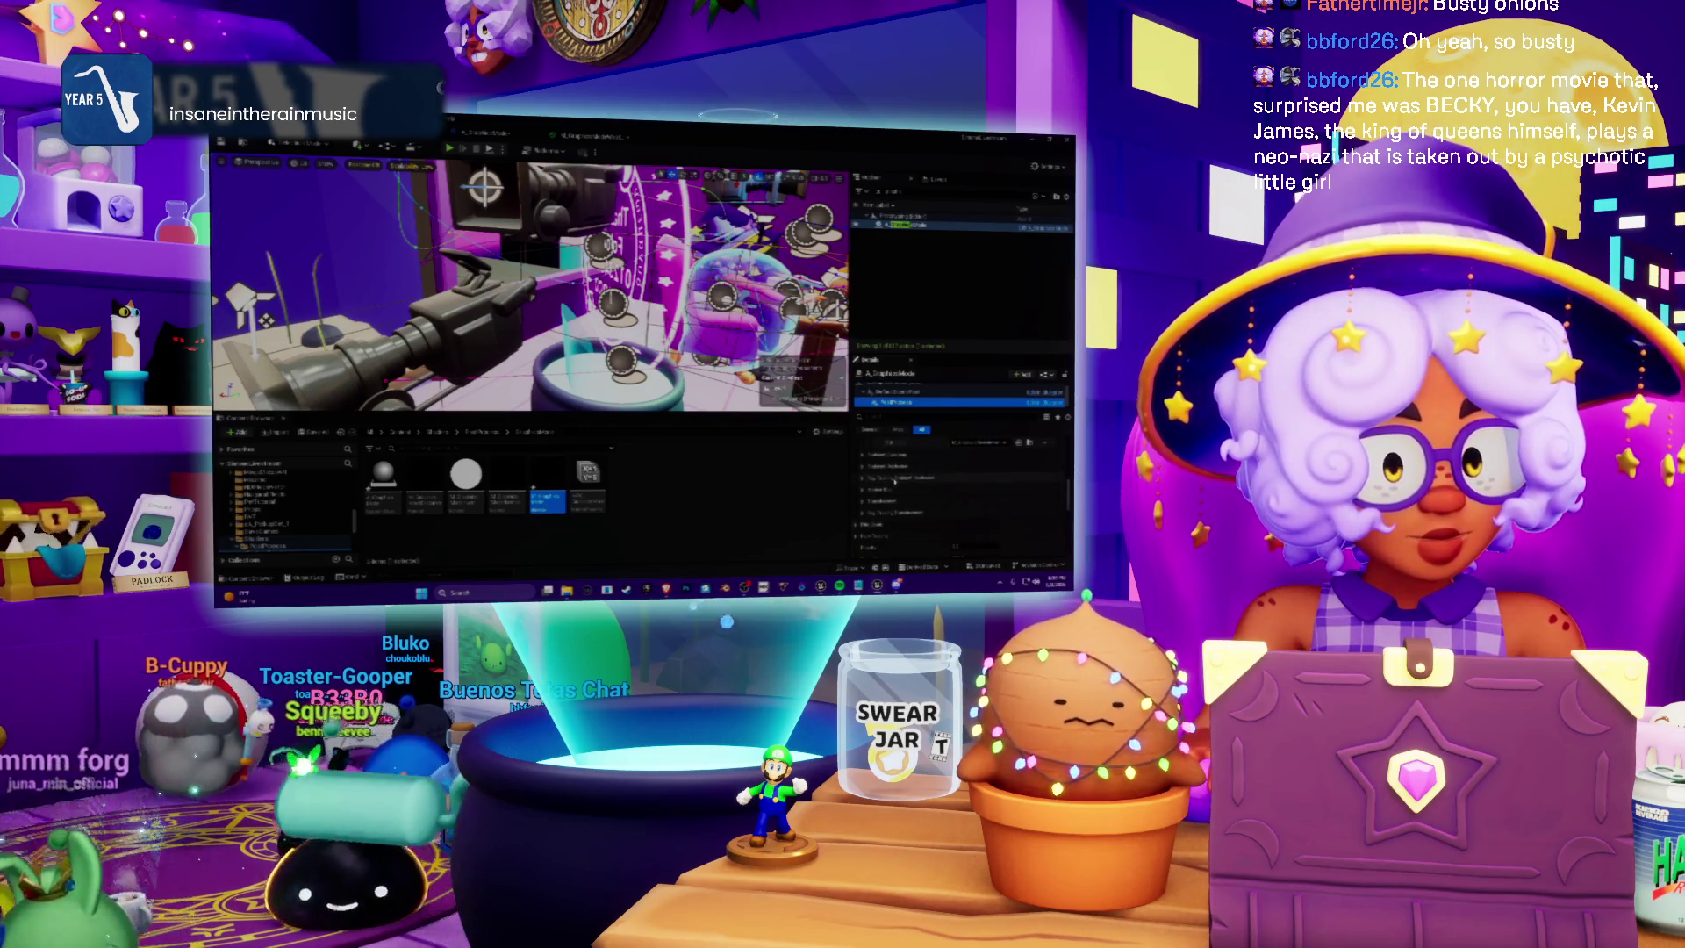
click(889, 525)
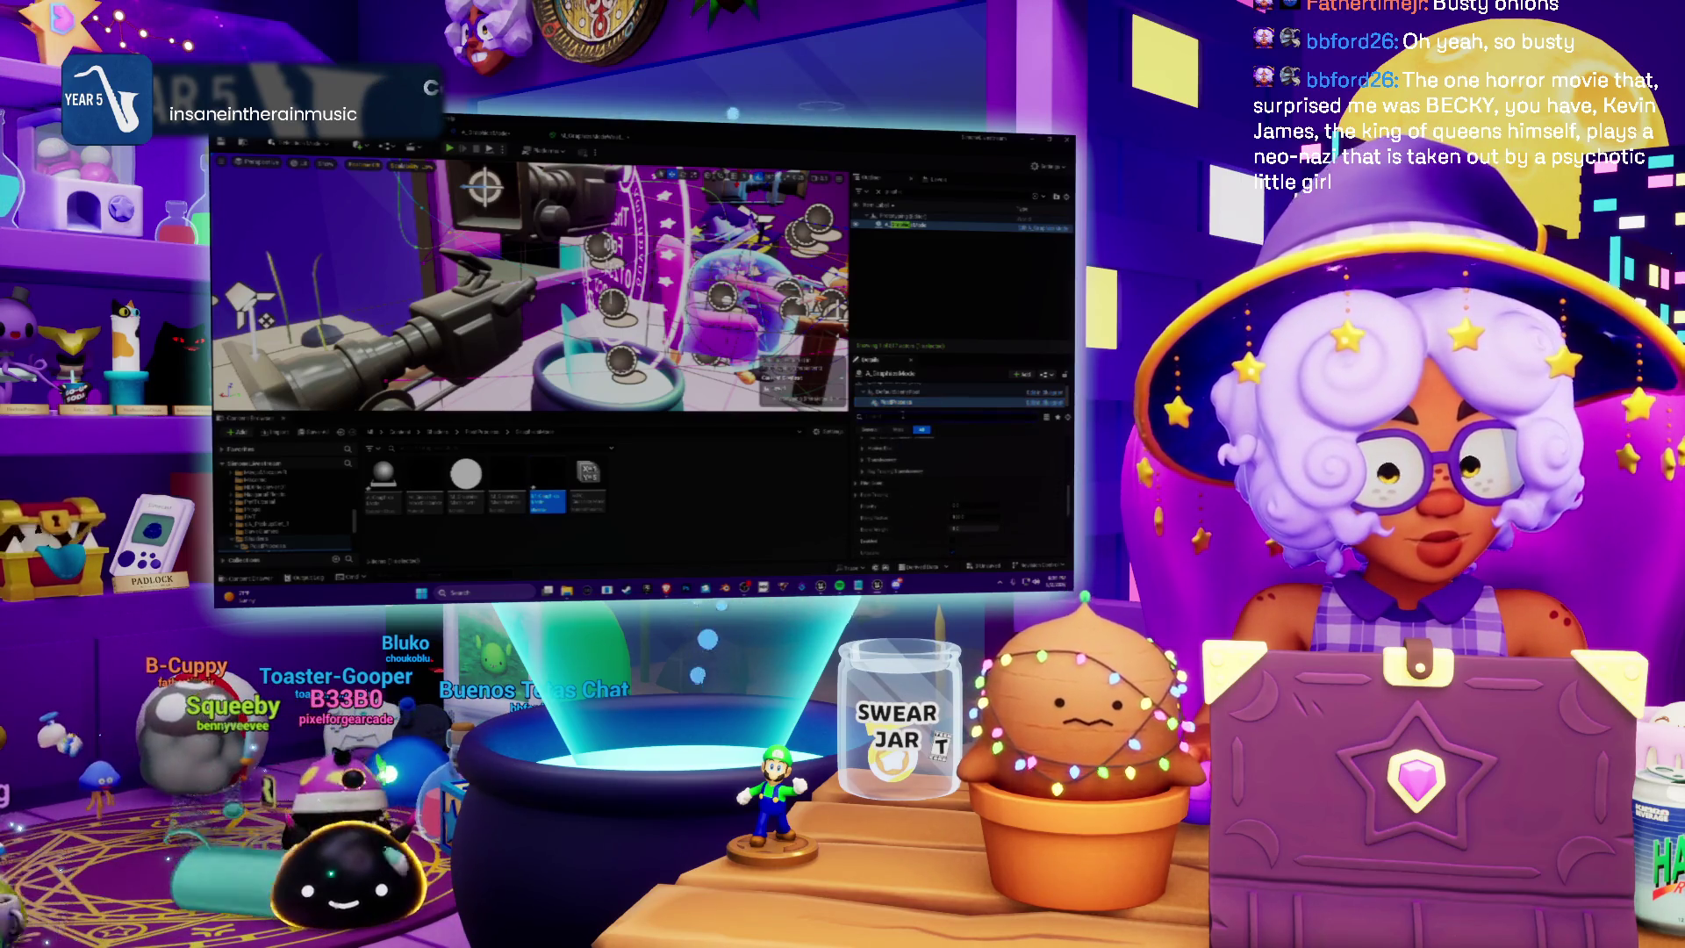
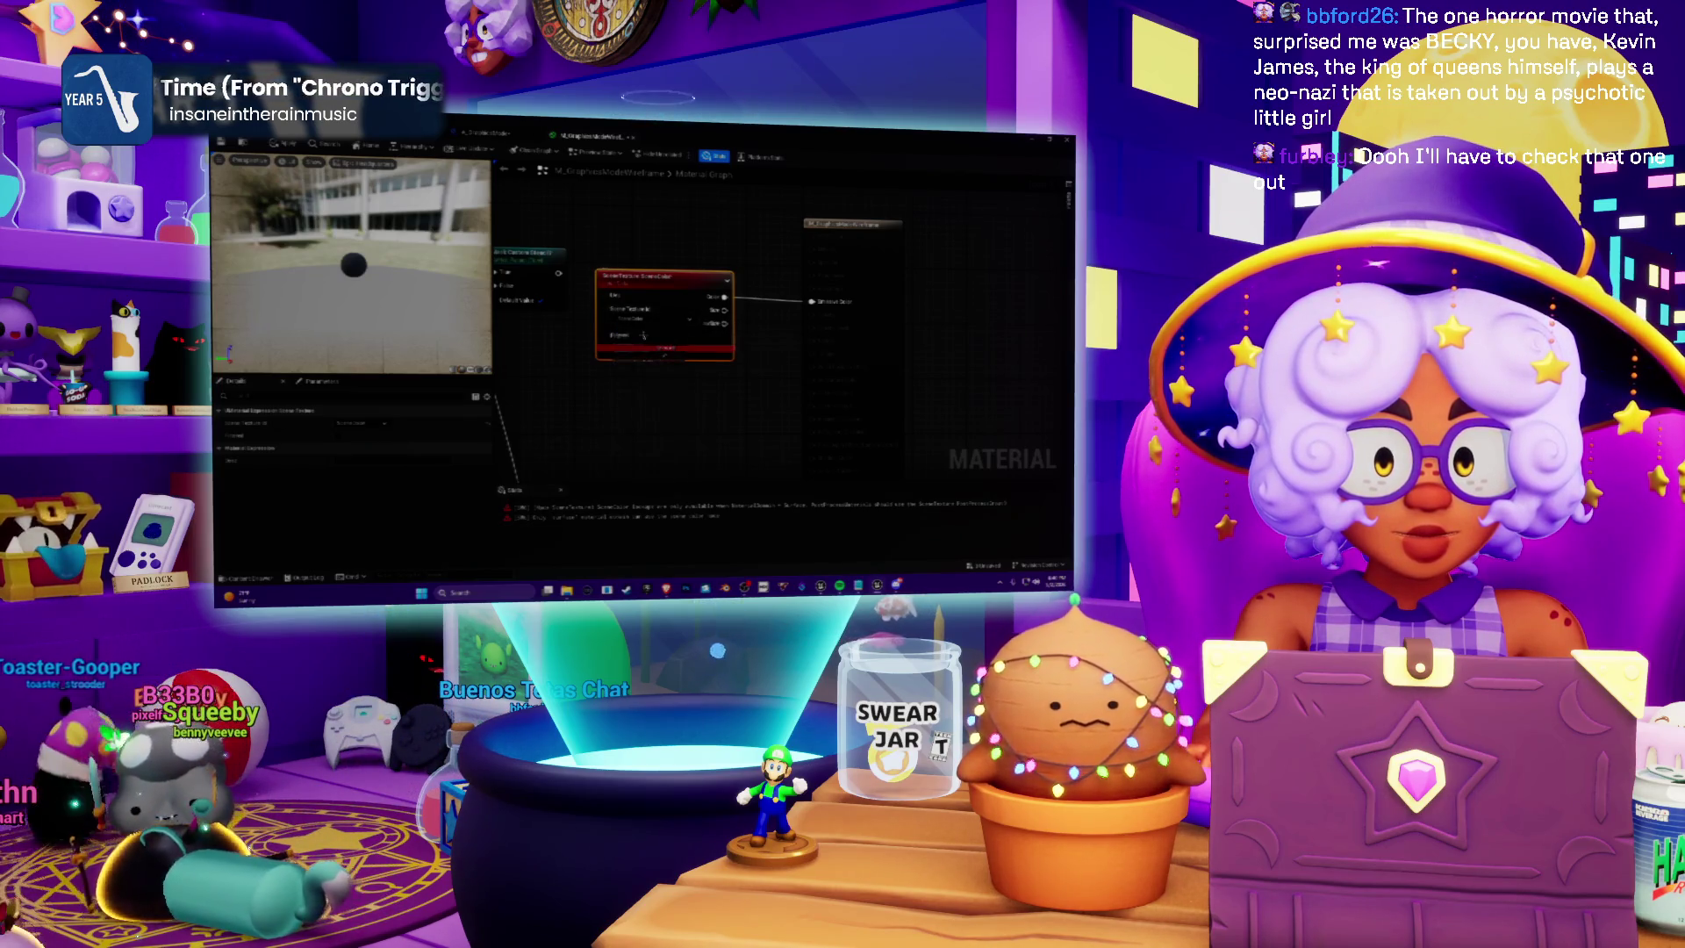
Pick a different texture from the Texture Sample node's list, then switch to the level editor
click(643, 335)
click(626, 341)
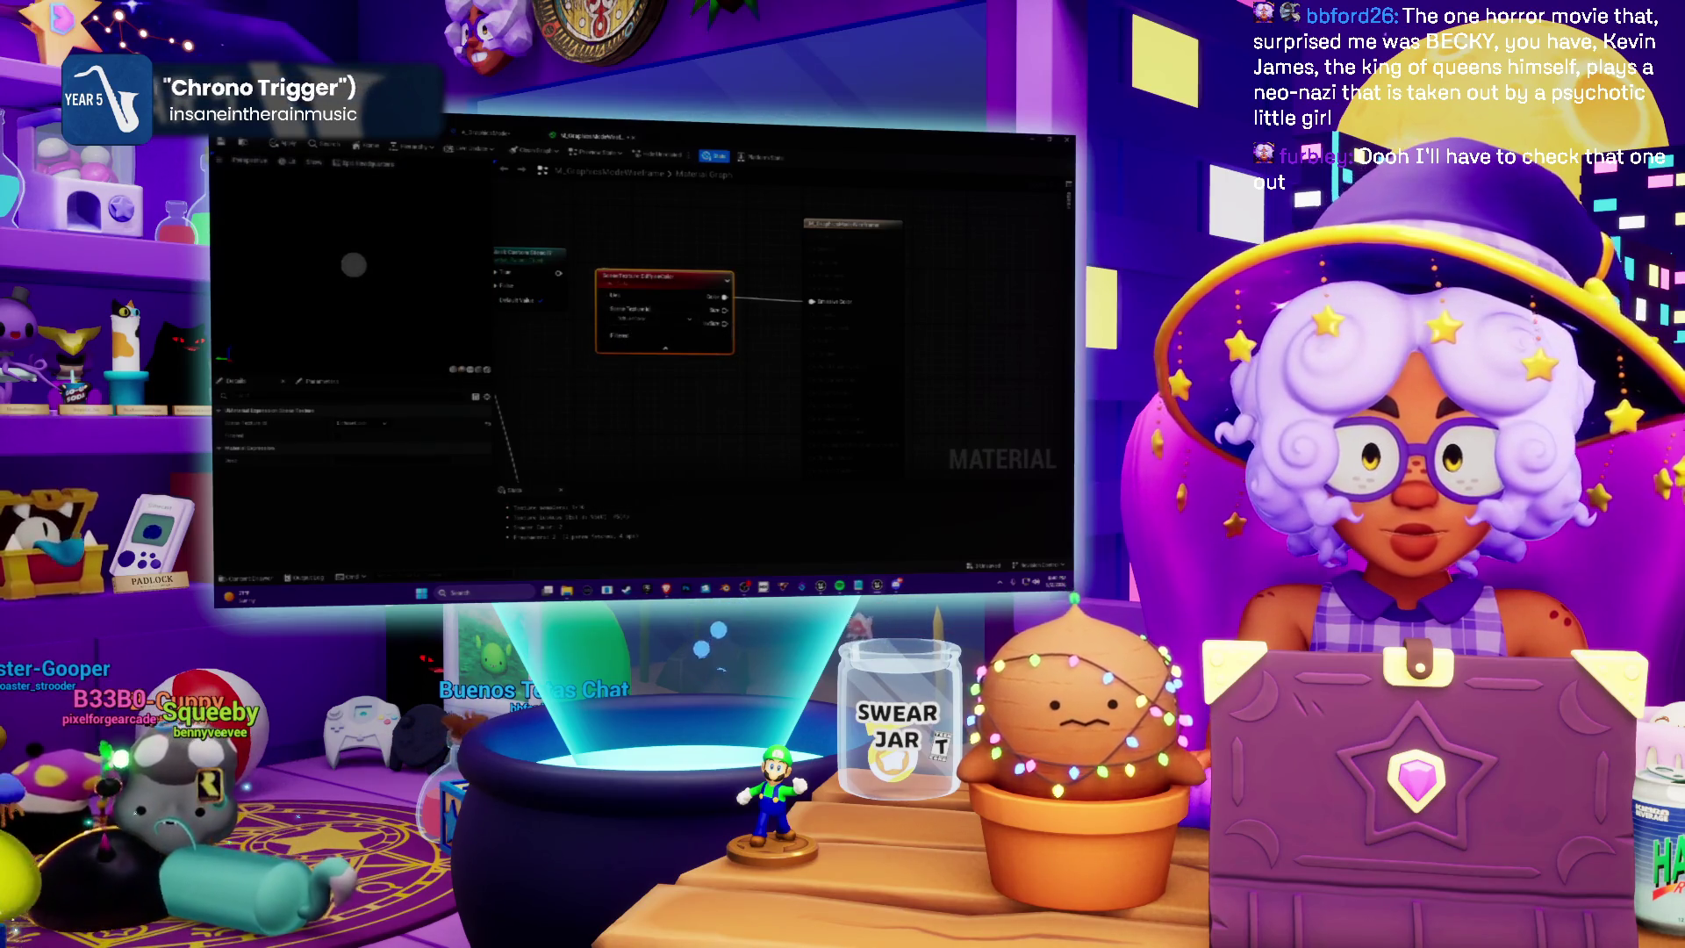
key(alt+Tab)
Back in the material graph, swap the sample node to yet another texture and return to the level editor
click(604, 138)
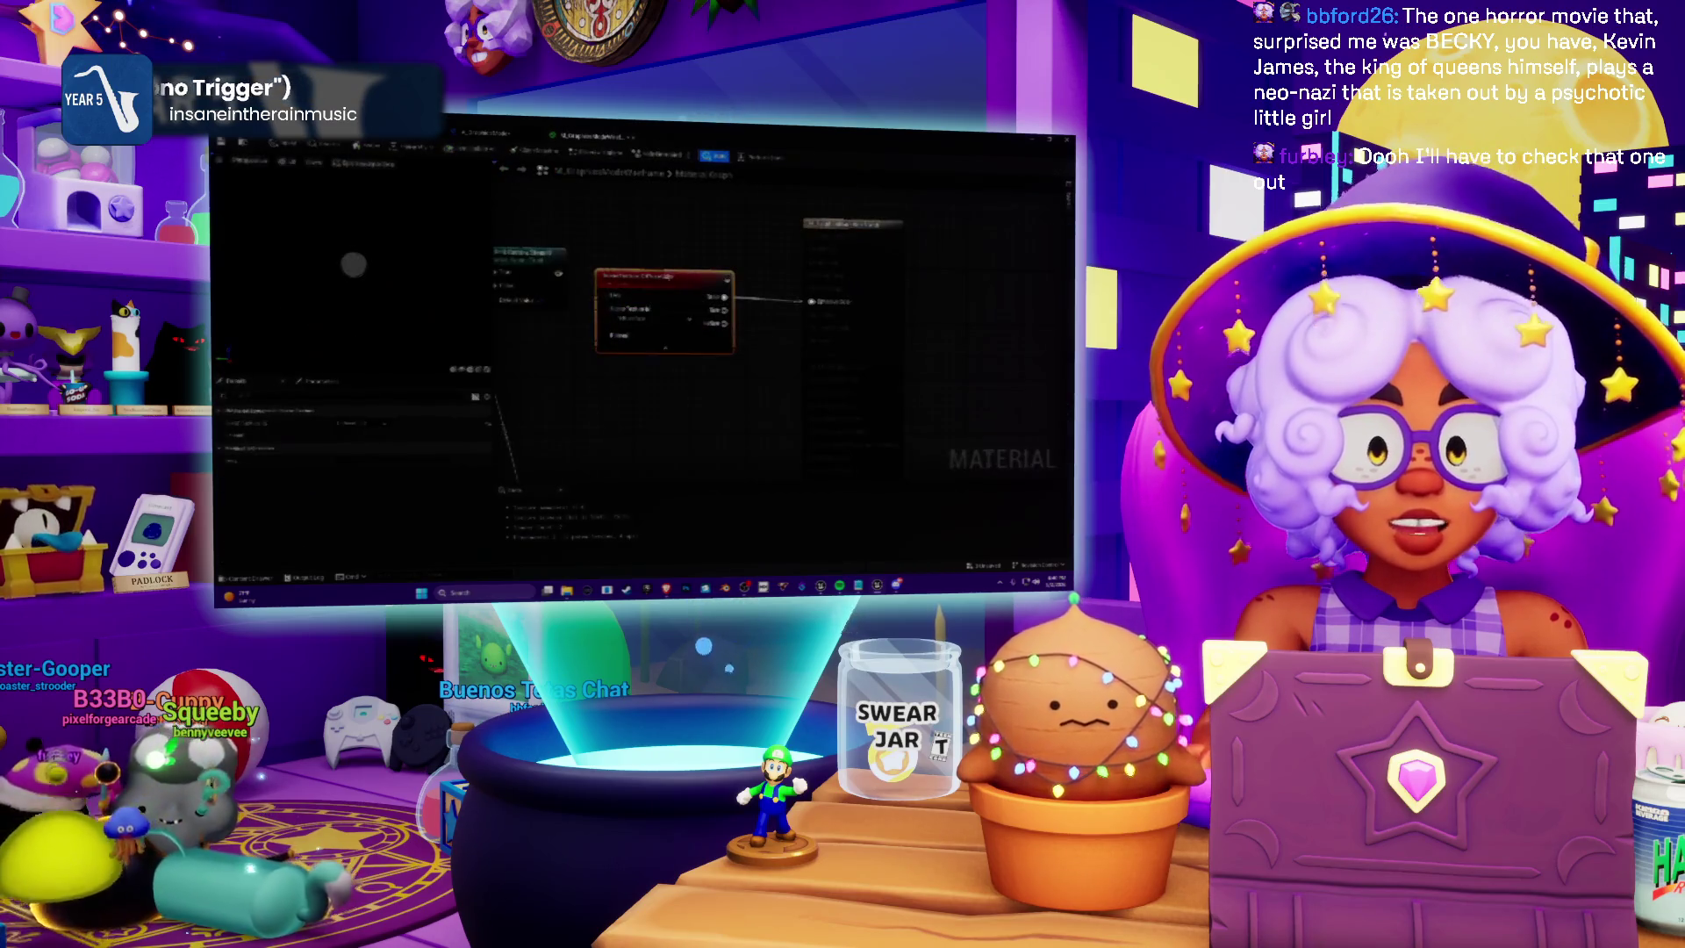
click(652, 317)
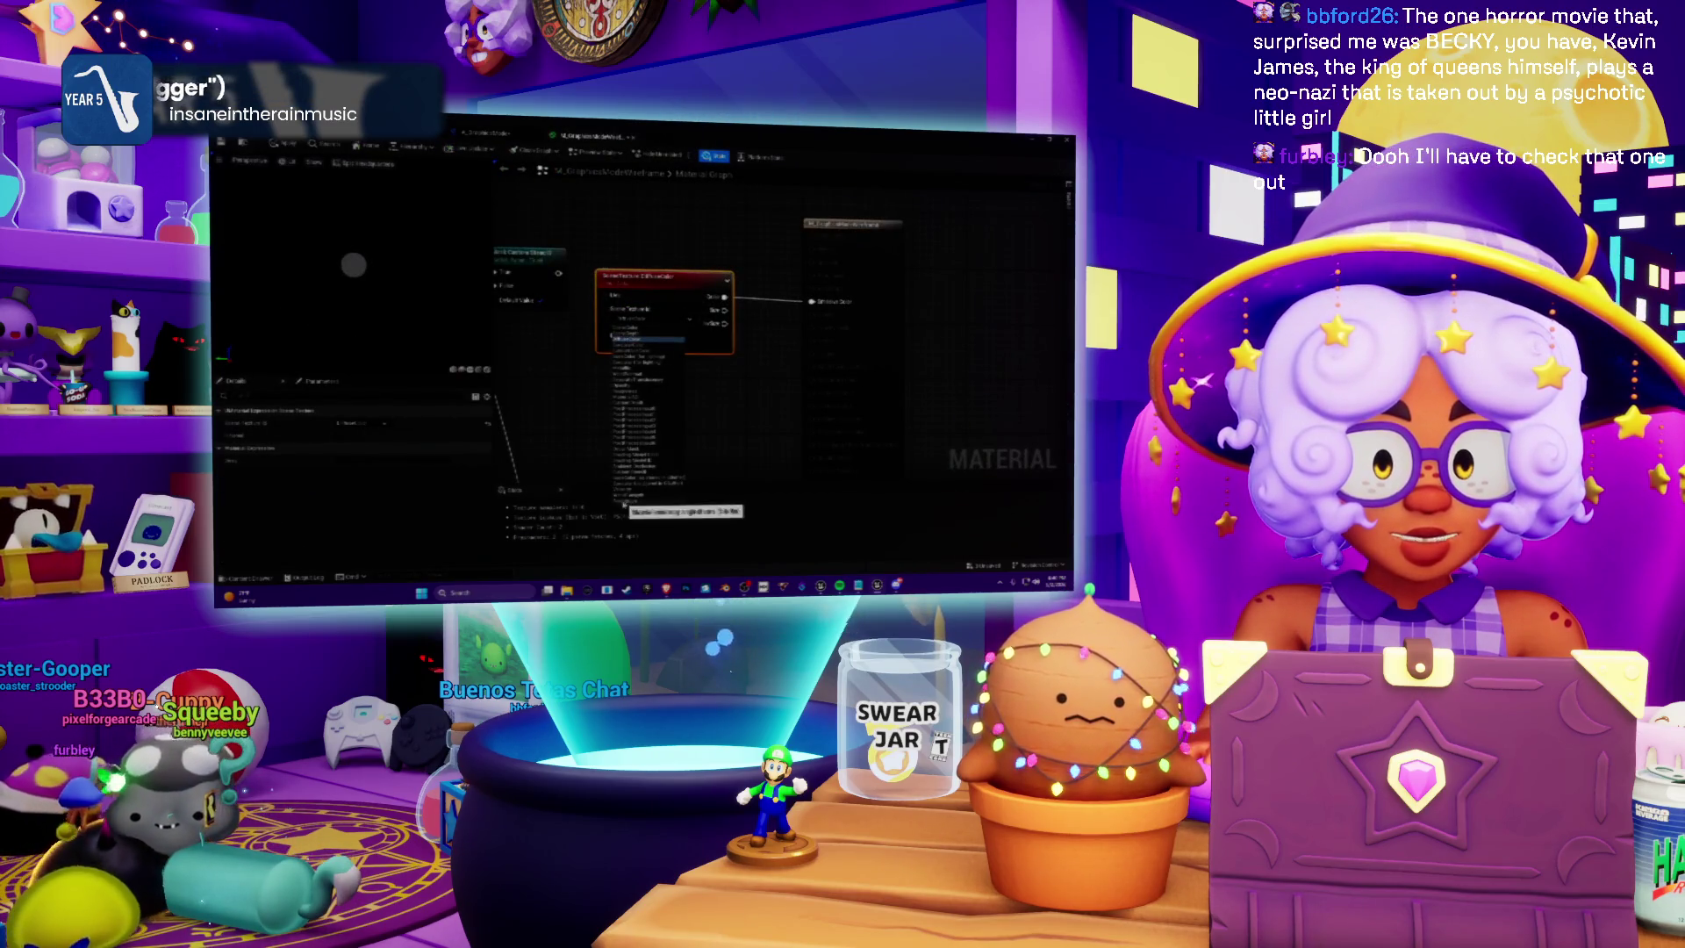
click(653, 410)
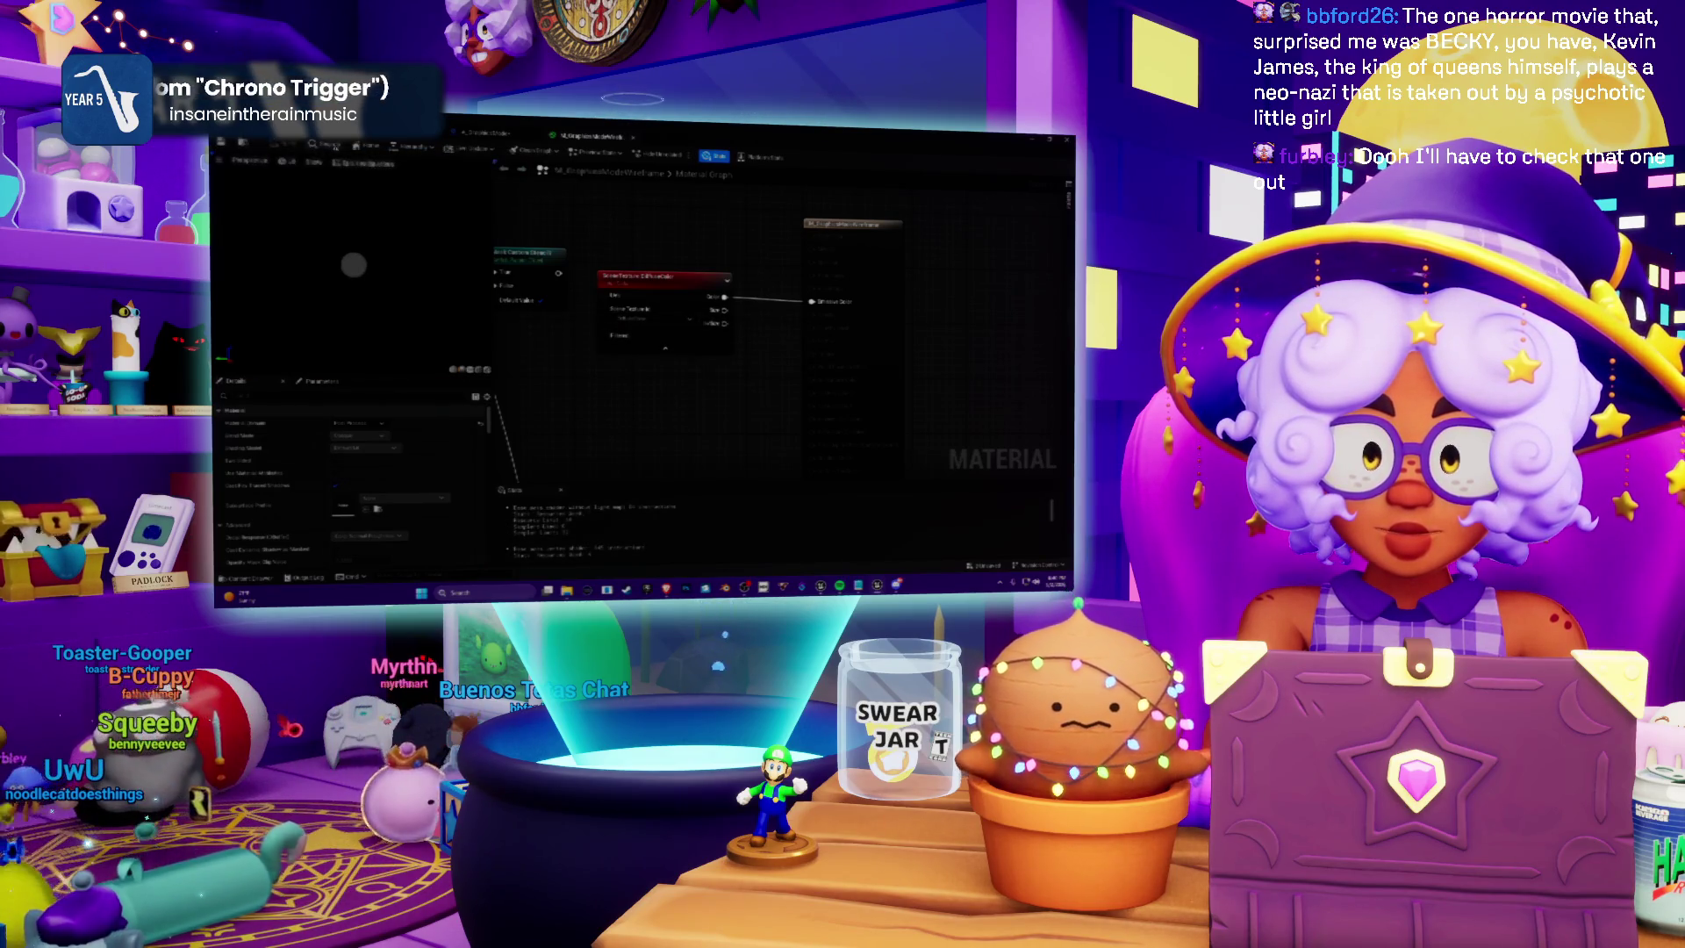
key(ctrl+Tab)
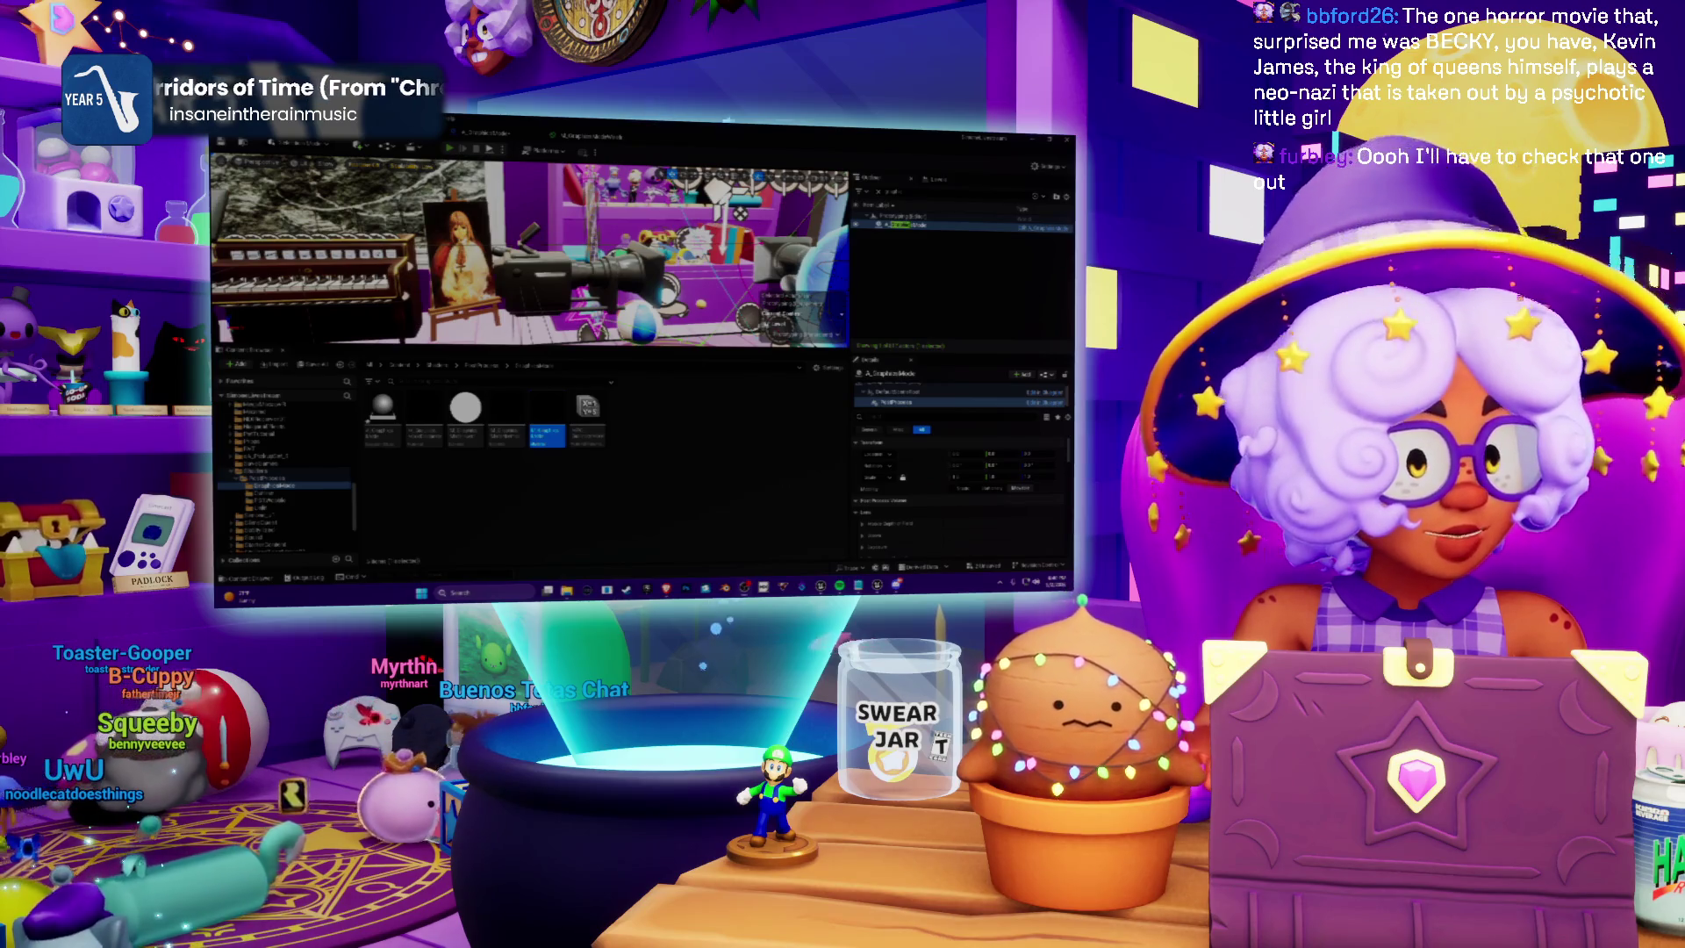
Play-test the stream-room level, where the screen stays black, then stop and return to the material graph
key(alt+p)
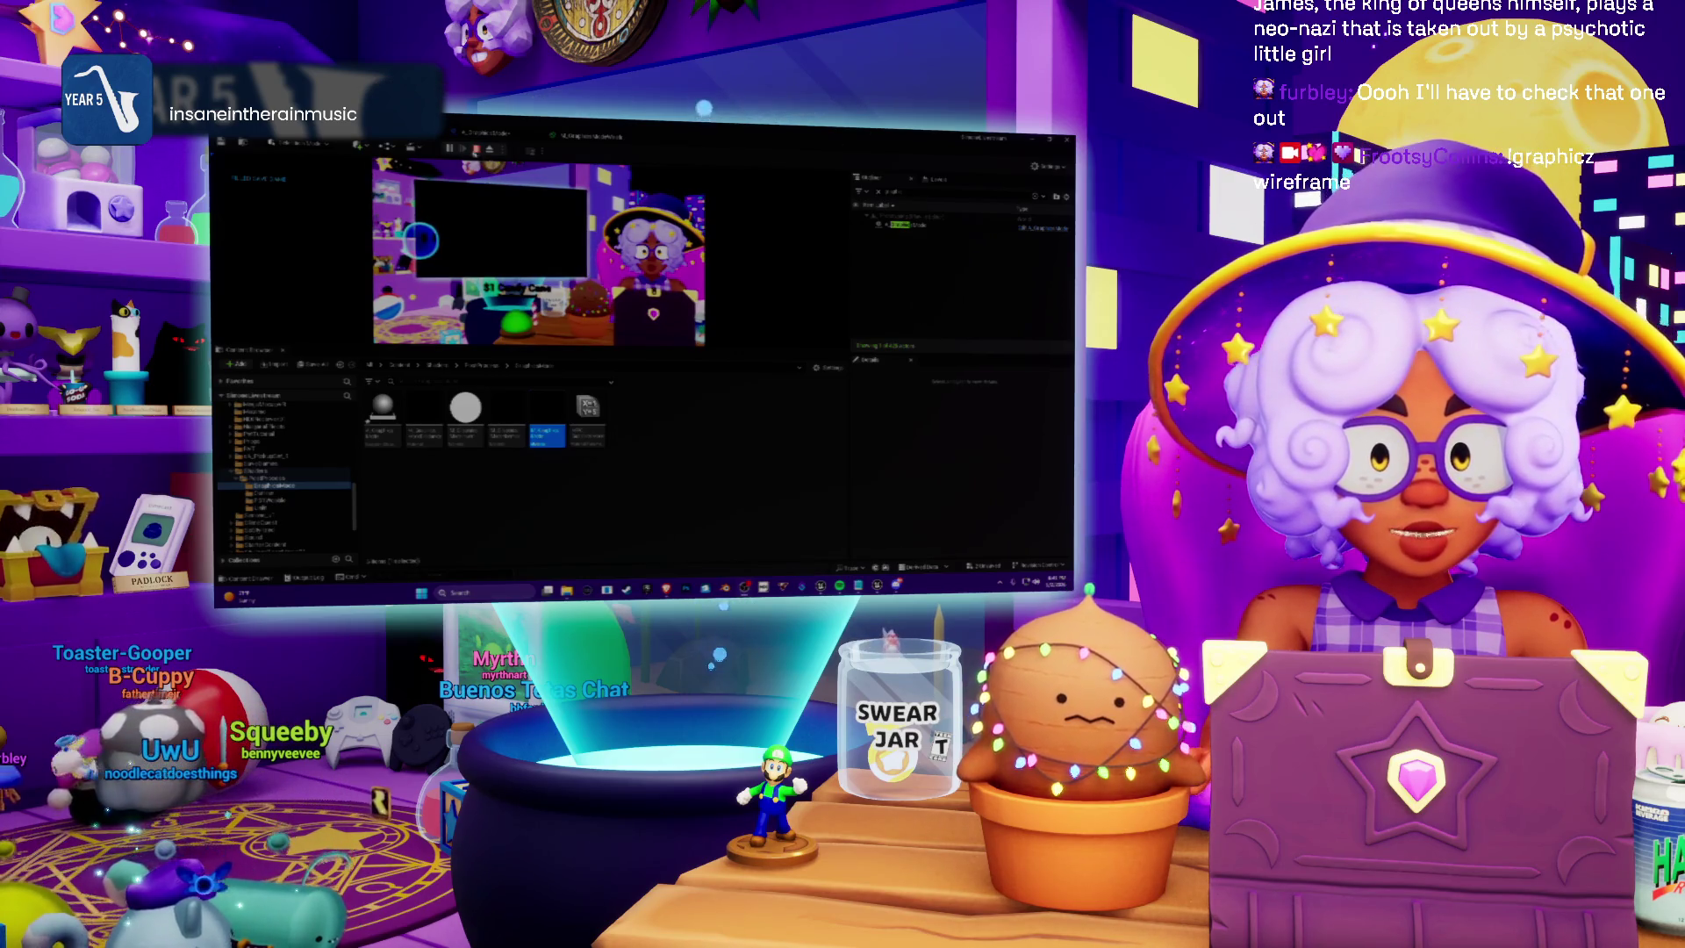
click(476, 151)
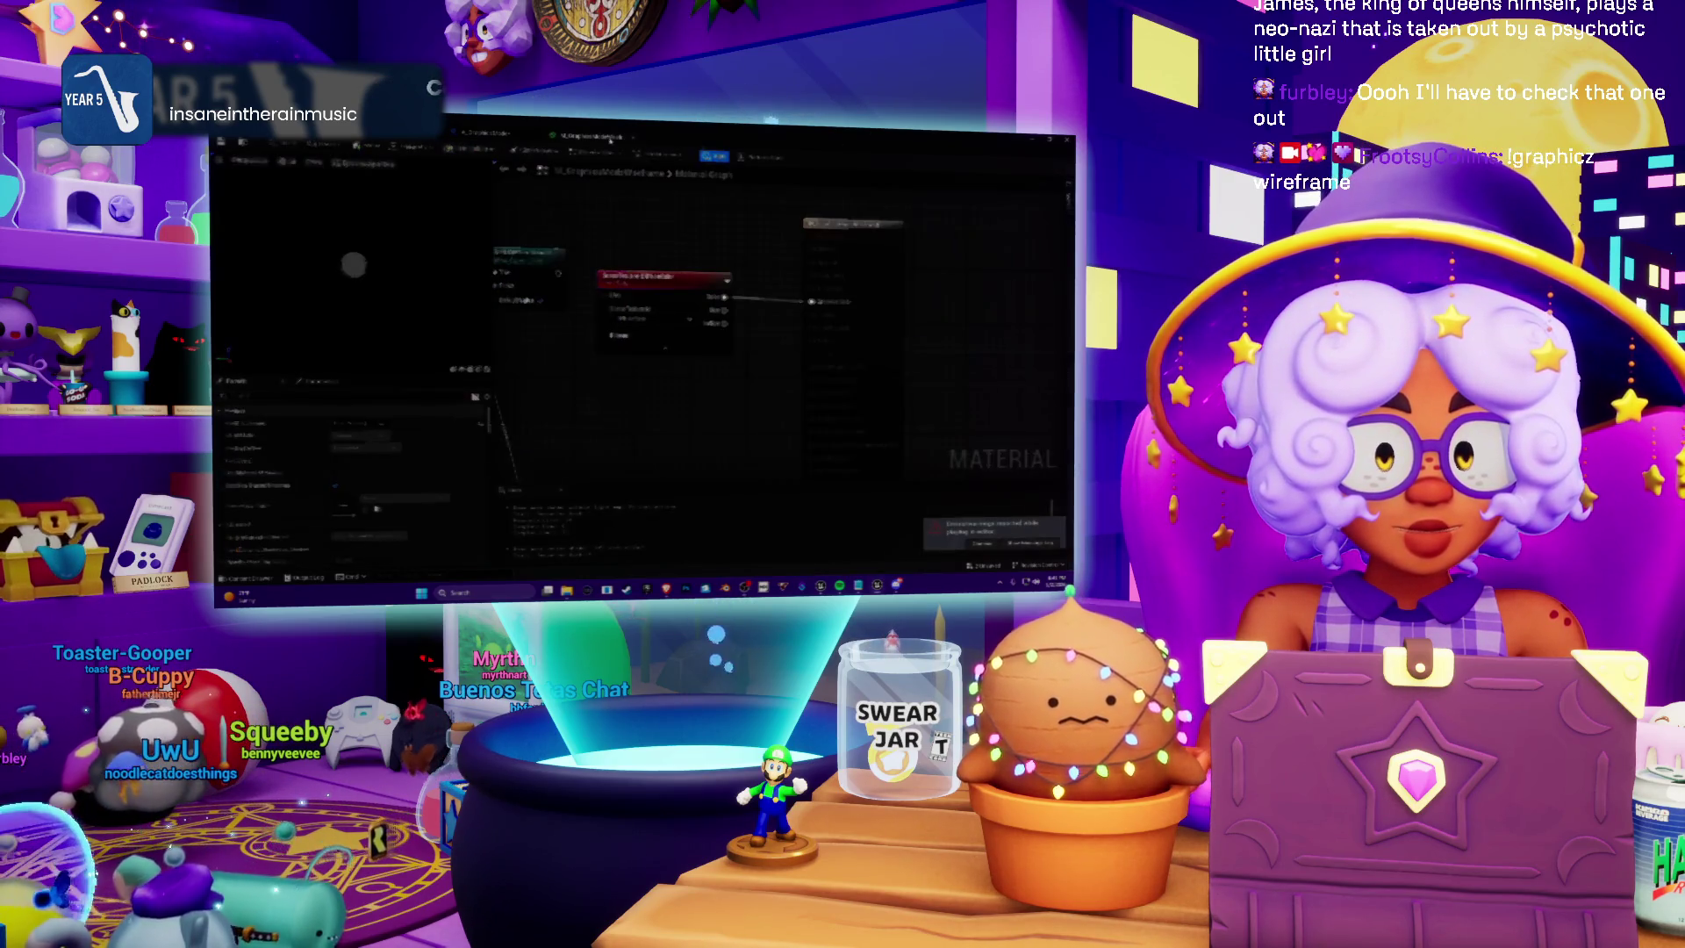
Choose another texture from the Texture Sample node's dropdown list
click(668, 328)
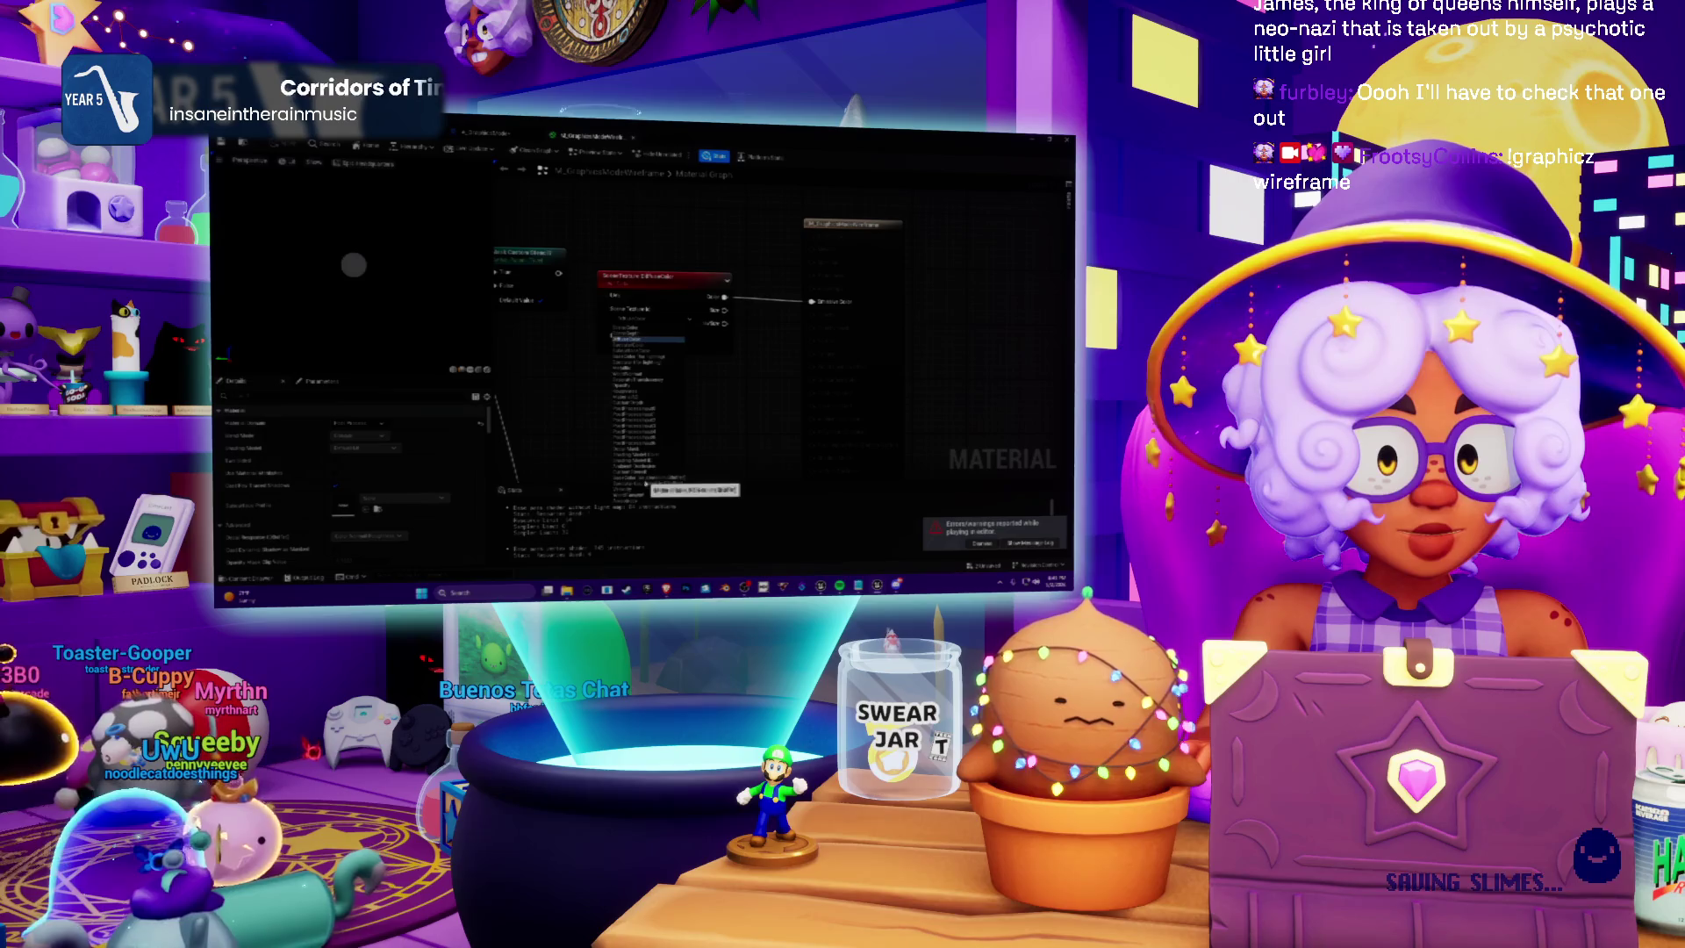
click(645, 483)
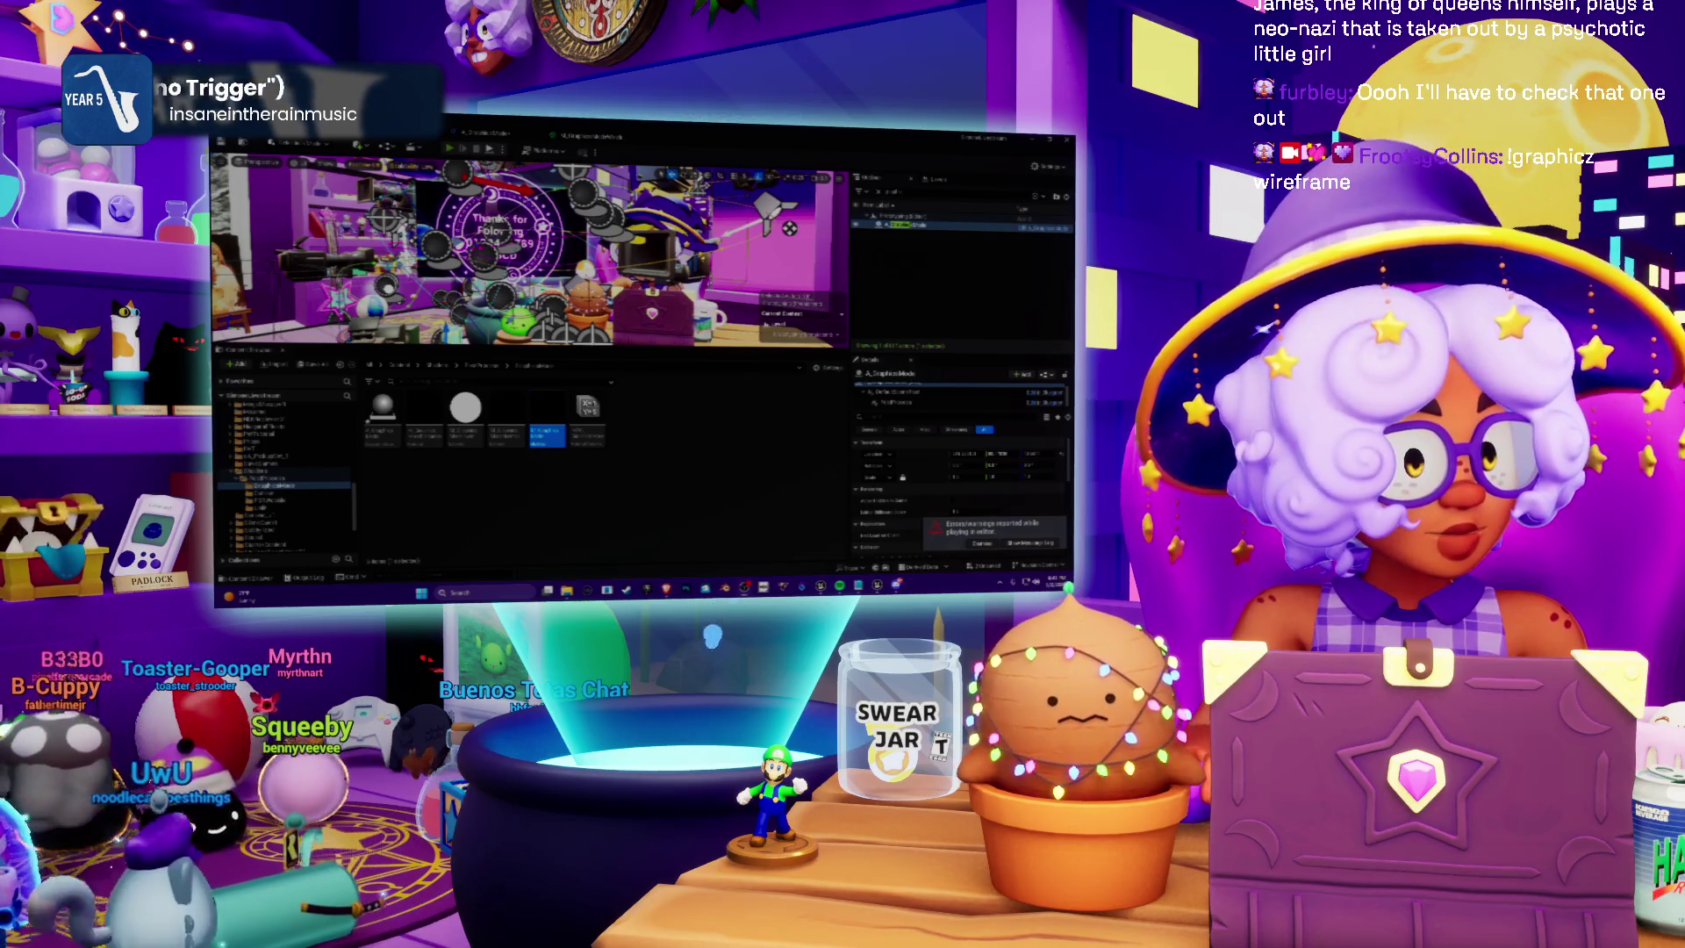
Run the level in editor again, confirm the in-room screen is still black, then stop playing
key(alt+p)
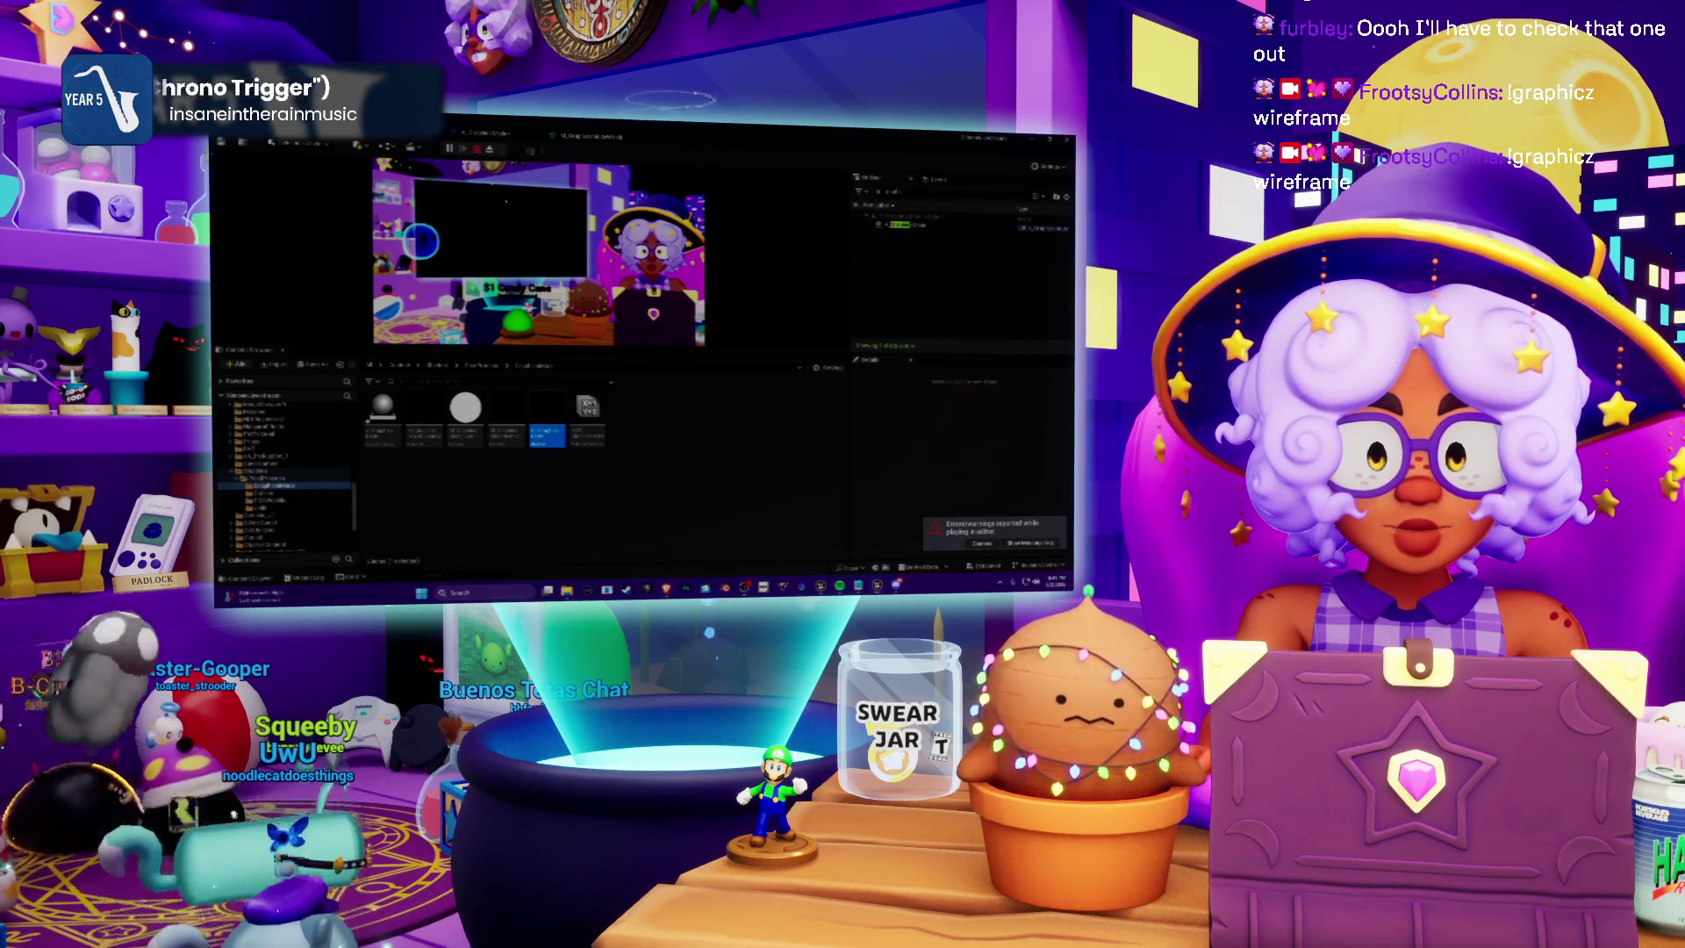
key(Escape)
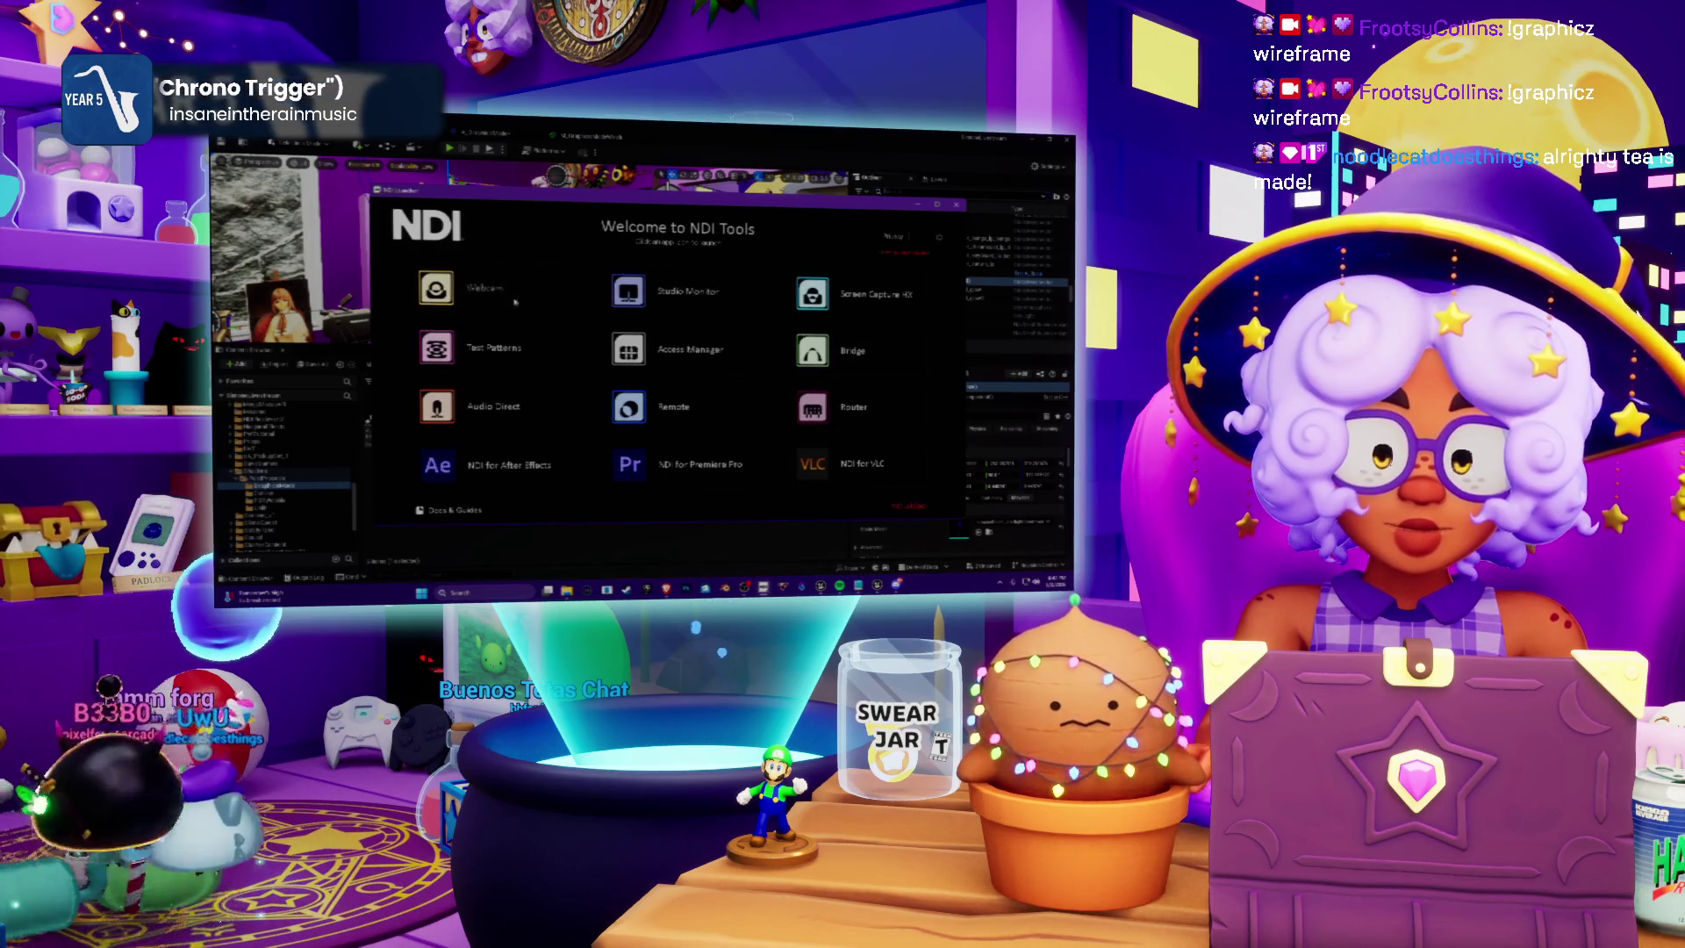
Launch NDI Studio Monitor and close the NDI Tools welcome window
click(779, 287)
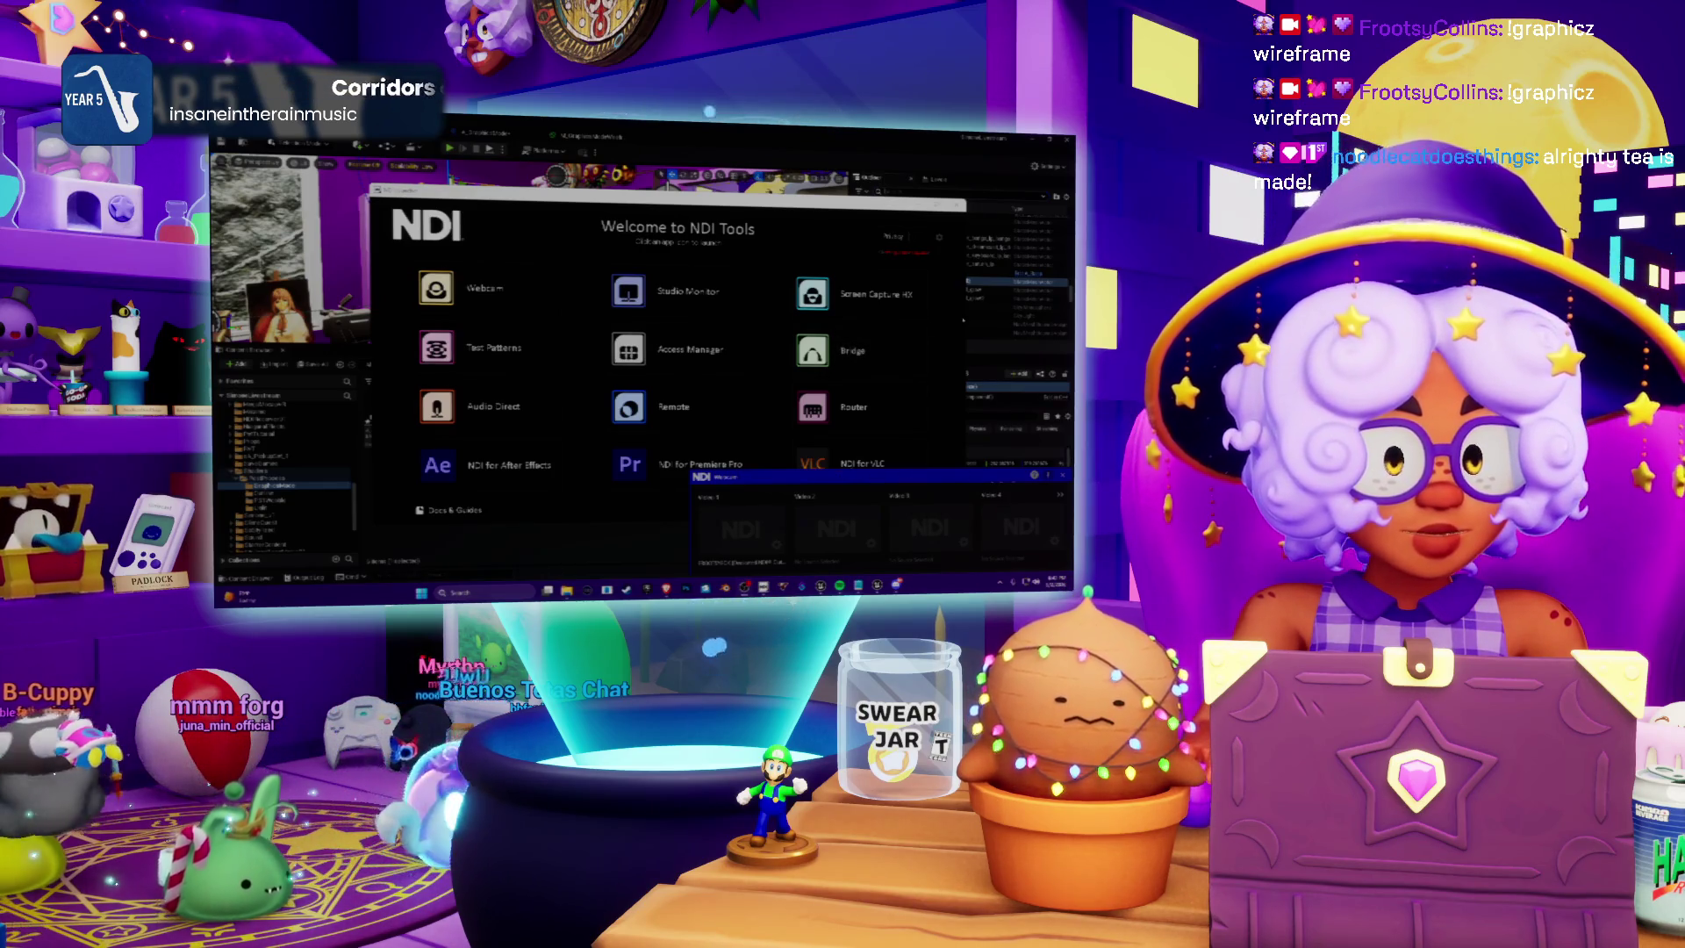
click(957, 206)
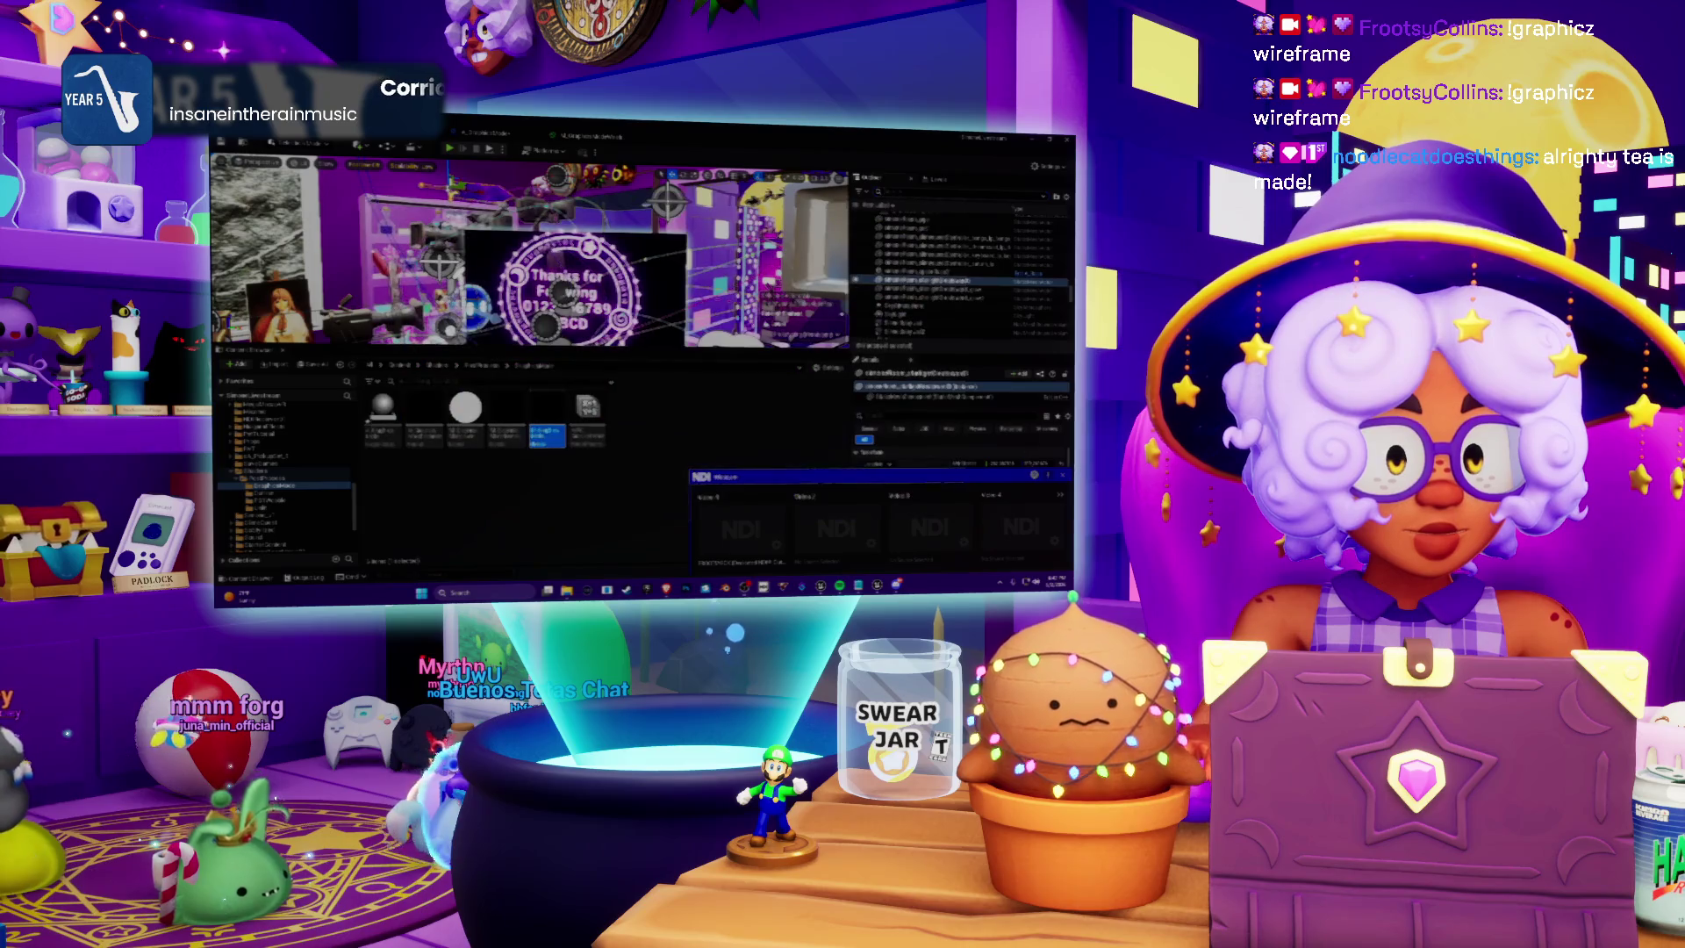
Close the NDI Studio Monitor window, then switch to Discord and on to the Spotify playlist
click(1061, 477)
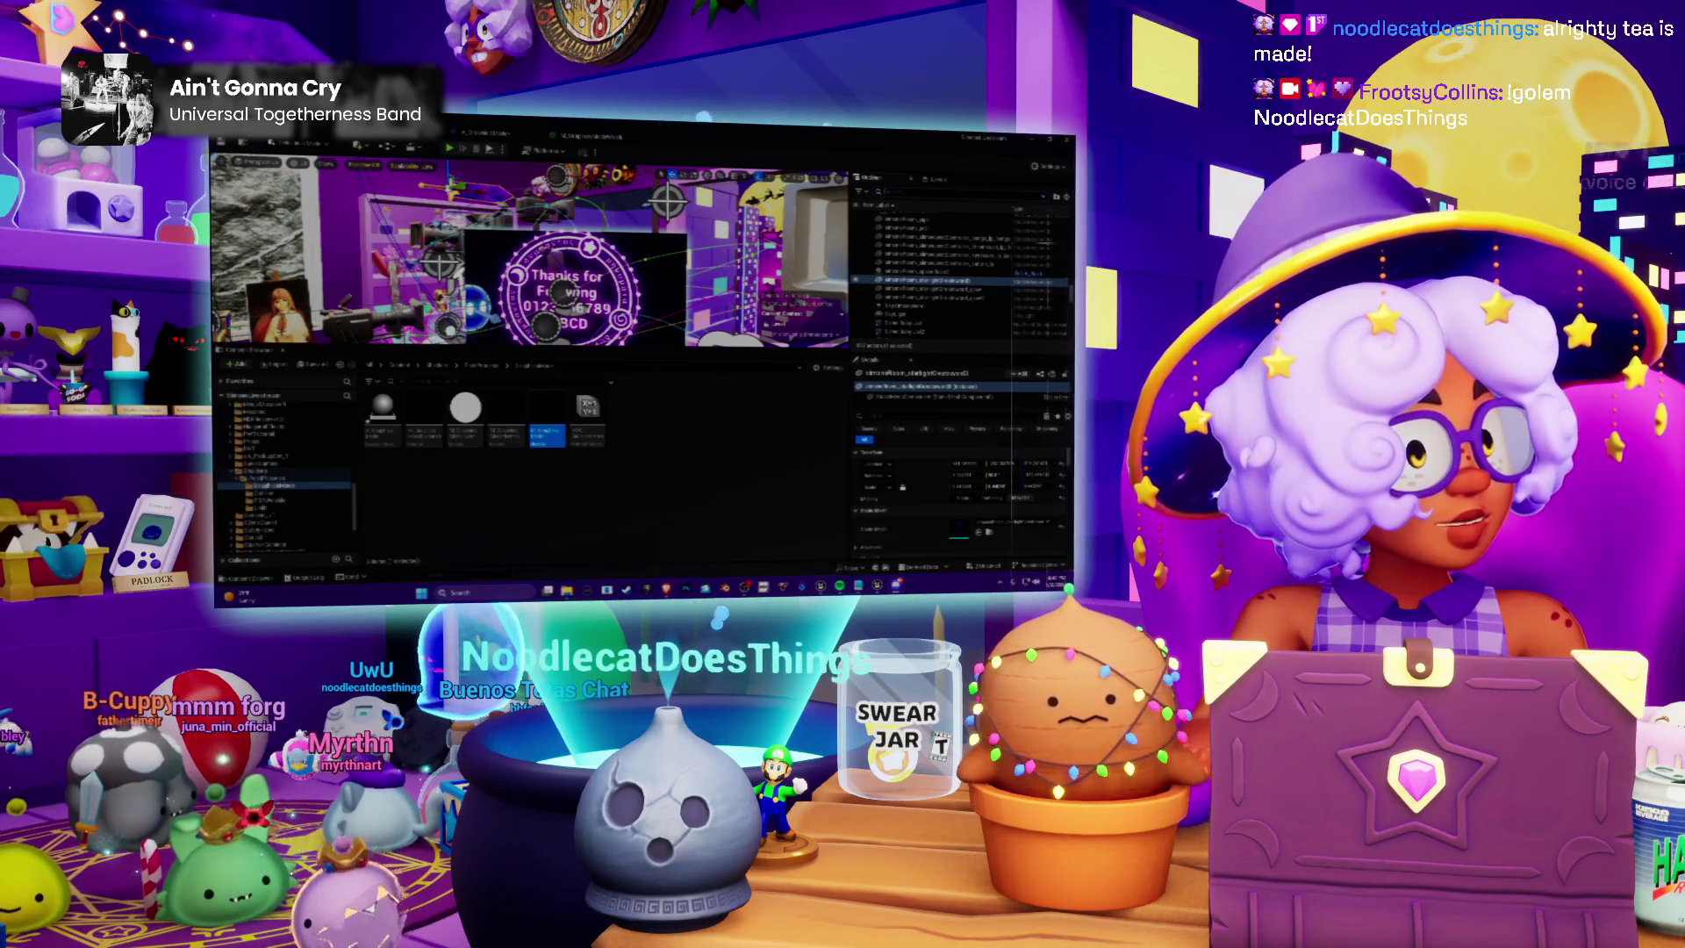
key(alt+Tab)
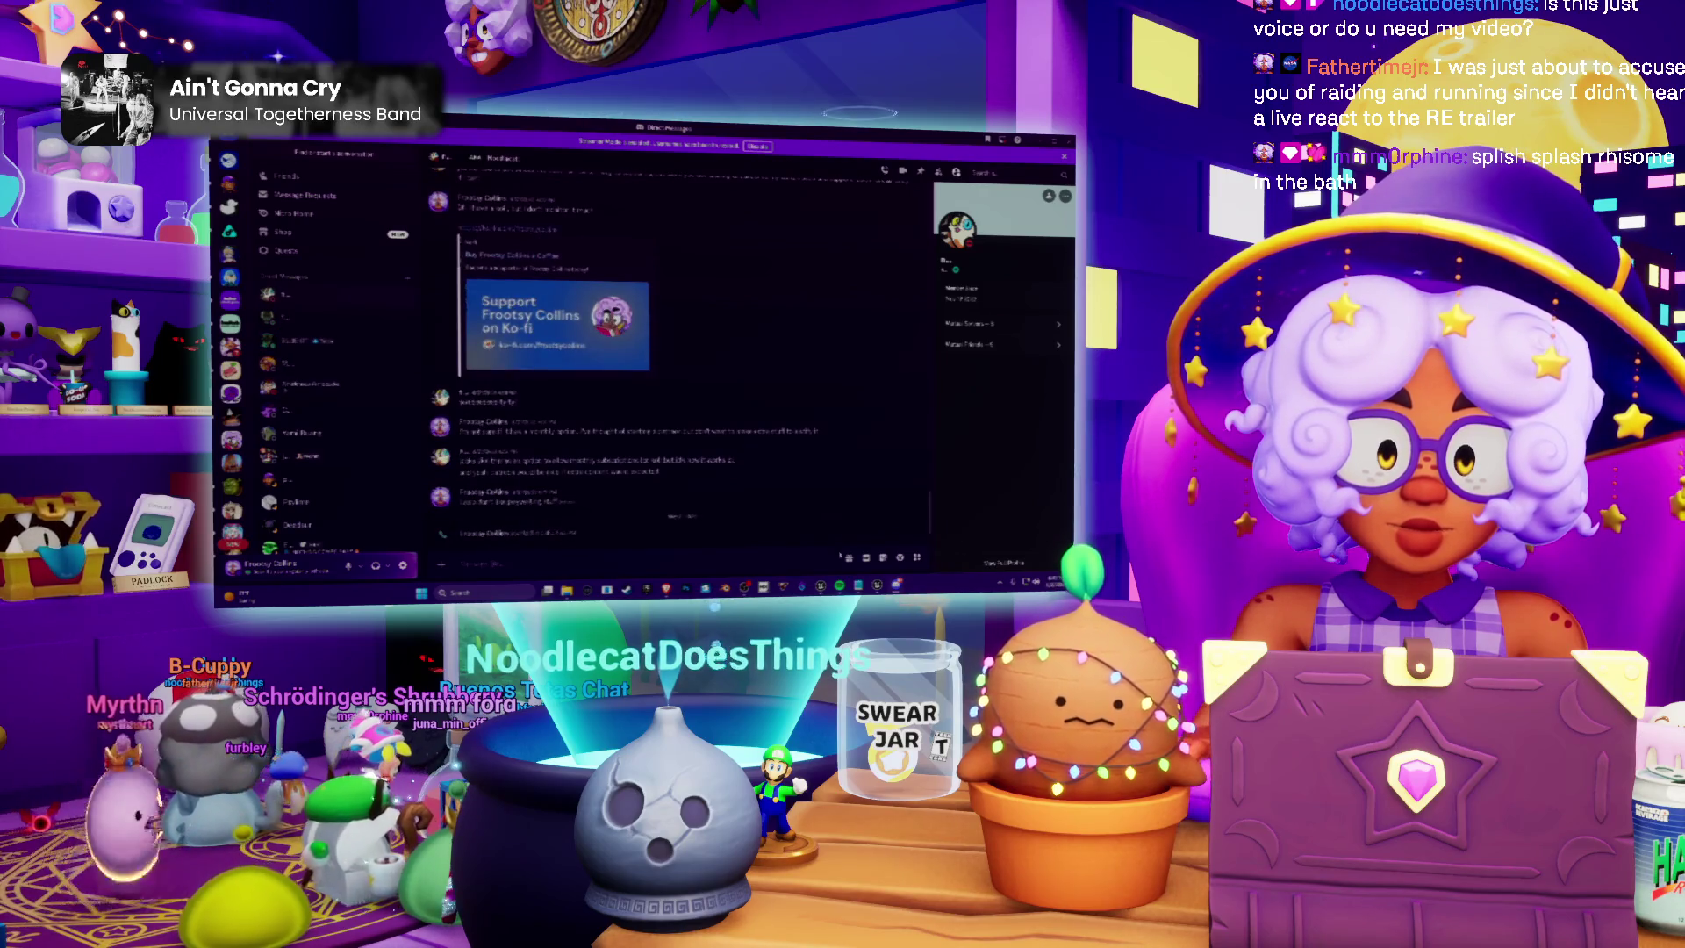
key(alt+Tab)
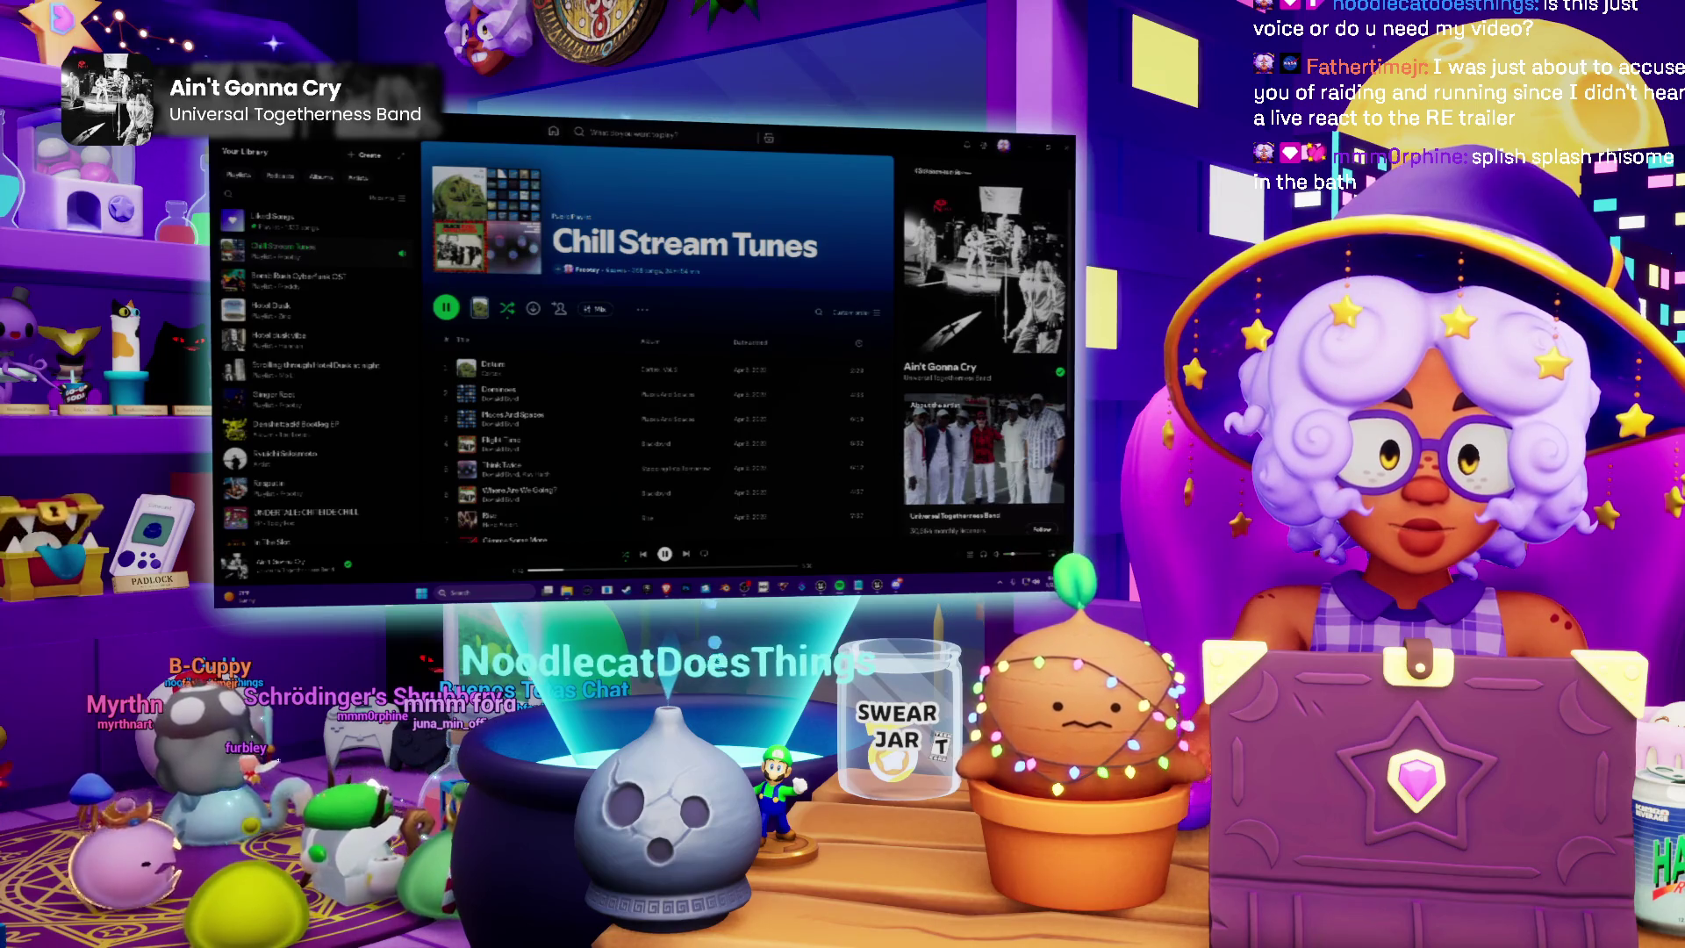
mouse_move(1047, 143)
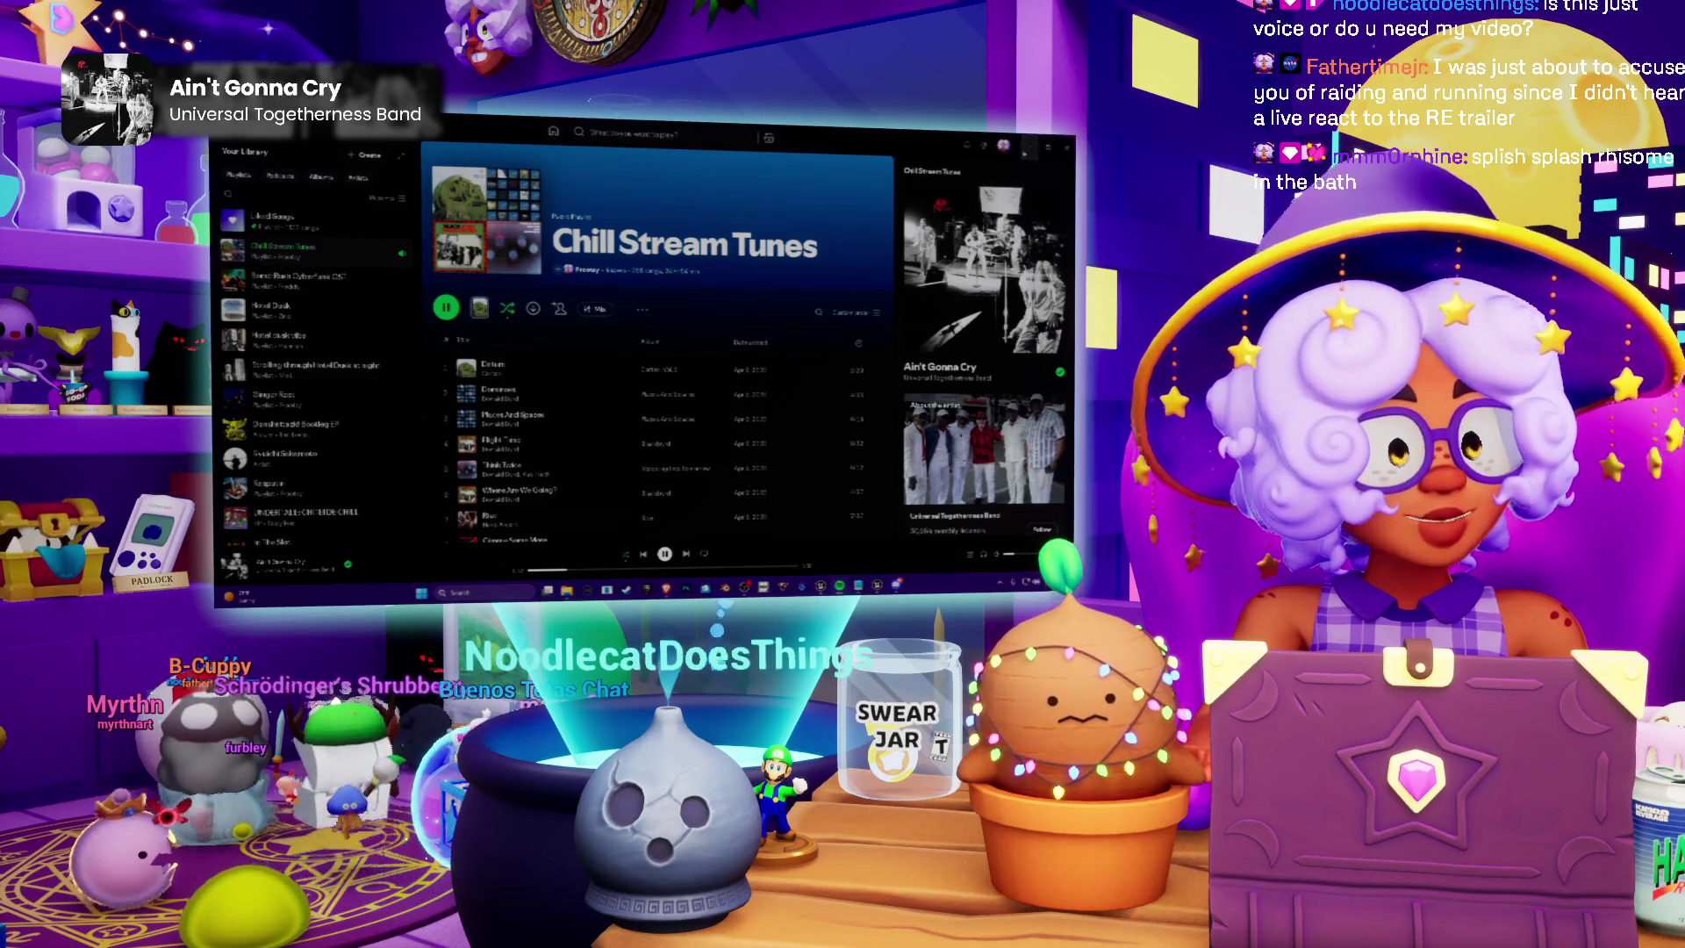
click(1028, 144)
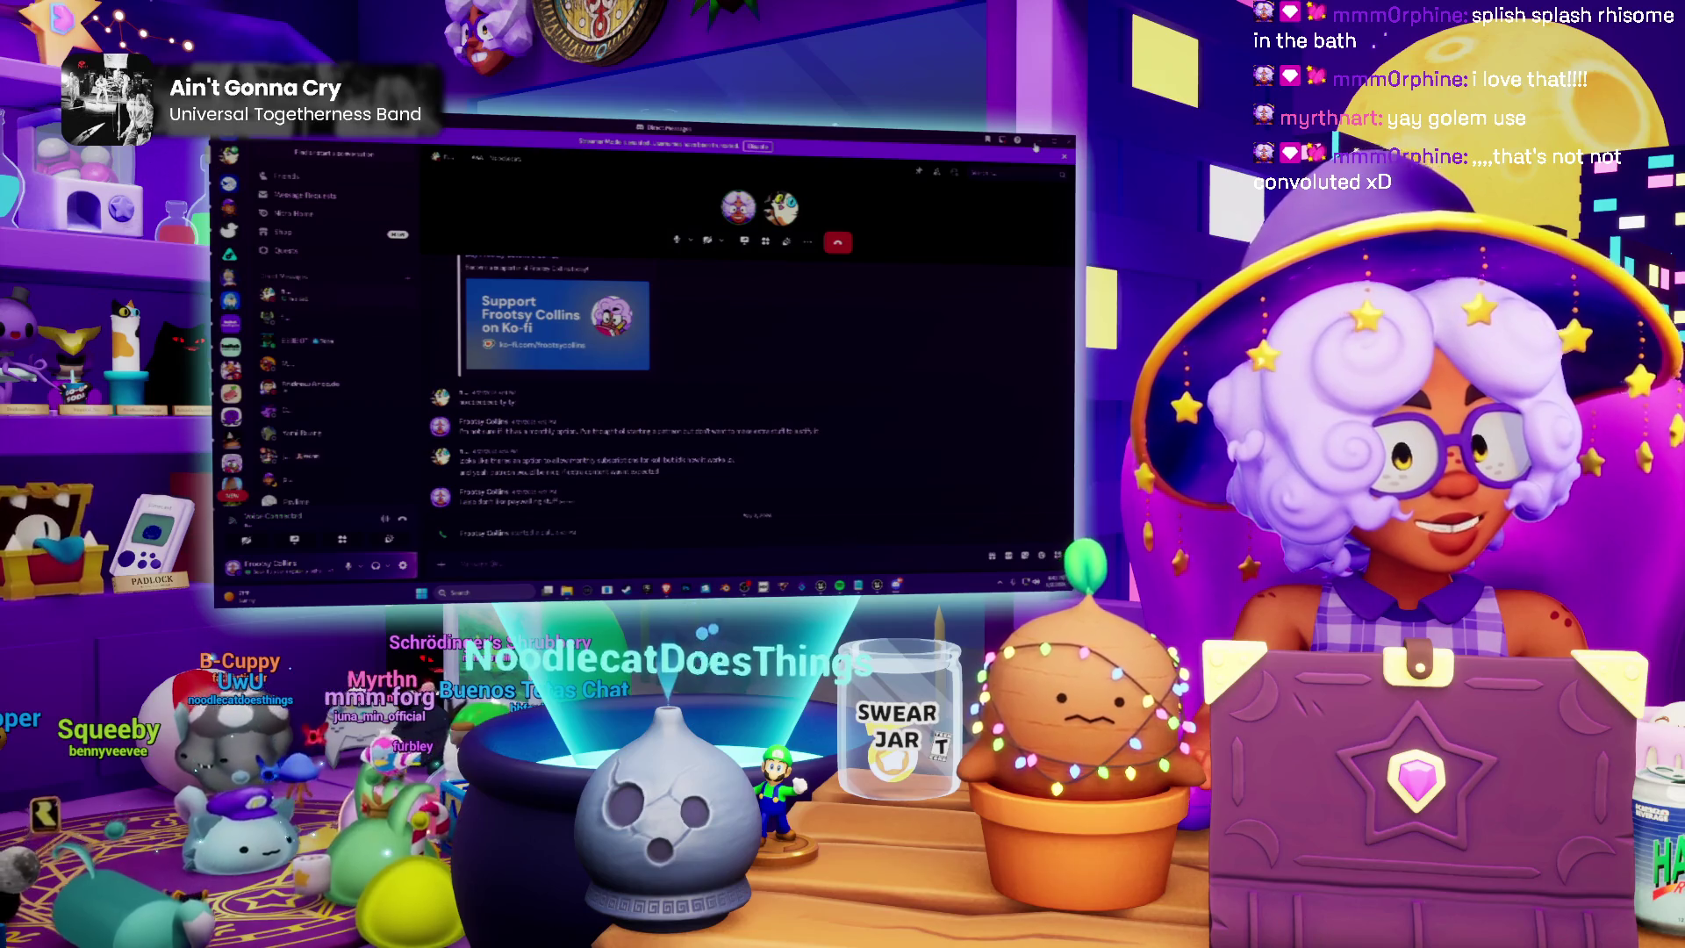
Minimize Discord to return to the Material Editor and pan the graph slightly down and right
click(1036, 147)
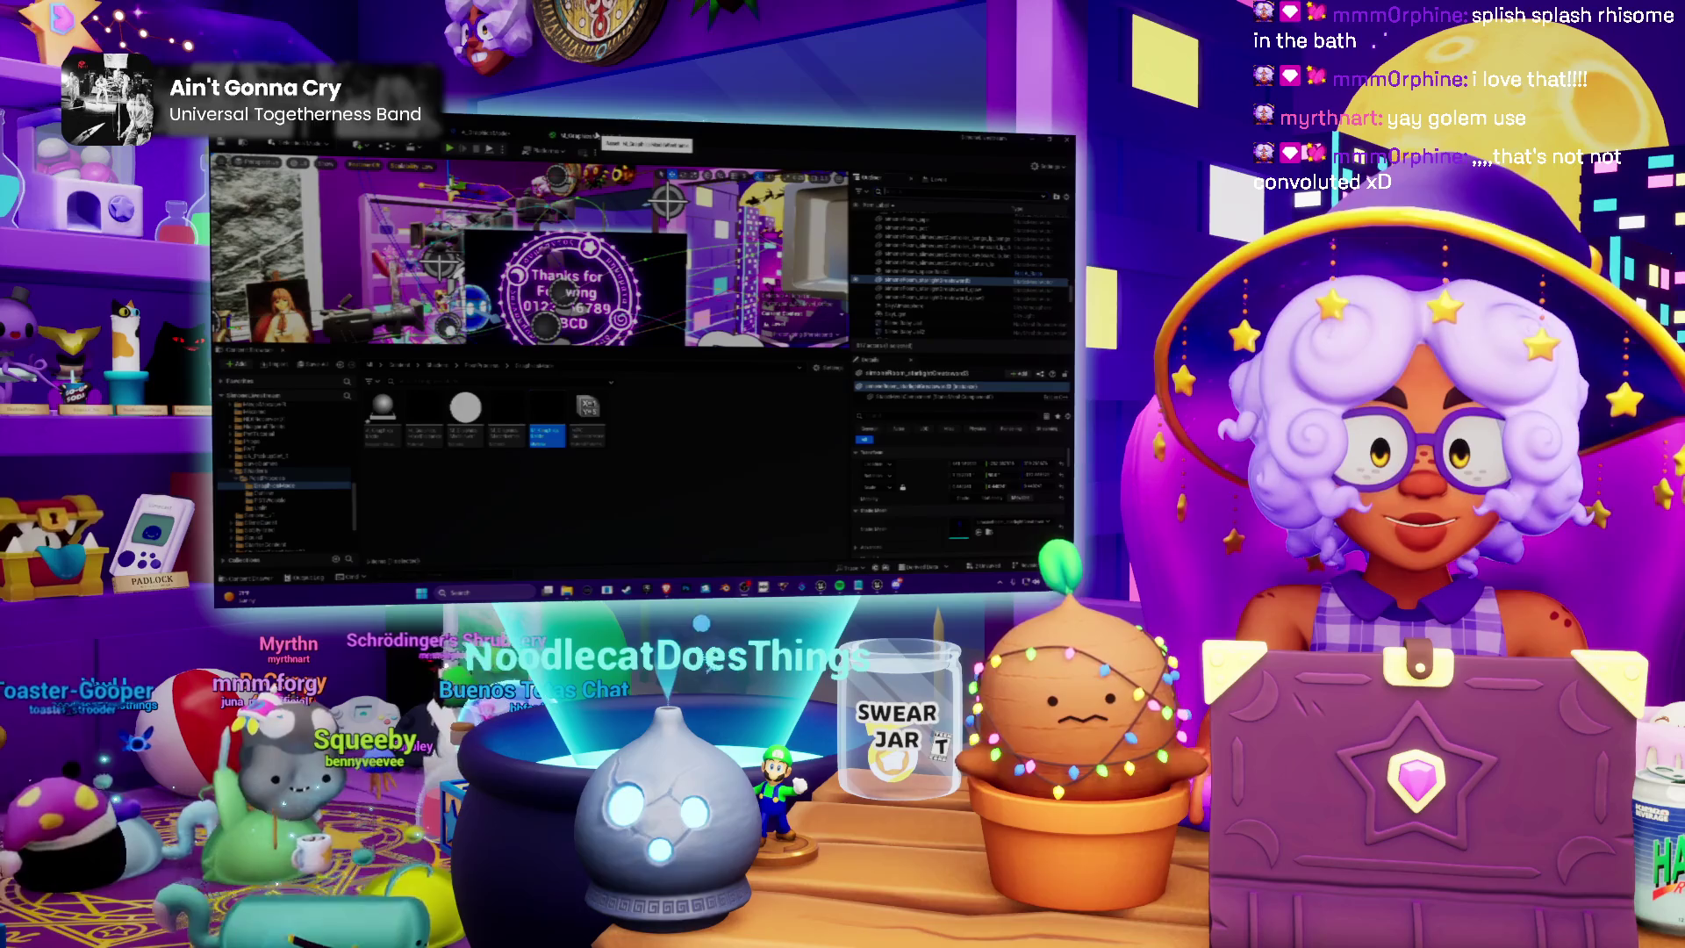
mouse_move(627, 271)
mouse_down()
mouse_move(651, 321)
mouse_move(692, 302)
mouse_up()
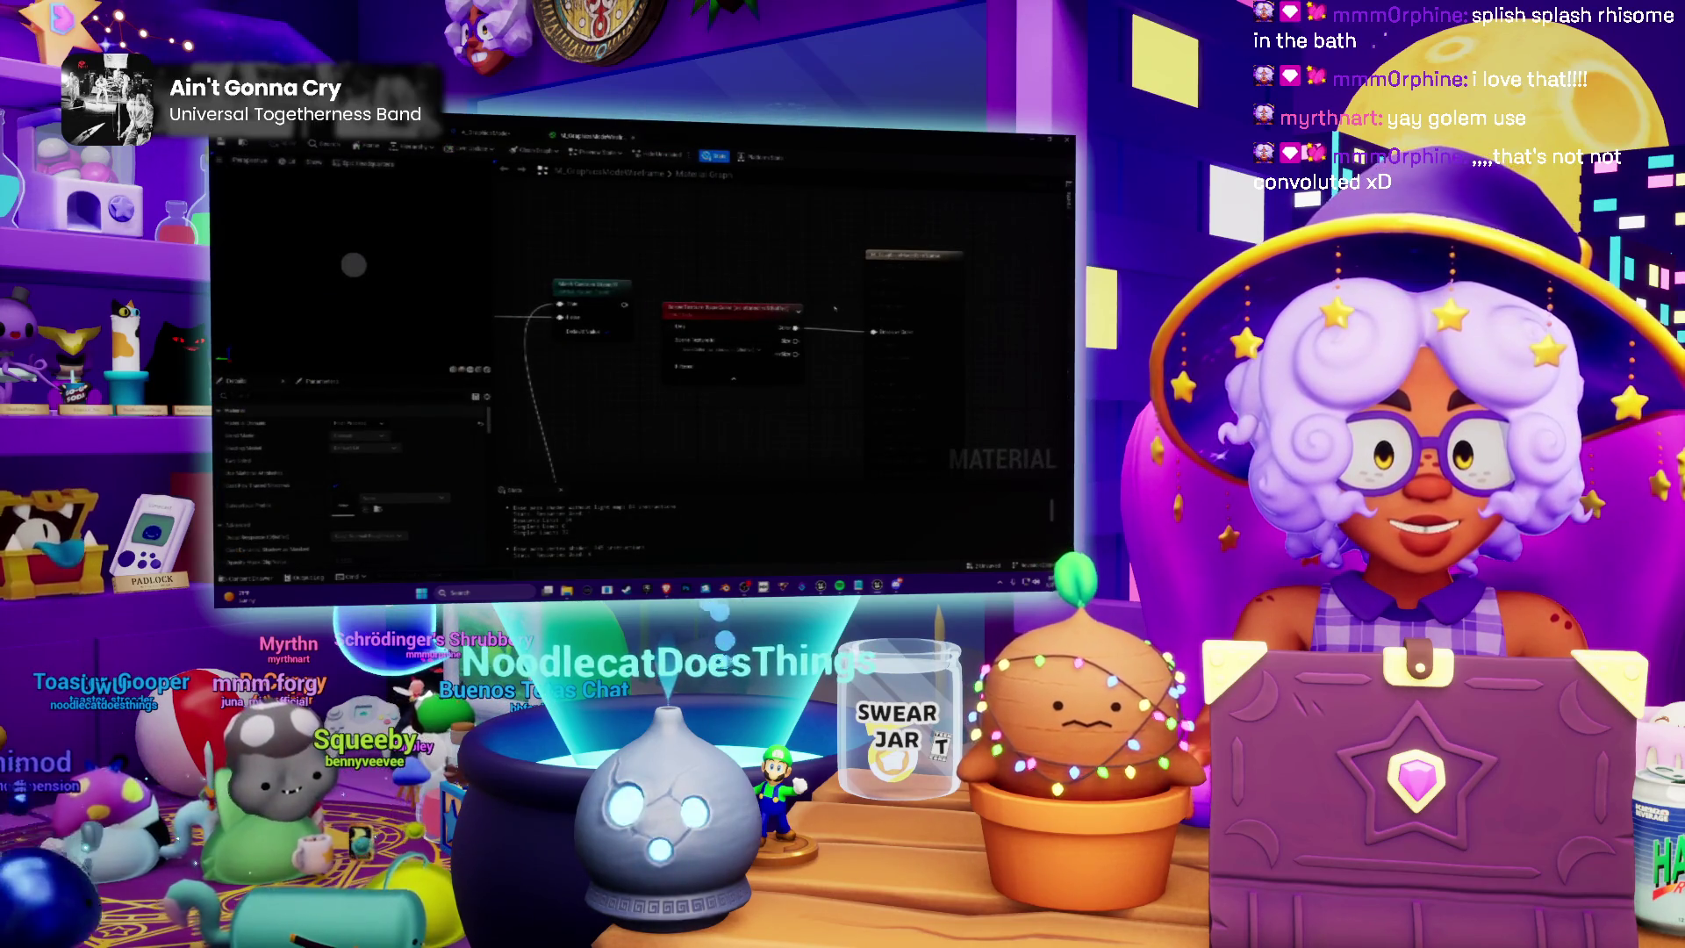